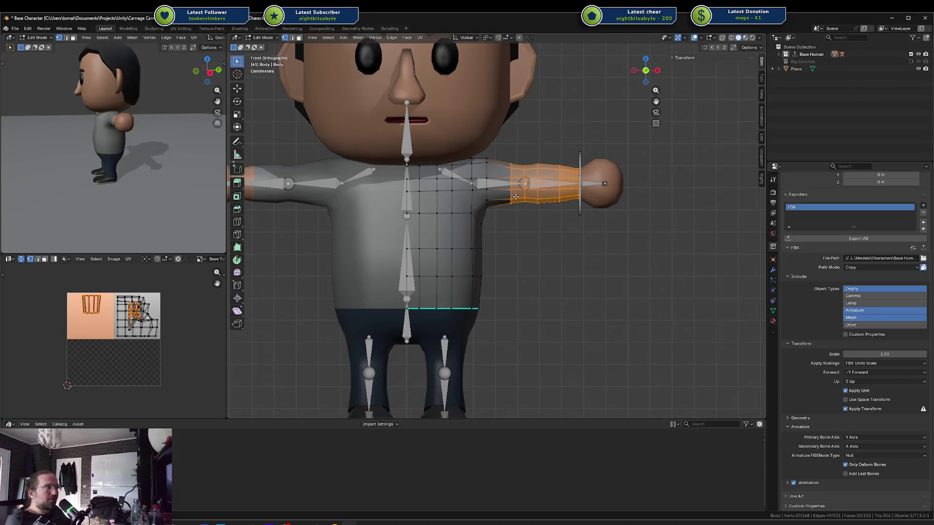
Box-select the right-side arm faces of the body mesh in wireframe view
{"action": "key", "text": "shift+z"}
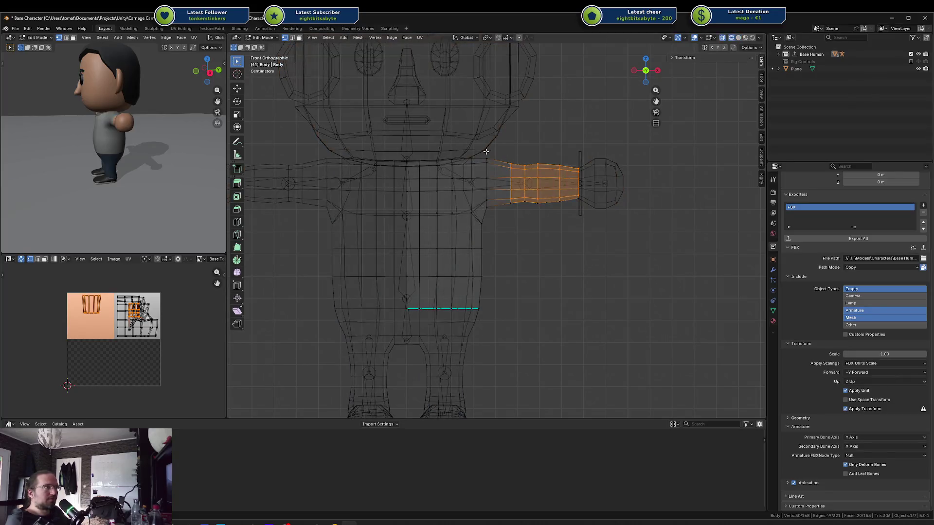
{"action": "left_click", "coordinate": [486, 151]}
{"action": "left_click_drag", "start_coordinate": [483, 150], "coordinate": [691, 242]}
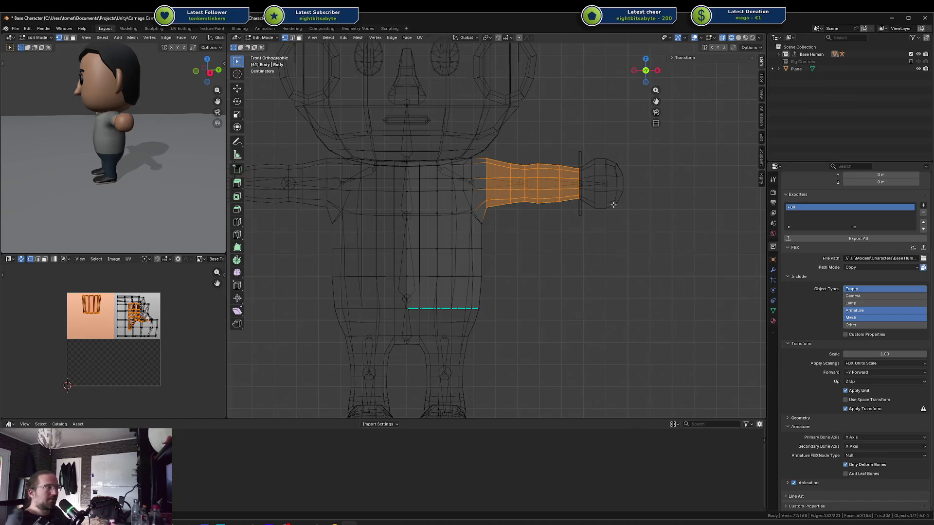
{"action": "key", "text": "Tab"}
{"action": "left_click", "coordinate": [600, 185]}
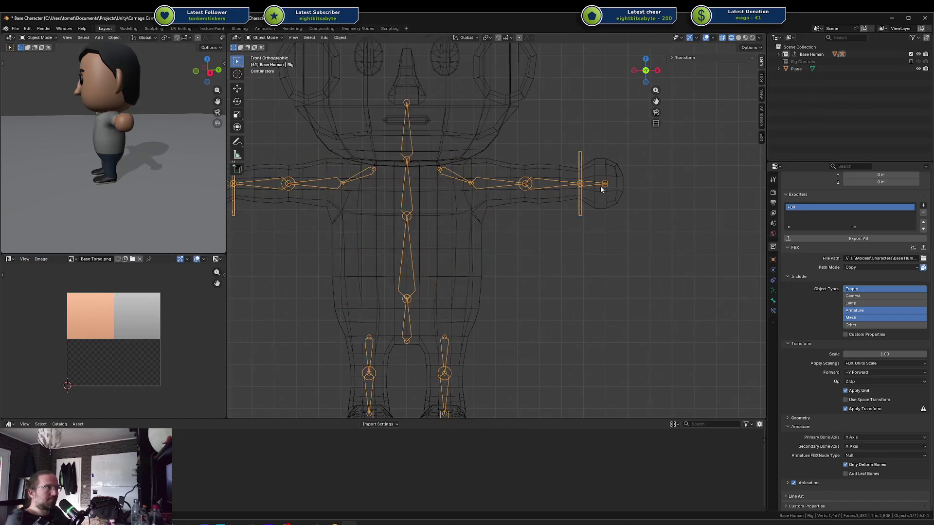
{"action": "left_click", "coordinate": [602, 171]}
{"action": "left_click", "coordinate": [518, 164]}
{"action": "key", "text": "Tab"}
{"action": "key", "text": "alt+a"}
{"action": "left_click_drag", "start_coordinate": [484, 150], "coordinate": [668, 226]}
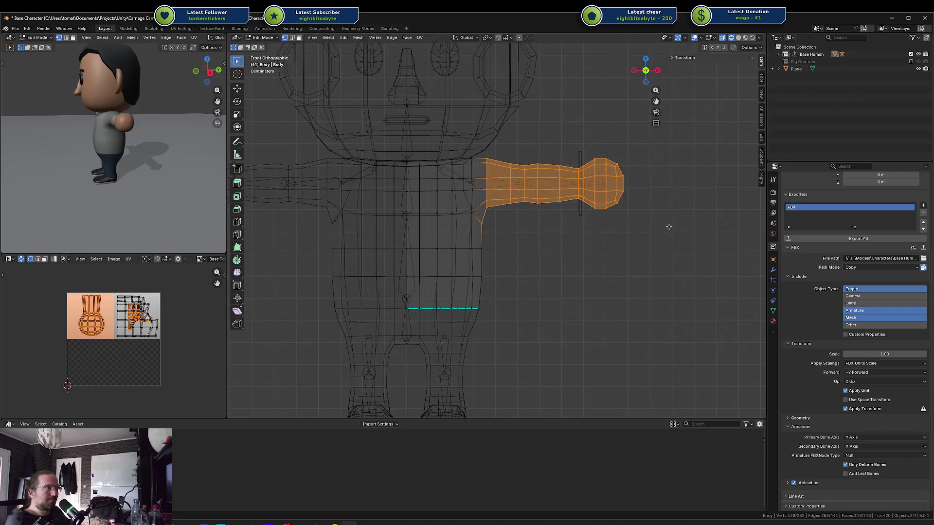
{"action": "left_click_drag", "start_coordinate": [481, 152], "coordinate": [645, 213]}
Assign the selected arm faces to a new vertex group with Ctrl+G
{"action": "key", "text": "ctrl+c"}
{"action": "key", "text": "ctrl+g"}
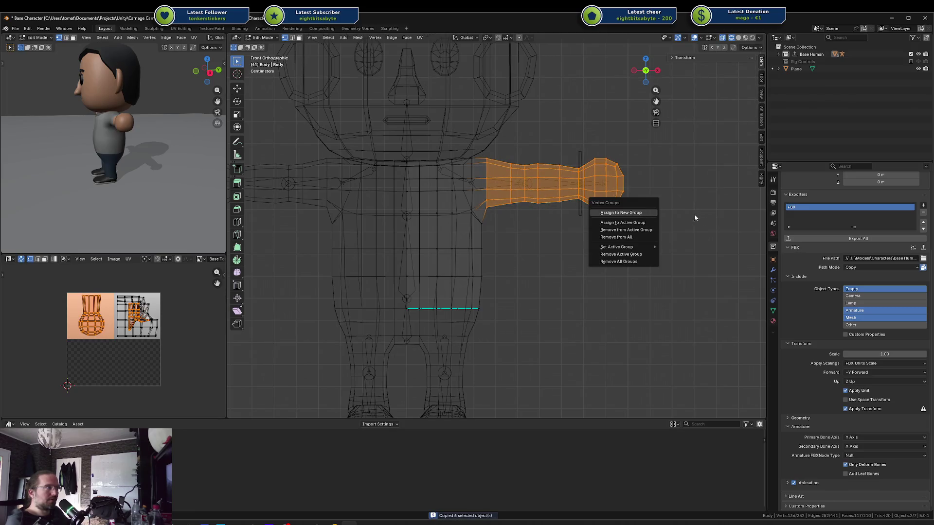
{"action": "left_click", "coordinate": [654, 214]}
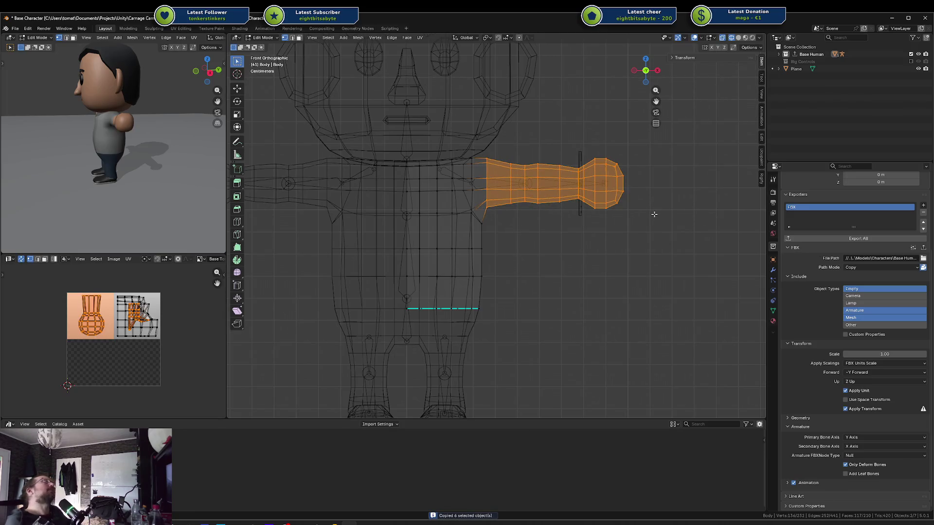
{"action": "left_click", "coordinate": [654, 214]}
{"action": "key", "text": "Tab"}
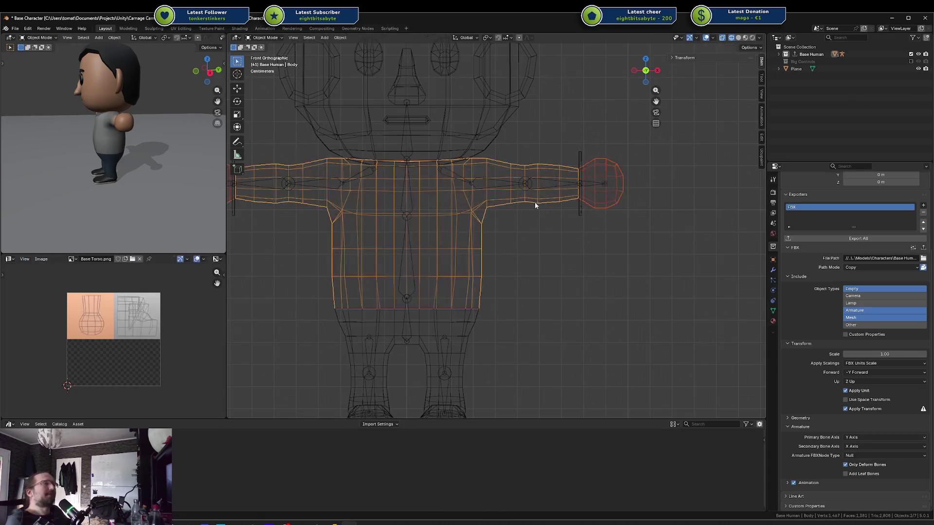
{"action": "key", "text": "Tab"}
Return to solid shading and inspect the weights in Weight Paint mode, then return to Object Mode
{"action": "key", "text": "shift+z"}
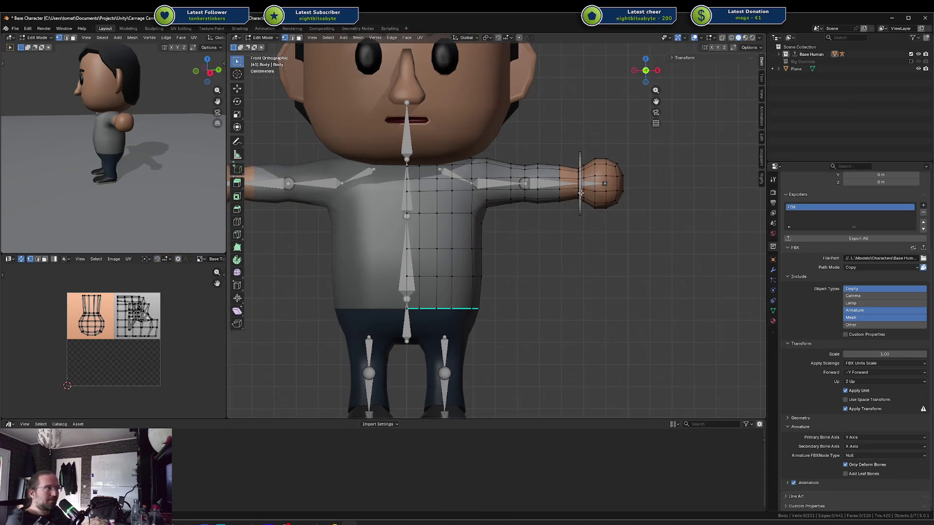
{"action": "key", "text": "ctrl+Tab"}
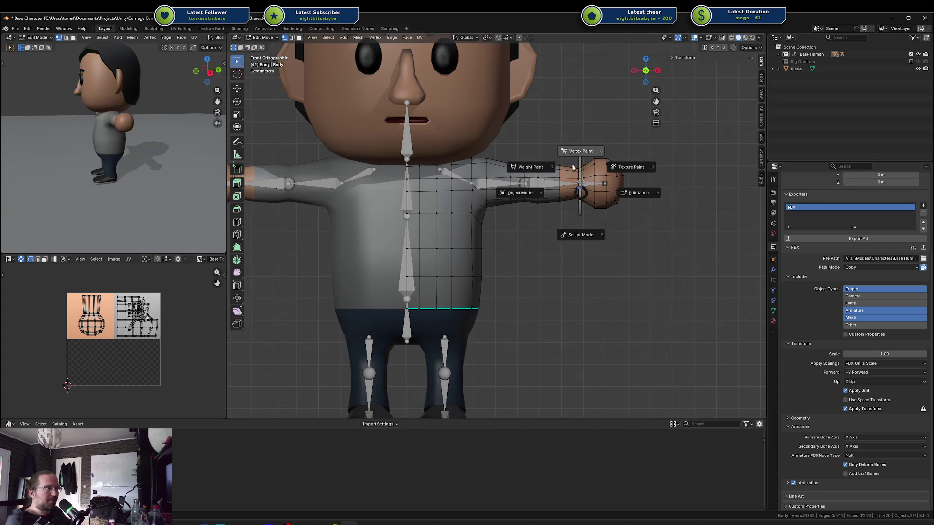
{"action": "left_click", "coordinate": [532, 167]}
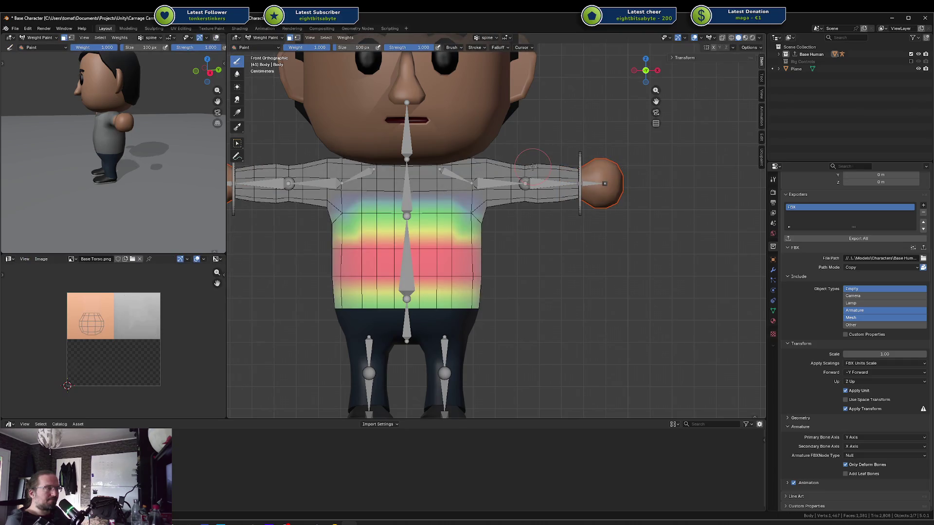
{"action": "key", "text": "ctrl+Tab"}
{"action": "left_click", "coordinate": [322, 195]}
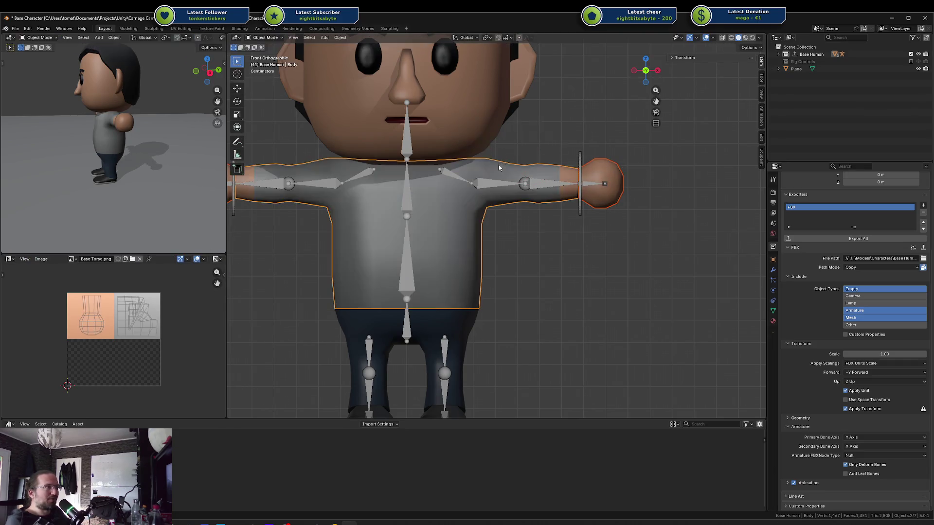
Select the rig, enter Pose Mode and center the view on the character
{"action": "left_click", "coordinate": [311, 186]}
{"action": "key", "text": "ctrl+Tab"}
{"action": "key", "text": "KP_Decimal"}
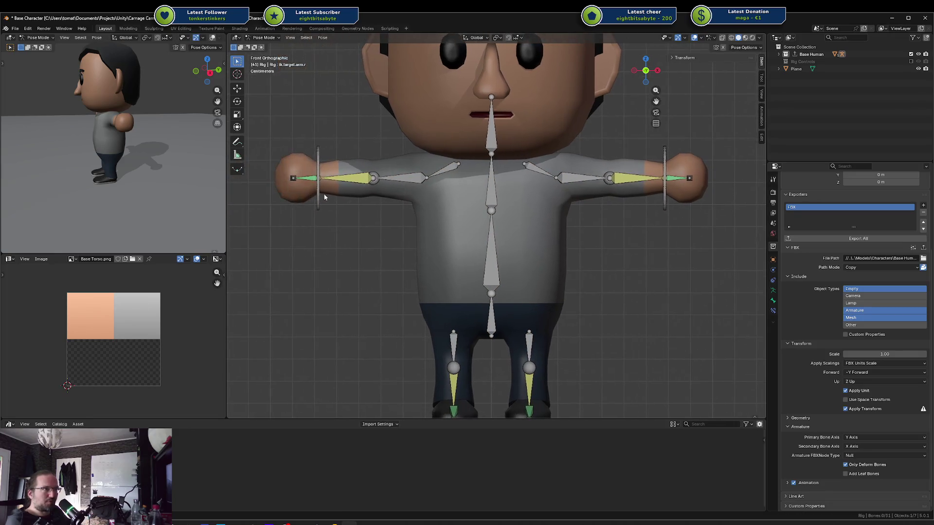
Rotate the right hand IK target 90° on X, place it beside the hip, and lower the elbow pole target
{"action": "left_click", "coordinate": [310, 195]}
{"action": "type", "text": "rxx90xxxx"}
{"action": "key", "text": "Return"}
{"action": "key", "text": "g"}
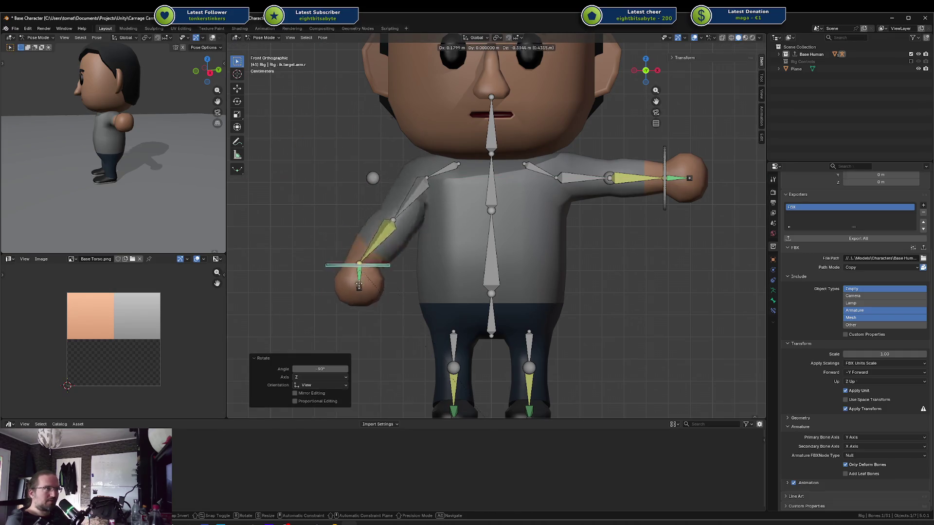
{"action": "left_click", "coordinate": [385, 310]}
{"action": "mouse_move", "coordinate": [374, 177]}
{"action": "left_mouse_down"}
{"action": "mouse_move", "coordinate": [300, 221]}
{"action": "mouse_move", "coordinate": [331, 222]}
{"action": "left_mouse_up"}
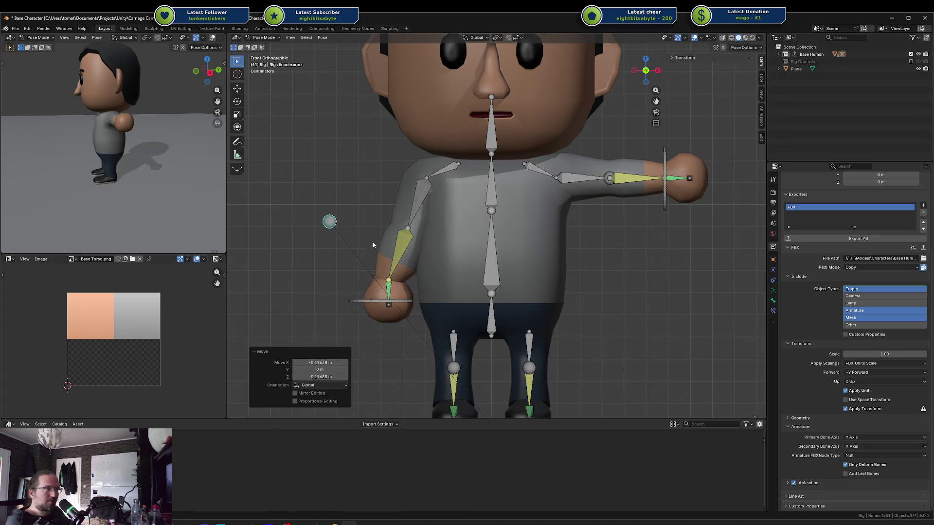
{"action": "left_click_drag", "start_coordinate": [389, 301], "coordinate": [389, 304]}
Deselect the bones, leave Pose Mode and open the body mesh in Edit Mode
{"action": "left_click", "coordinate": [643, 216]}
{"action": "key", "text": "ctrl+Tab"}
{"action": "left_click", "coordinate": [643, 166]}
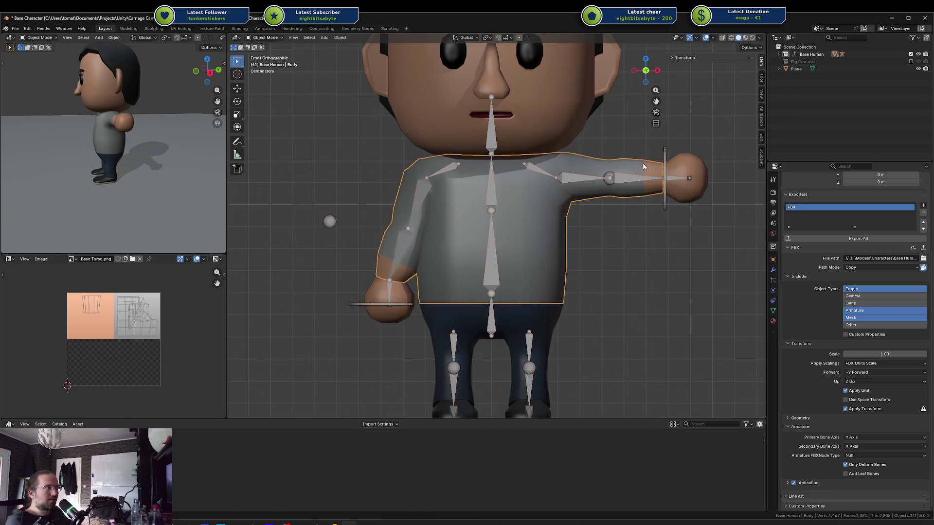
{"action": "key", "text": "Tab"}
Shift the forearm faces along X in wireframe and check the result in Object Mode
{"action": "key", "text": "a"}
{"action": "key", "text": "alt+a"}
{"action": "left_click_drag", "start_coordinate": [602, 148], "coordinate": [673, 210]}
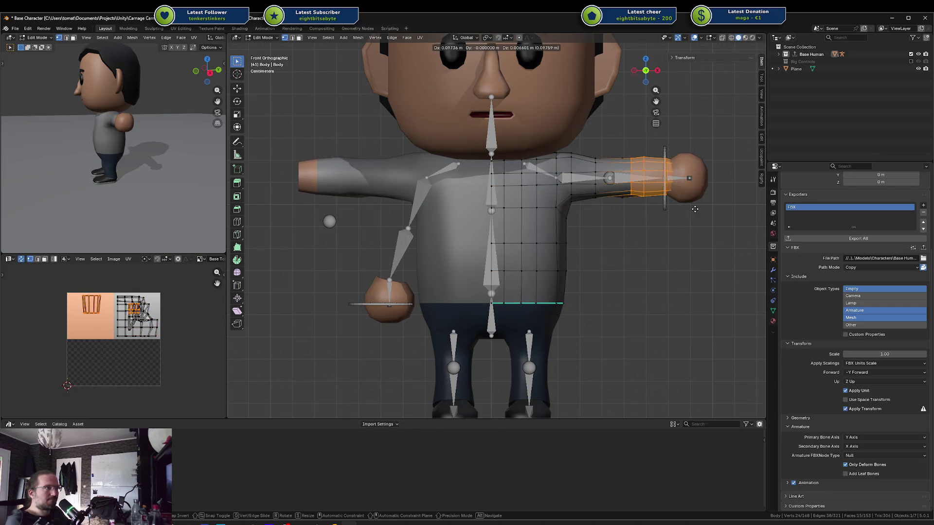
{"action": "key", "text": "shift+z"}
{"action": "key", "text": "a"}
{"action": "key", "text": "alt+a"}
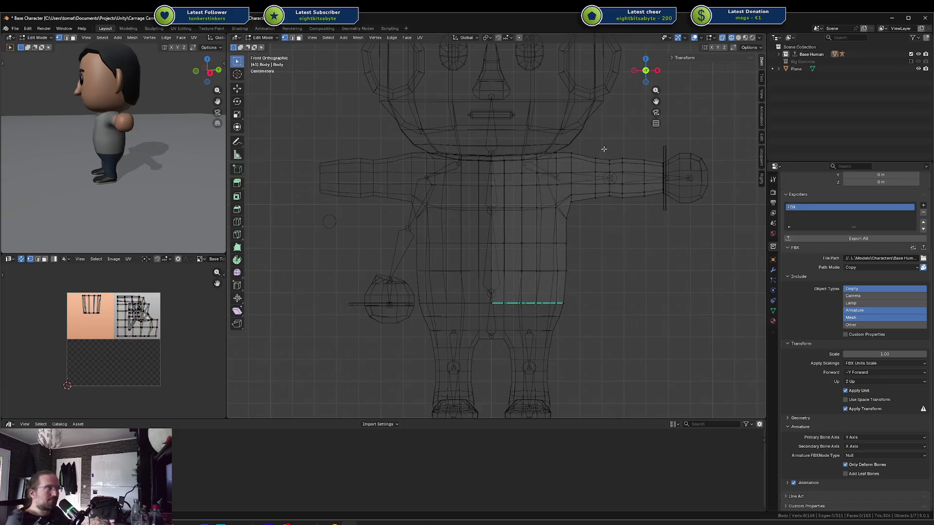
{"action": "left_click_drag", "start_coordinate": [596, 144], "coordinate": [677, 214]}
{"action": "key", "text": "g"}
{"action": "key", "text": "x"}
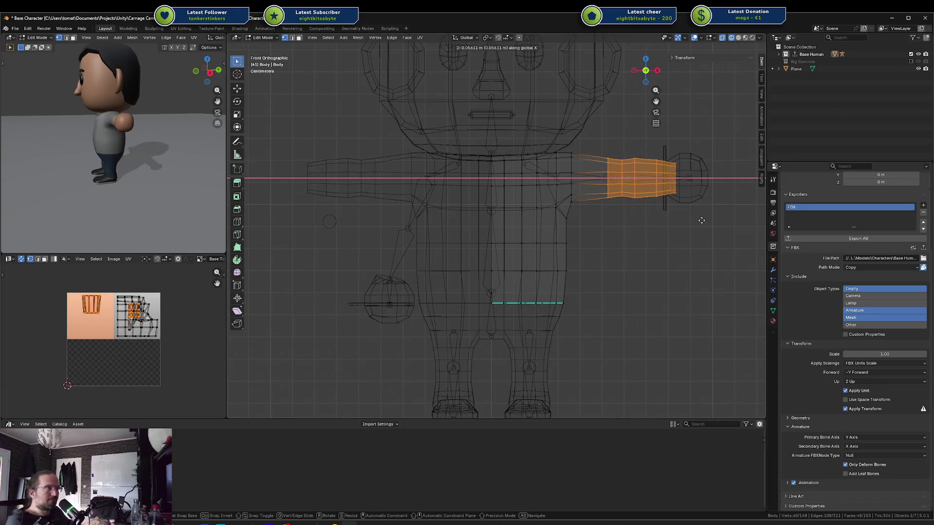
{"action": "left_click", "coordinate": [702, 220]}
{"action": "key", "text": "shift+z"}
{"action": "key", "text": "Tab"}
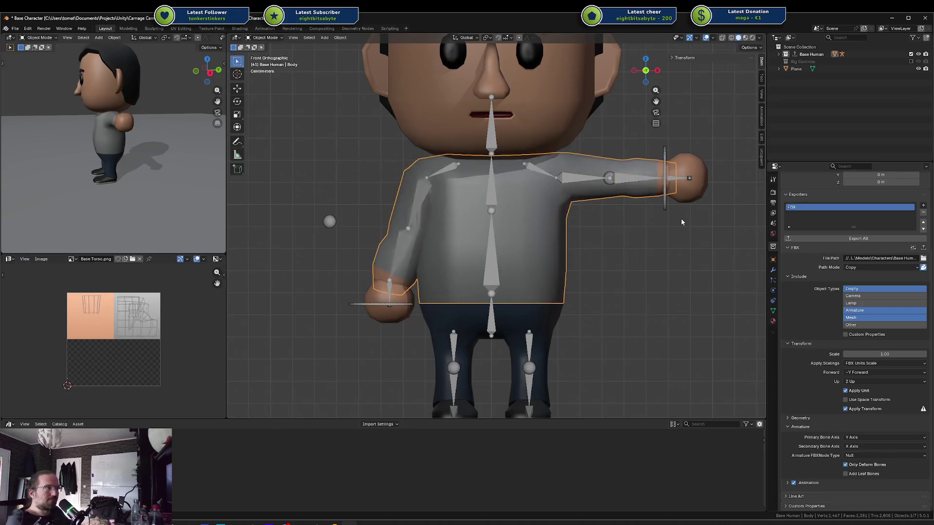
{"action": "key", "text": "ctrl+z"}
{"action": "key", "text": "ctrl+shift+z"}
Select the wrist ring and try an X move, cancelling it
{"action": "key", "text": "Tab"}
{"action": "key", "text": "shift+z"}
{"action": "key", "text": "ctrl+z"}
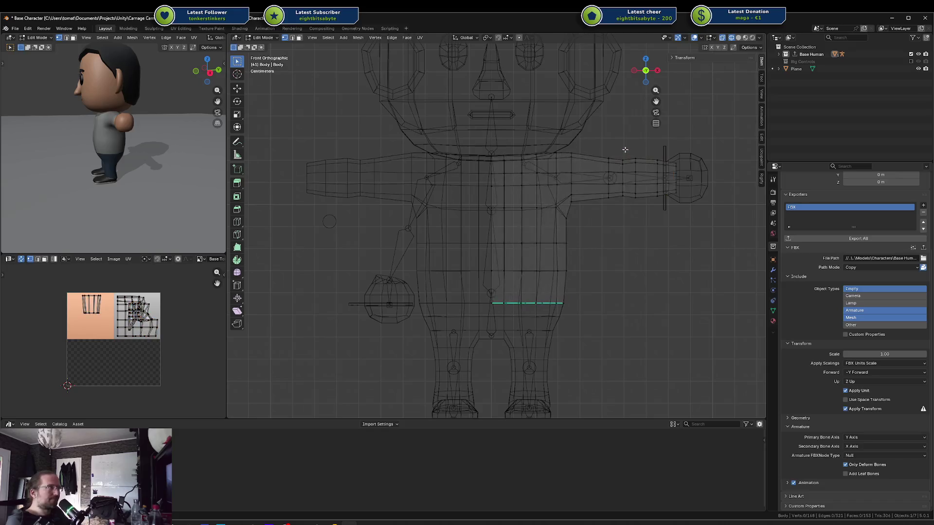
{"action": "left_click_drag", "start_coordinate": [642, 145], "coordinate": [699, 208]}
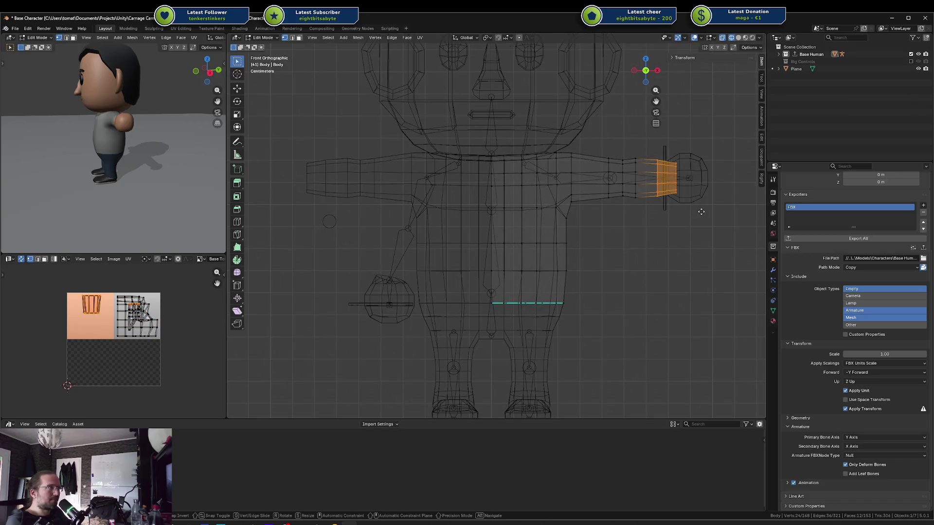
{"action": "key", "text": "g"}
{"action": "key", "text": "x"}
{"action": "key", "text": "Escape"}
{"action": "key", "text": "Tab"}
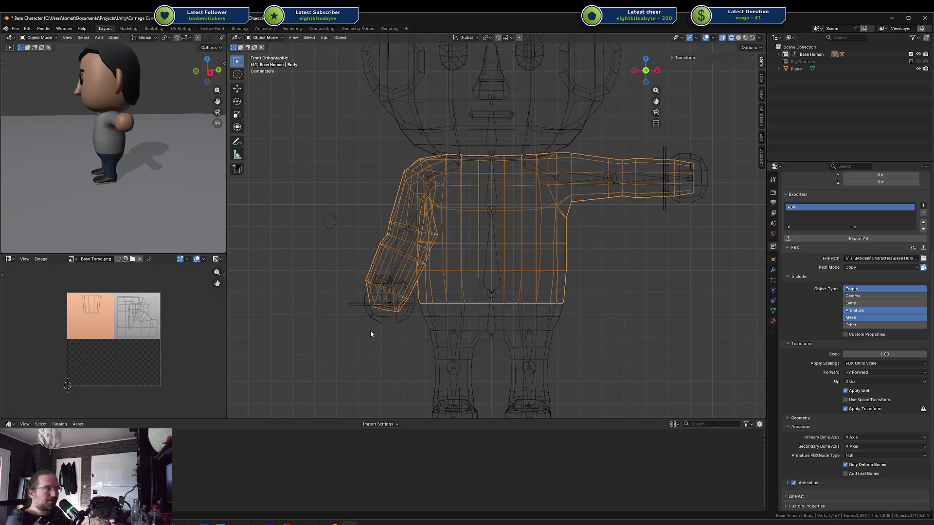
Move the forearm vertex ring along X and exit the body mesh's Edit Mode
{"action": "key", "text": "Tab"}
{"action": "key", "text": "Tab"}
{"action": "key", "text": "Tab"}
{"action": "key", "text": "alt+a"}
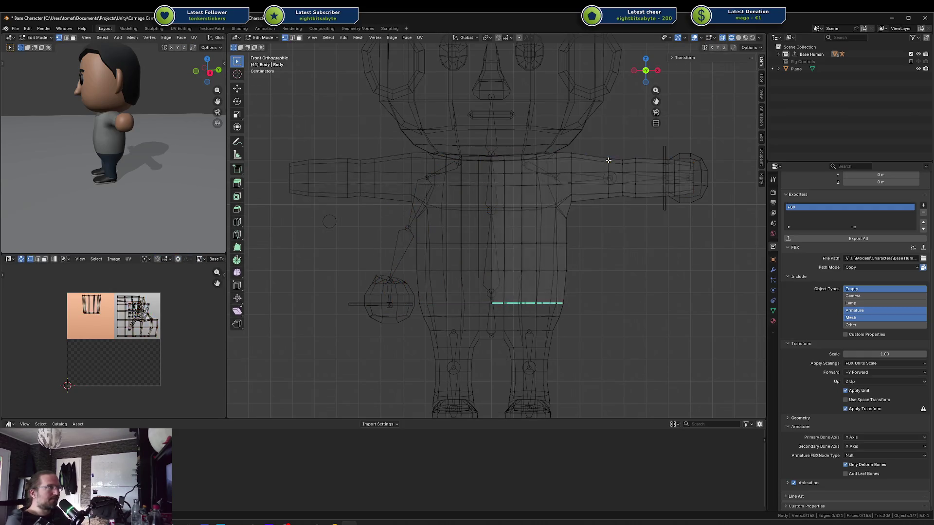
{"action": "left_click_drag", "start_coordinate": [600, 146], "coordinate": [645, 204]}
{"action": "key", "text": "g"}
{"action": "key", "text": "x"}
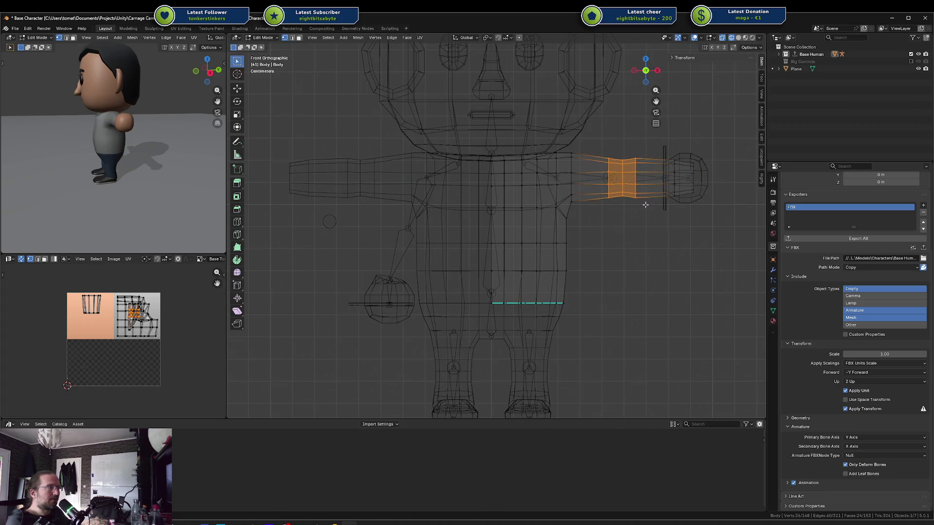
{"action": "left_click", "coordinate": [646, 205]}
{"action": "key", "text": "shift+z"}
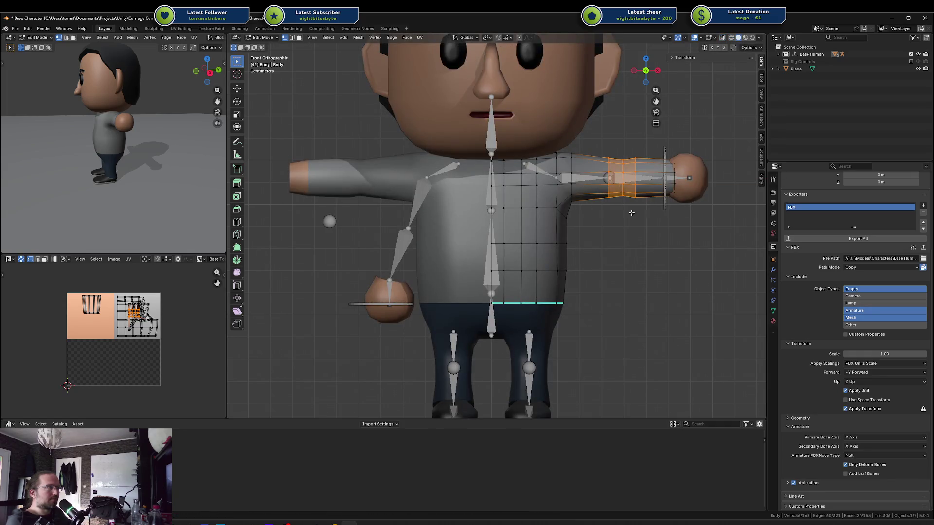
{"action": "key", "text": "Tab"}
Shift the whole hands mesh 0.21123 m outward along X, then deselect it in solid shading
{"action": "left_click", "coordinate": [690, 162]}
{"action": "key", "text": "Tab"}
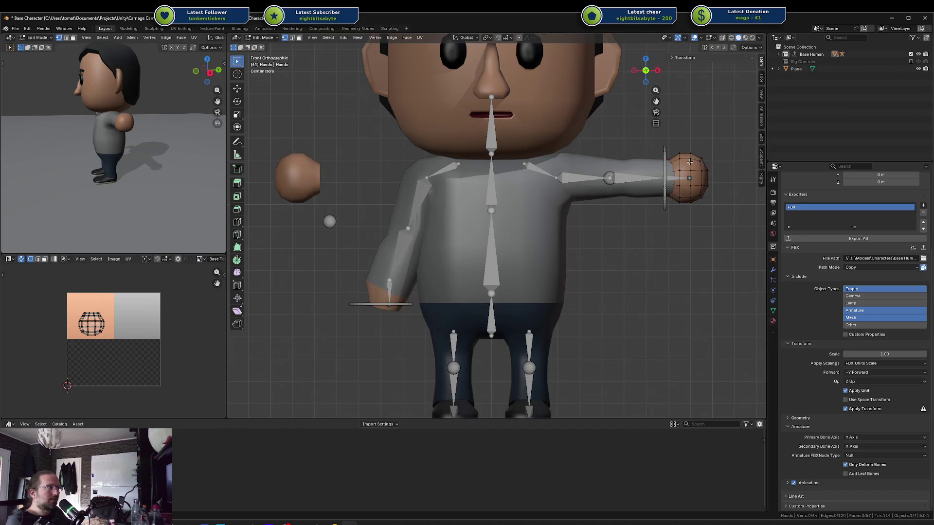
{"action": "key", "text": "a"}
{"action": "key", "text": "shift+z"}
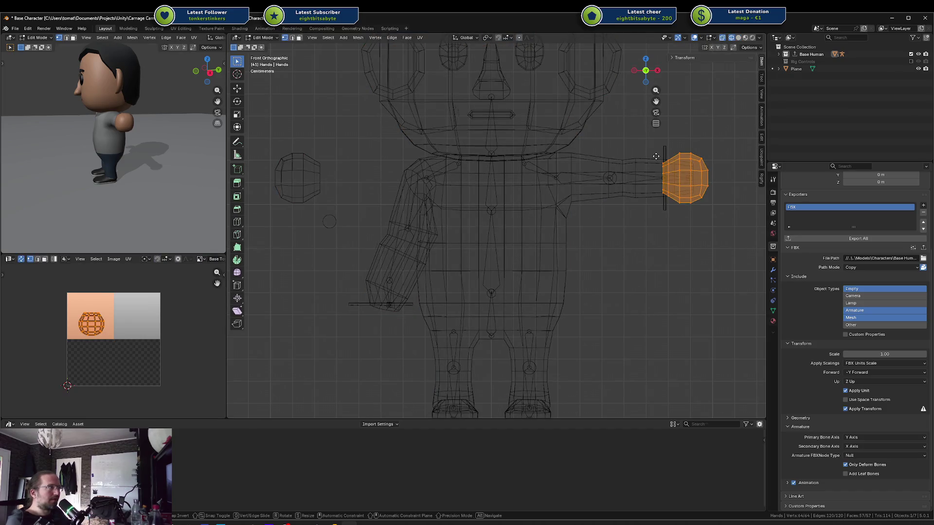
{"action": "key", "text": "g"}
{"action": "key", "text": "x"}
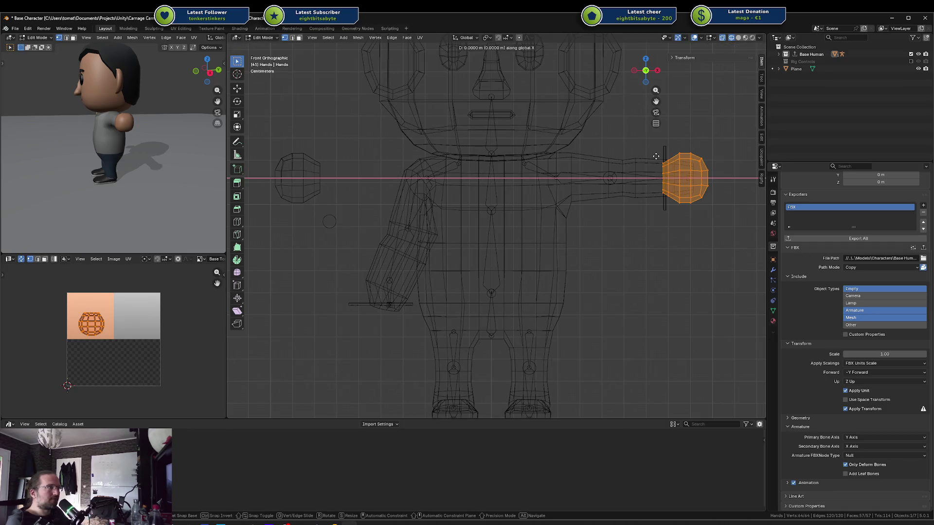
{"action": "left_click", "coordinate": [705, 162]}
{"action": "key", "text": "g"}
{"action": "key", "text": "Escape"}
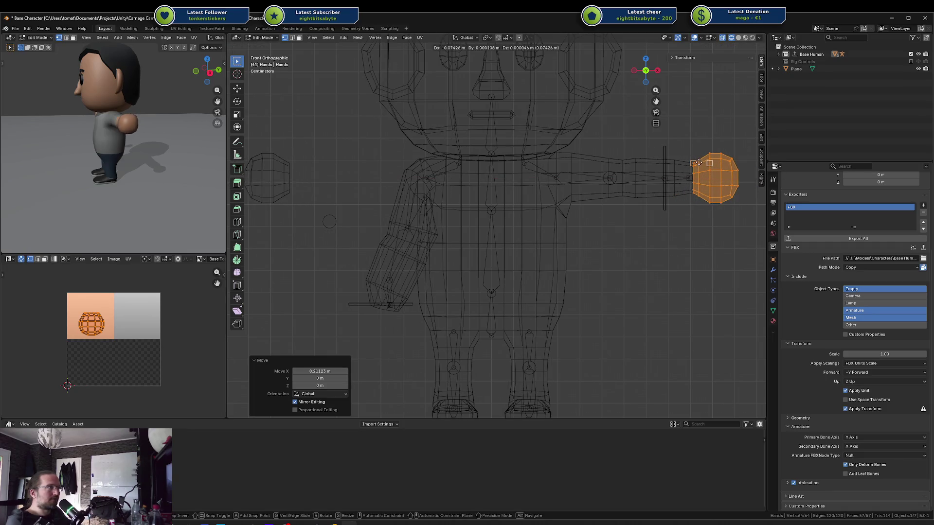
{"action": "key", "text": "Tab"}
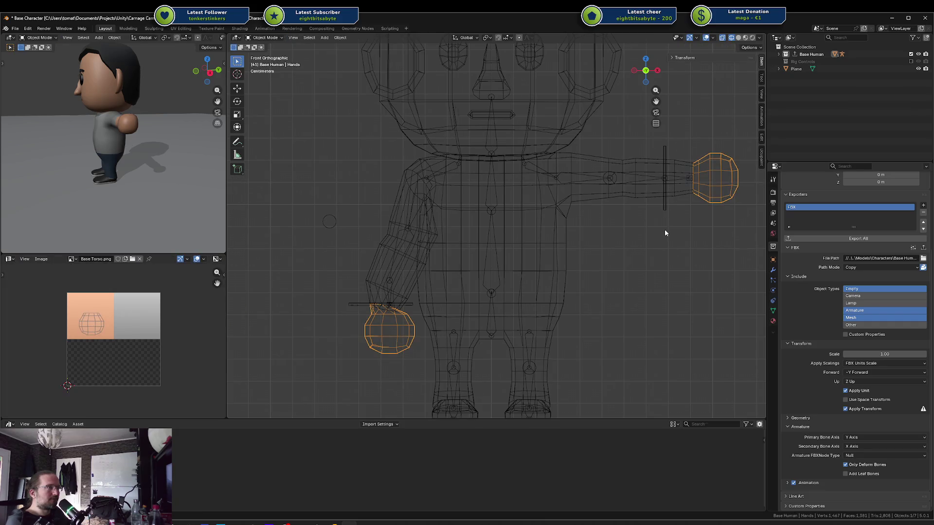
{"action": "left_click", "coordinate": [666, 233]}
{"action": "key", "text": "shift+z"}
Rotate the hand IK target 24.9° about Z in Pose Mode, then open the rig in Edit Mode
{"action": "left_click", "coordinate": [396, 309]}
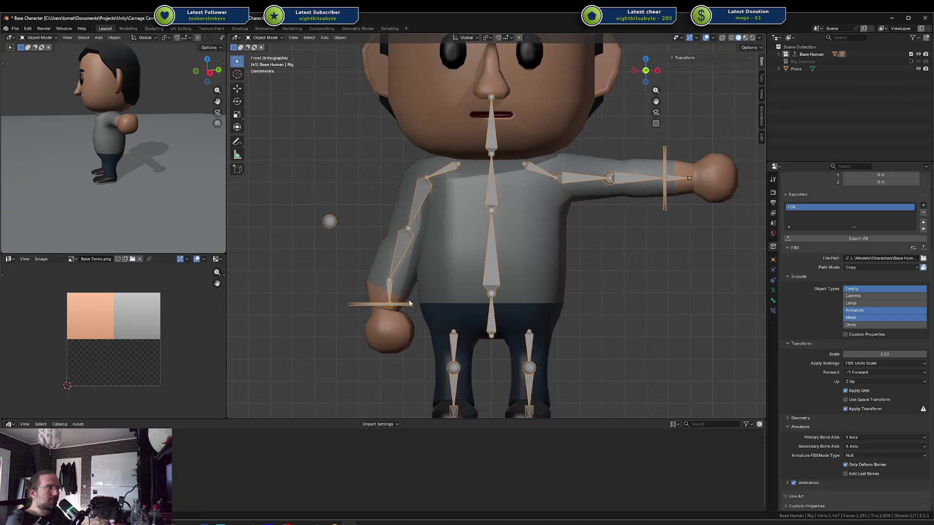
{"action": "key", "text": "ctrl+Tab"}
{"action": "left_click", "coordinate": [407, 305]}
{"action": "key", "text": "r"}
{"action": "key", "text": "z"}
{"action": "key", "text": "z"}
{"action": "key", "text": "z"}
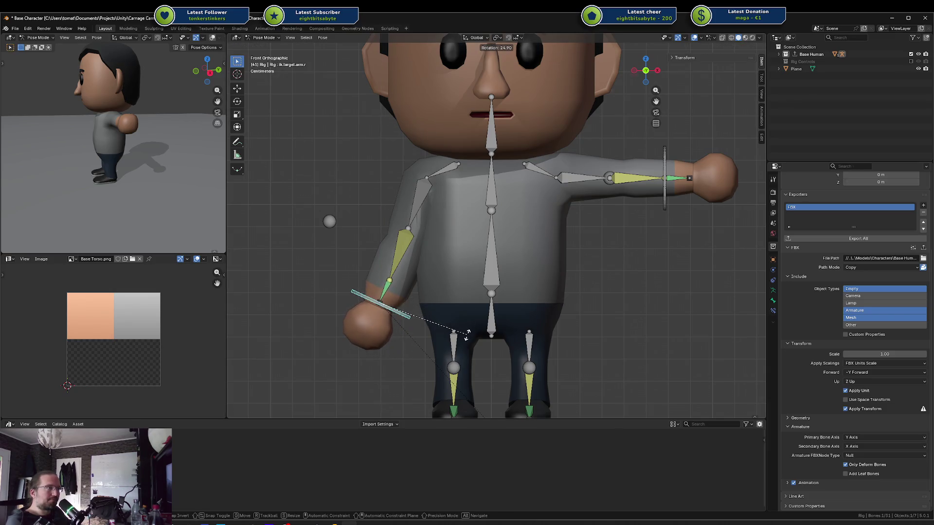
{"action": "left_click", "coordinate": [472, 333]}
{"action": "key", "text": "g"}
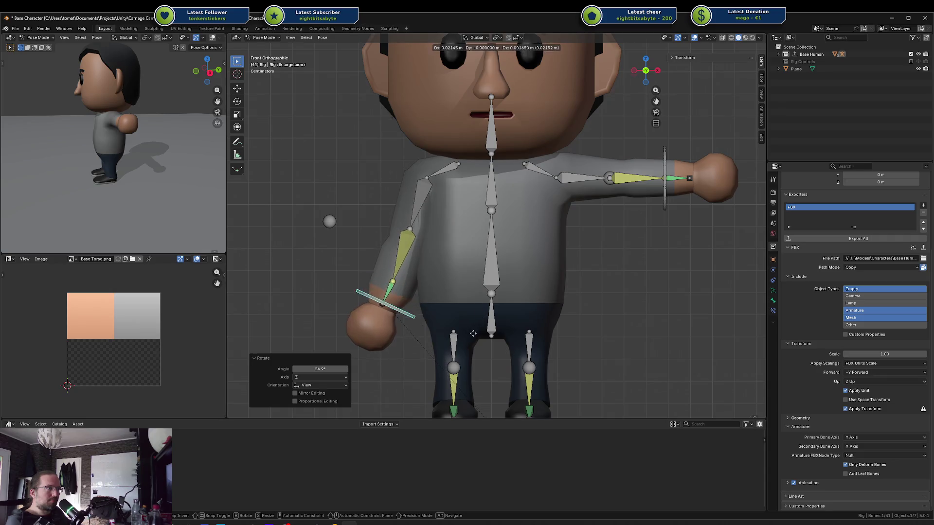
{"action": "right_click", "coordinate": [473, 302]}
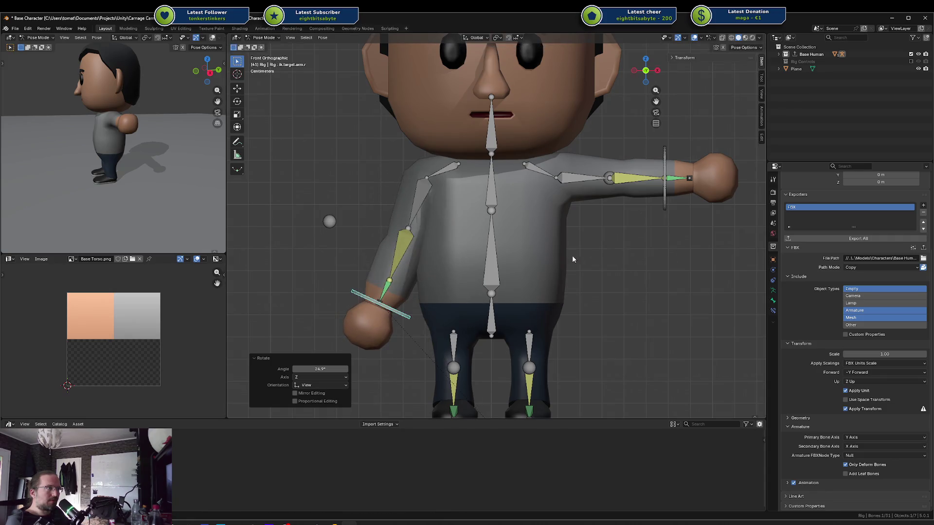
{"action": "left_click", "coordinate": [599, 185]}
{"action": "key", "text": "ctrl+Tab"}
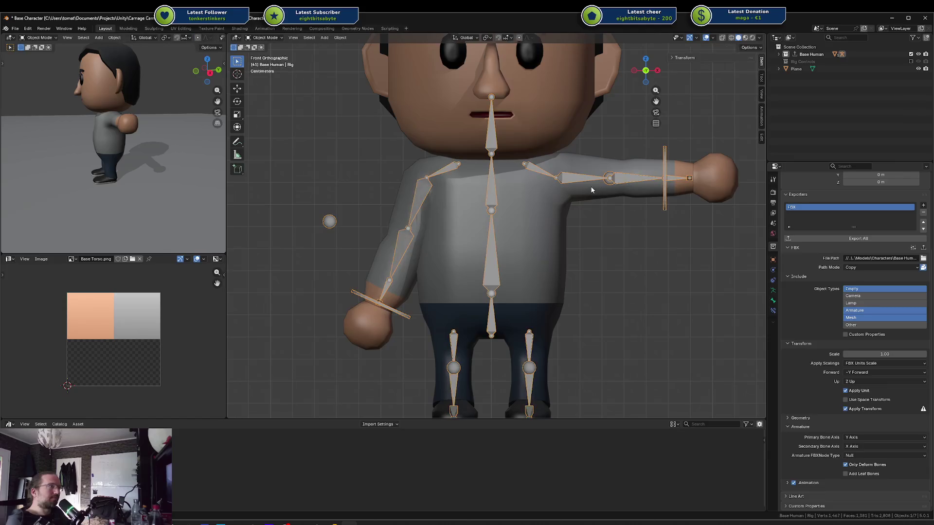
{"action": "key", "text": "Tab"}
{"action": "key", "text": "Tab"}
{"action": "key", "text": "Tab"}
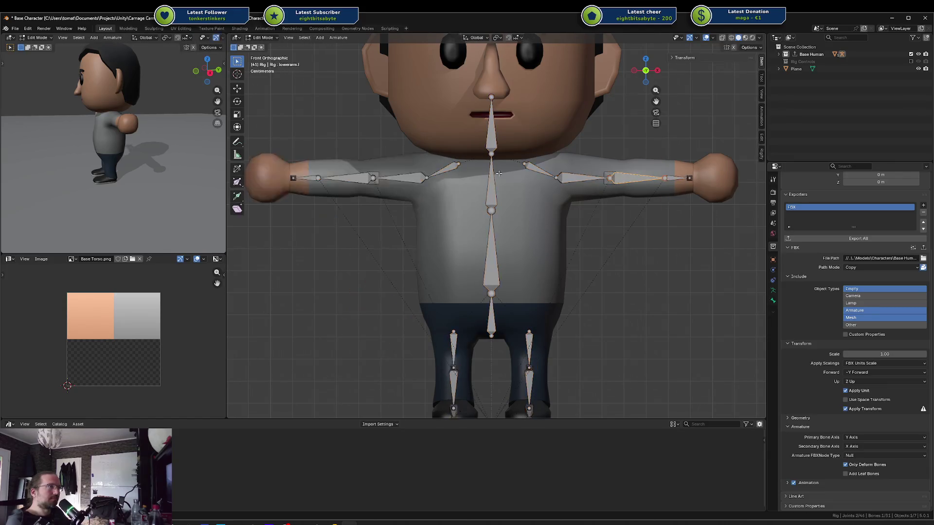
Delete all bones of the screen-left arm, including the shoulder
{"action": "mouse_move", "coordinate": [276, 152]}
{"action": "left_mouse_down"}
{"action": "mouse_move", "coordinate": [428, 235]}
{"action": "mouse_move", "coordinate": [448, 230]}
{"action": "left_mouse_up"}
{"action": "left_click", "coordinate": [451, 170], "text": "shift"}
{"action": "key", "text": "x"}
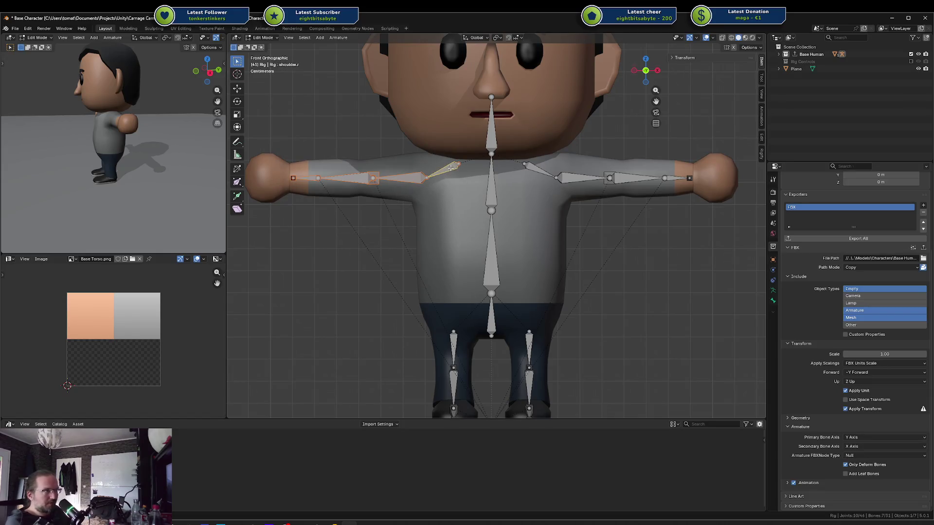
{"action": "left_click", "coordinate": [452, 170]}
Realign the remaining arm's upper-arm and hand-end joints along X to fit the mesh
{"action": "left_click", "coordinate": [557, 178]}
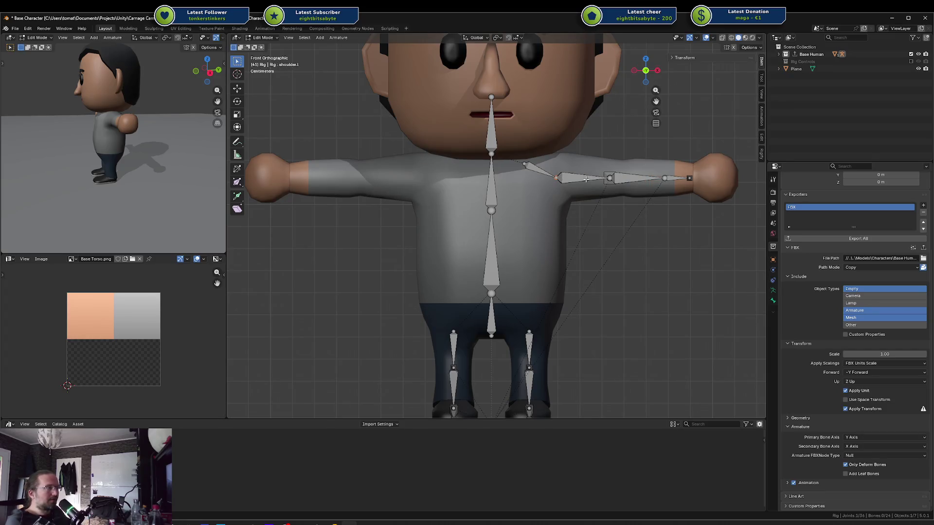
{"action": "key", "text": "shift+z"}
{"action": "left_click_drag", "start_coordinate": [593, 131], "coordinate": [707, 231]}
{"action": "key", "text": "g"}
{"action": "key", "text": "x"}
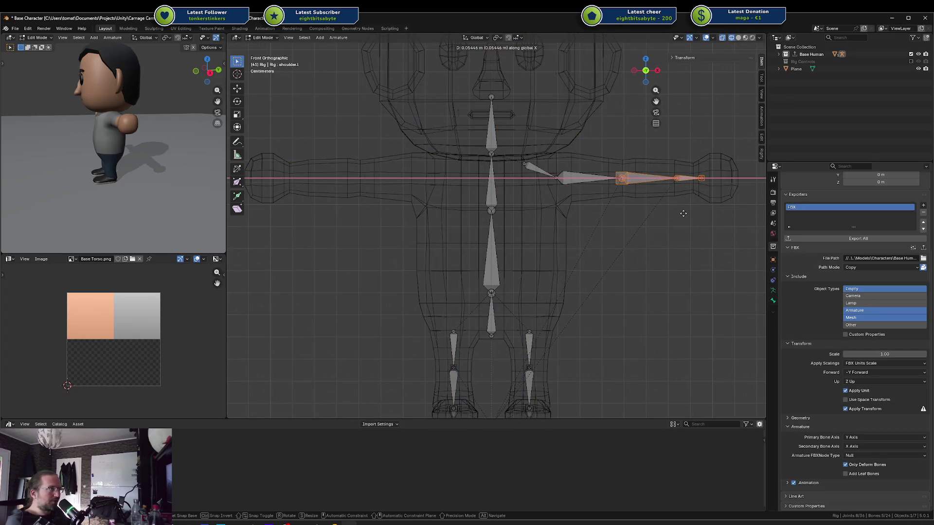
{"action": "left_click", "coordinate": [685, 214]}
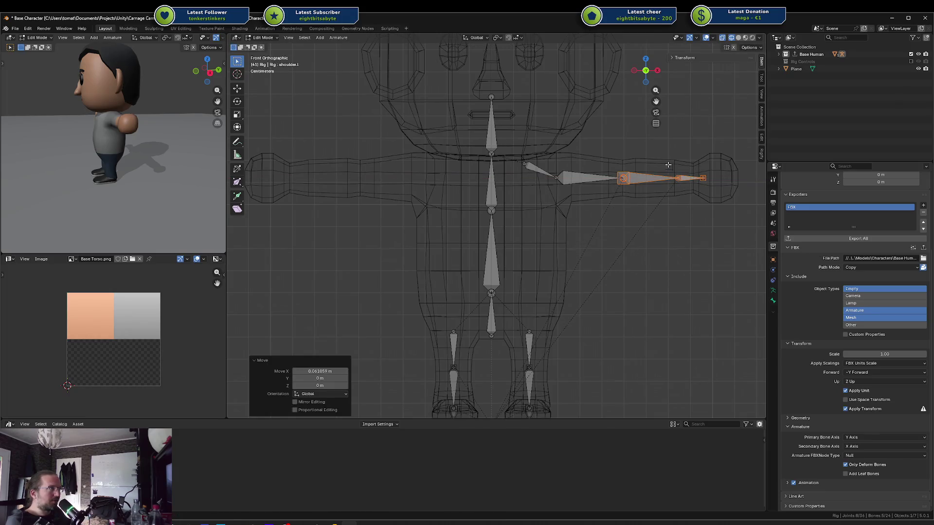
{"action": "left_click_drag", "start_coordinate": [660, 159], "coordinate": [720, 210]}
{"action": "key", "text": "g"}
{"action": "key", "text": "x"}
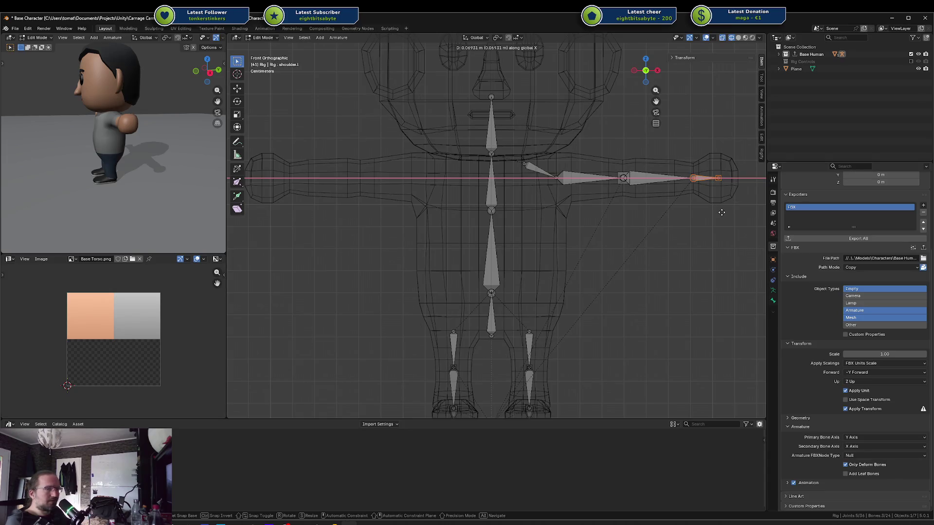
{"action": "left_click", "coordinate": [722, 213]}
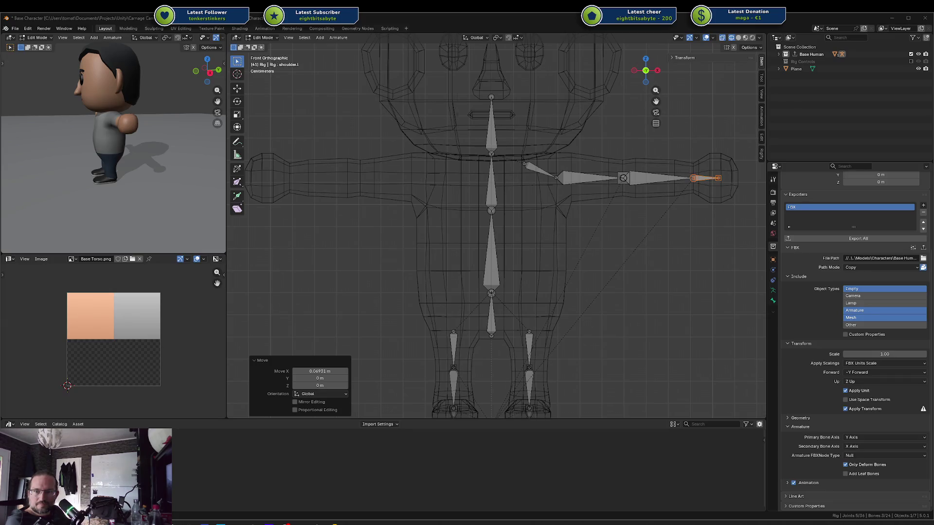
Select all bones and Symmetrize to mirror the arm to the other side
{"action": "left_click", "coordinate": [602, 196]}
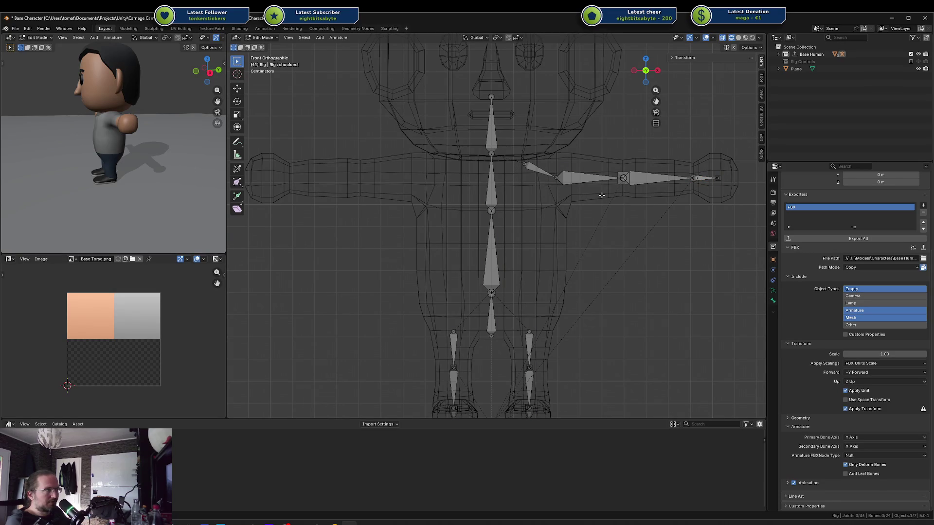
{"action": "key", "text": "a"}
{"action": "right_click", "coordinate": [601, 195]}
{"action": "left_click", "coordinate": [602, 197]}
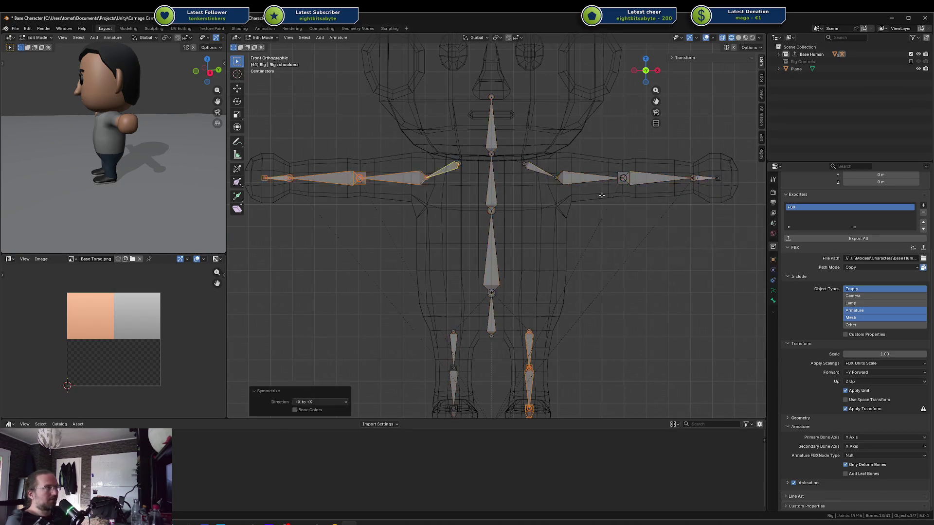
{"action": "key", "text": "Tab"}
In Pose Mode, lower and rotate the right-arm IK target beside the body
{"action": "key", "text": "ctrl+Tab"}
{"action": "left_click", "coordinate": [315, 179]}
{"action": "key", "text": "shift+z"}
{"action": "left_click", "coordinate": [290, 191]}
{"action": "key", "text": "g"}
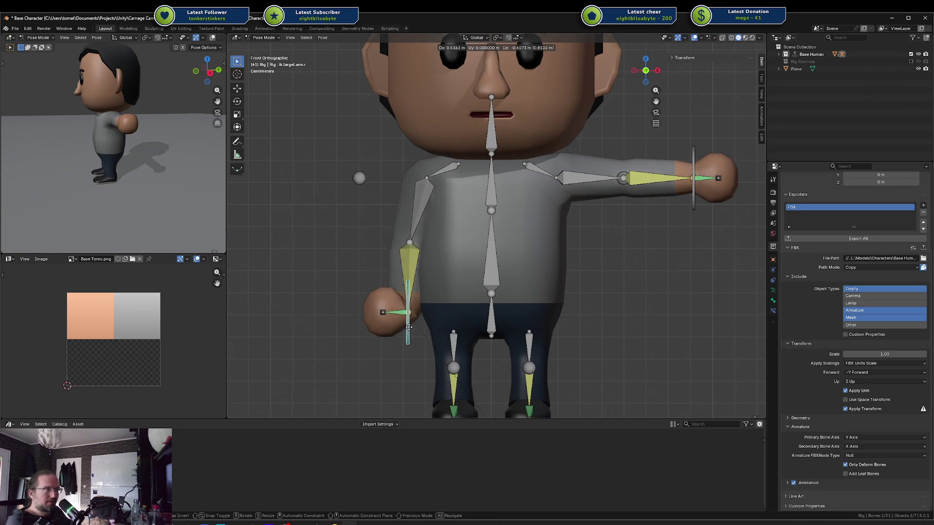
{"action": "left_click", "coordinate": [389, 320]}
{"action": "key", "text": "r"}
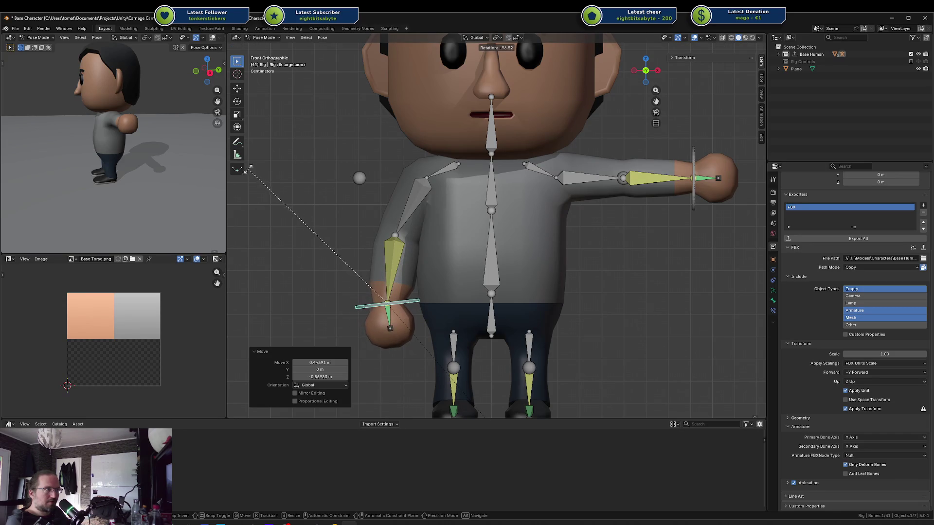
{"action": "left_click", "coordinate": [298, 178]}
{"action": "key", "text": "g"}
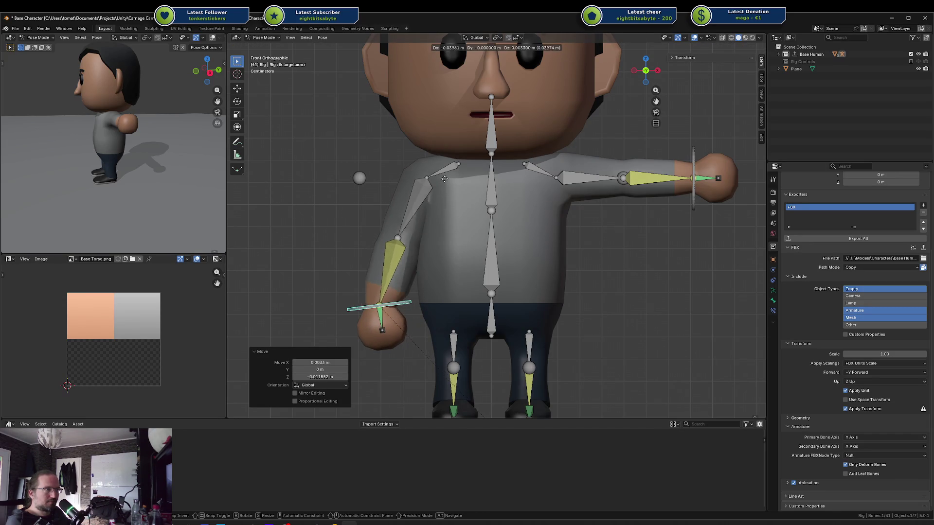
{"action": "left_click", "coordinate": [445, 183]}
{"action": "key", "text": "g"}
{"action": "left_click", "coordinate": [451, 181]}
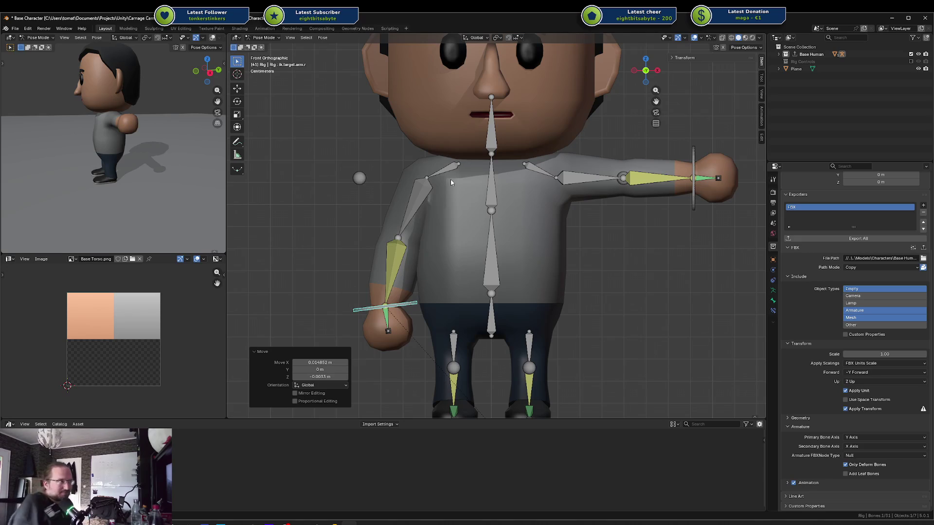
Pull the elbow pole target down-left and move the hand target 0.037955 m X, −0.084953 m Z
{"action": "mouse_move", "coordinate": [358, 177]}
{"action": "left_mouse_down"}
{"action": "mouse_move", "coordinate": [314, 220]}
{"action": "mouse_move", "coordinate": [329, 233]}
{"action": "left_mouse_up"}
{"action": "key", "text": "g"}
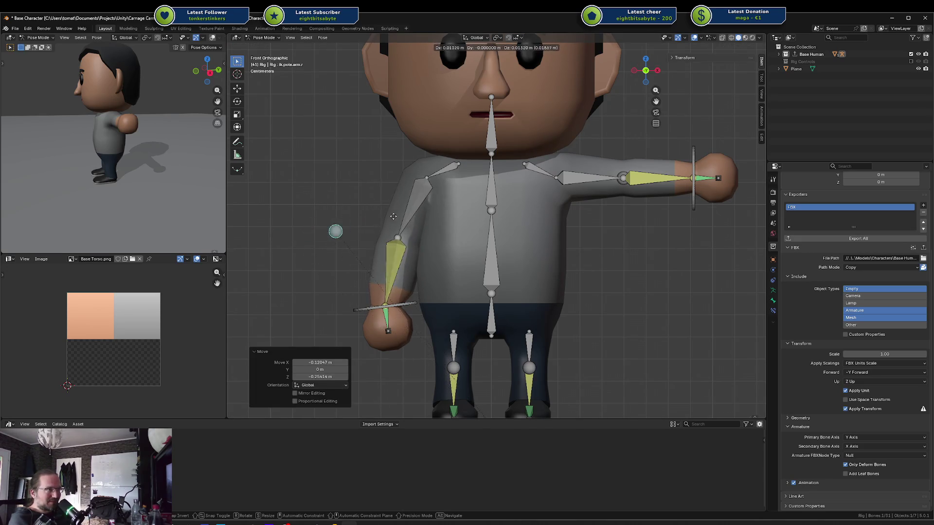
{"action": "key", "text": "Escape"}
{"action": "left_click", "coordinate": [414, 304]}
{"action": "key", "text": "r"}
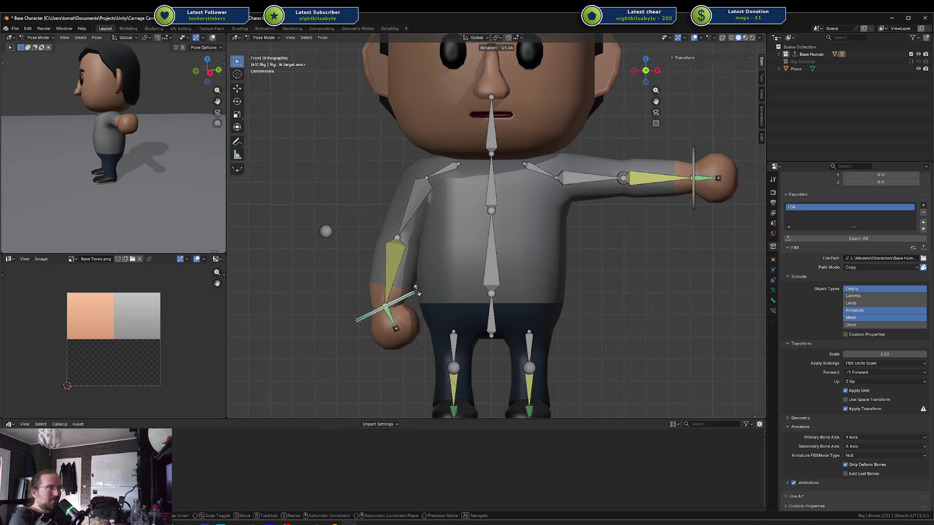
{"action": "left_click", "coordinate": [417, 288]}
{"action": "key", "text": "g"}
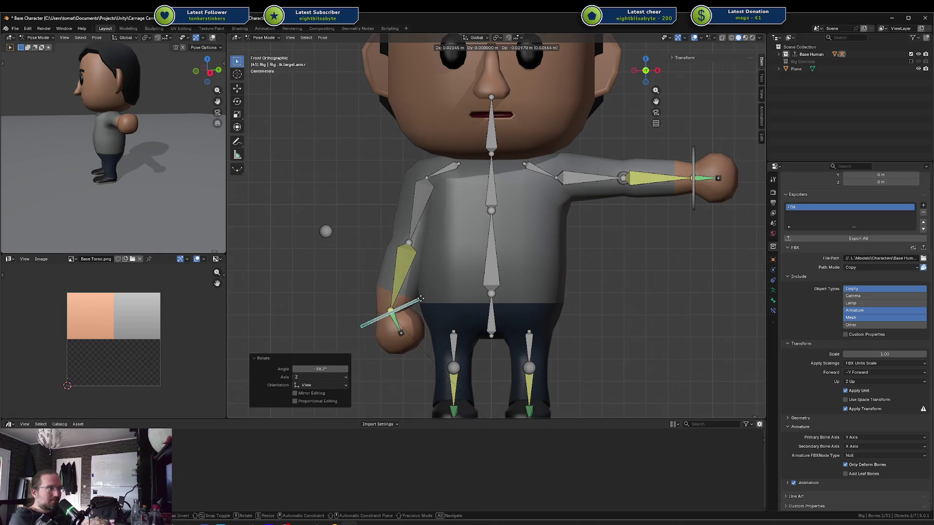
{"action": "left_click", "coordinate": [425, 295]}
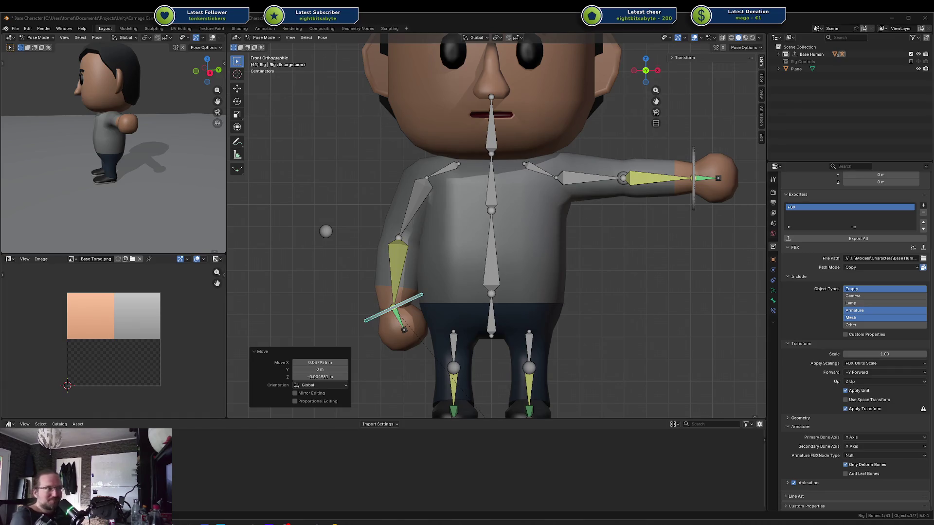
{"action": "mouse_move", "coordinate": [496, 284]}
{"action": "left_mouse_down"}
{"action": "mouse_move", "coordinate": [355, 285]}
{"action": "mouse_move", "coordinate": [367, 272]}
{"action": "mouse_move", "coordinate": [360, 280]}
{"action": "left_mouse_up"}
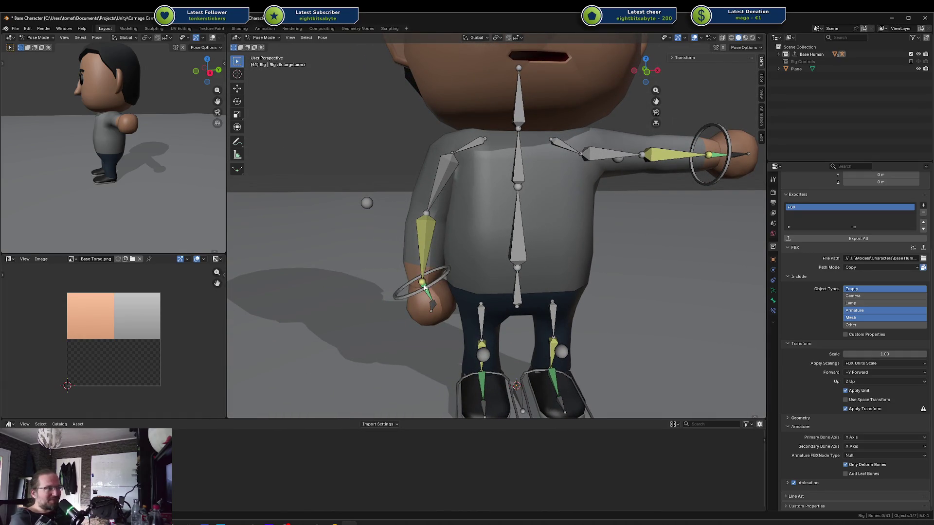
Move the wrist IK target twice and rotate it 20.7° in a frontal view
{"action": "key", "text": "g"}
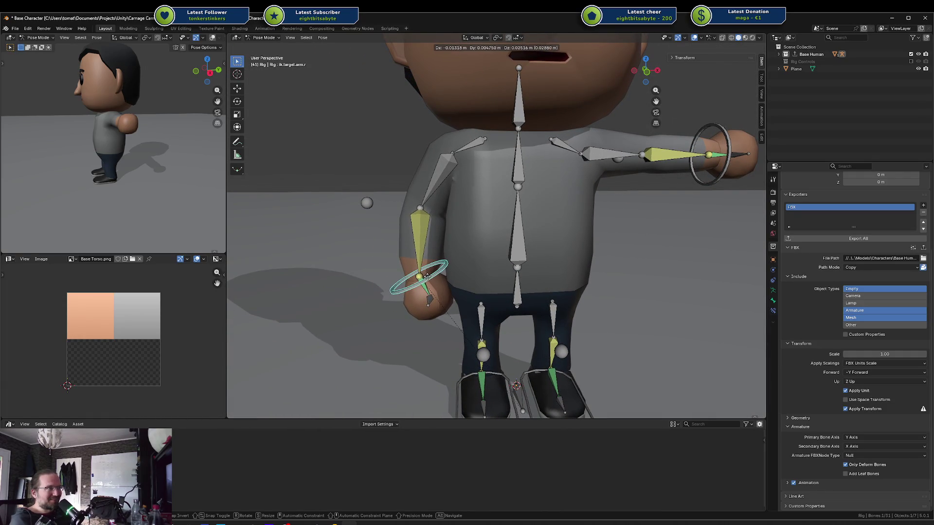
{"action": "left_click", "coordinate": [428, 280]}
{"action": "key", "text": "g"}
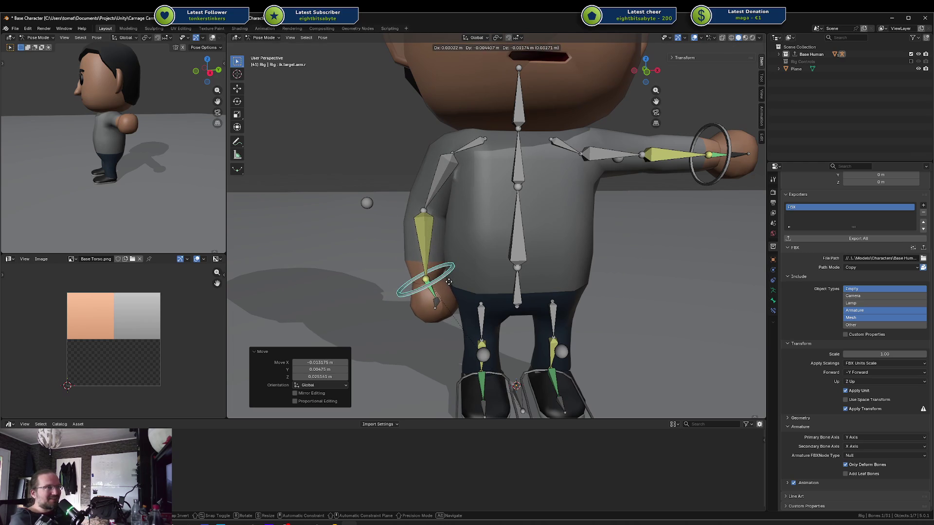
{"action": "left_click", "coordinate": [448, 283]}
{"action": "left_click_drag", "start_coordinate": [161, 177], "coordinate": [210, 179]}
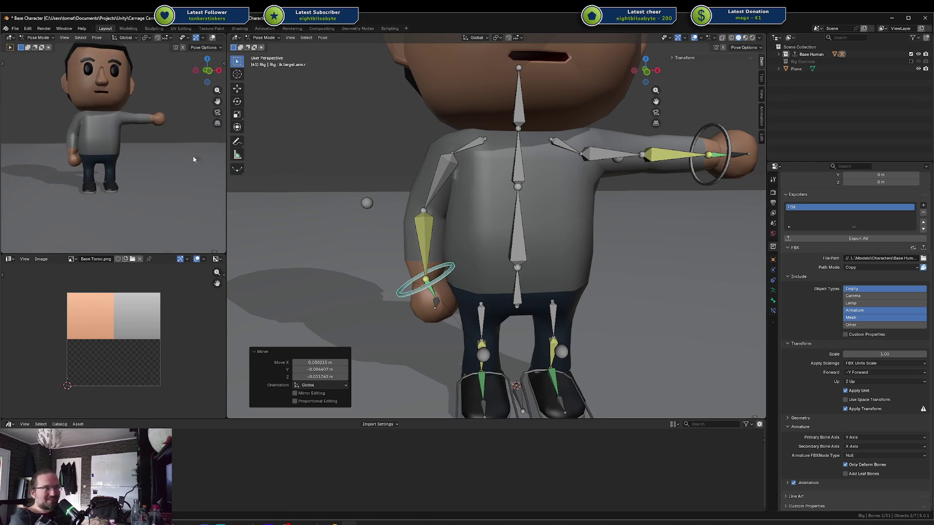
{"action": "left_click_drag", "start_coordinate": [492, 266], "coordinate": [494, 268]}
{"action": "key", "text": "r"}
{"action": "left_click", "coordinate": [490, 278]}
{"action": "scroll", "coordinate": [491, 278], "scroll_direction": "up", "scroll_amount": 1}
{"action": "key", "text": "KP_1"}
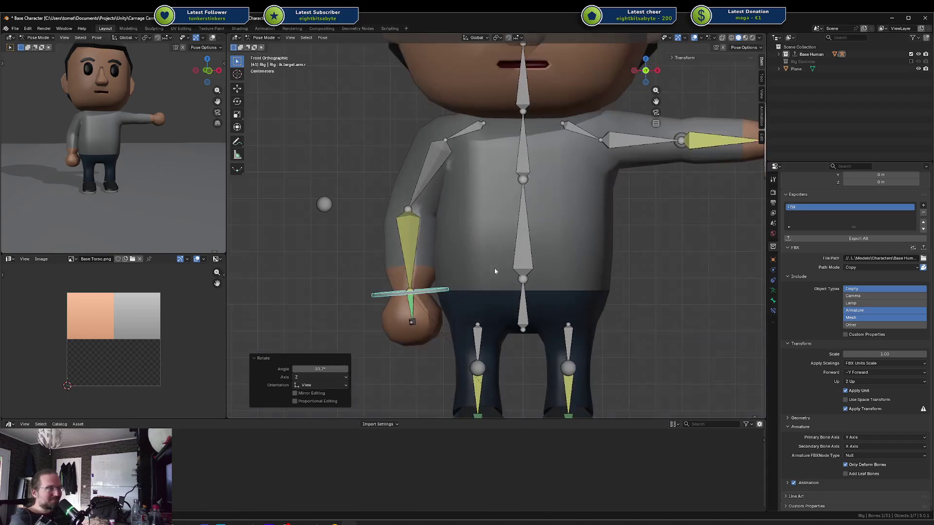
Shift the hand IK target up toward the hip, undoing and redoing the last move
{"action": "key", "text": "g"}
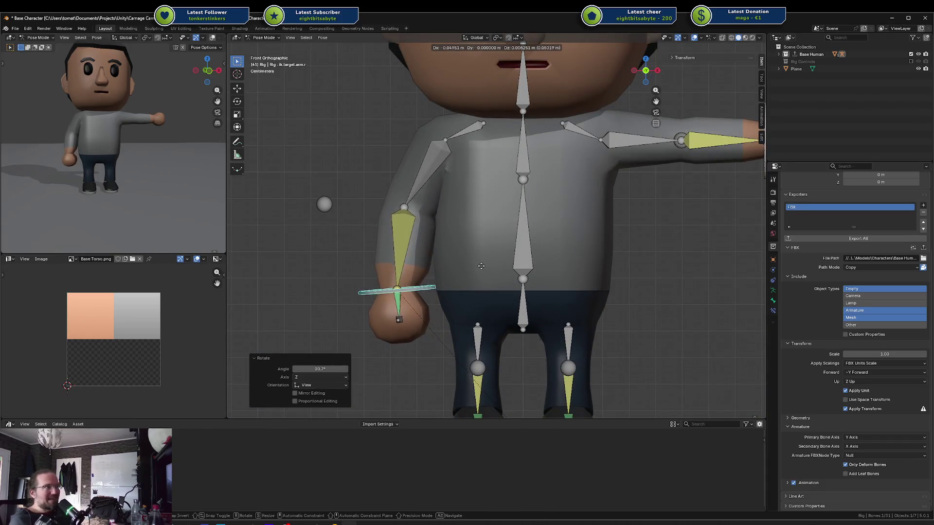
{"action": "left_click", "coordinate": [491, 272]}
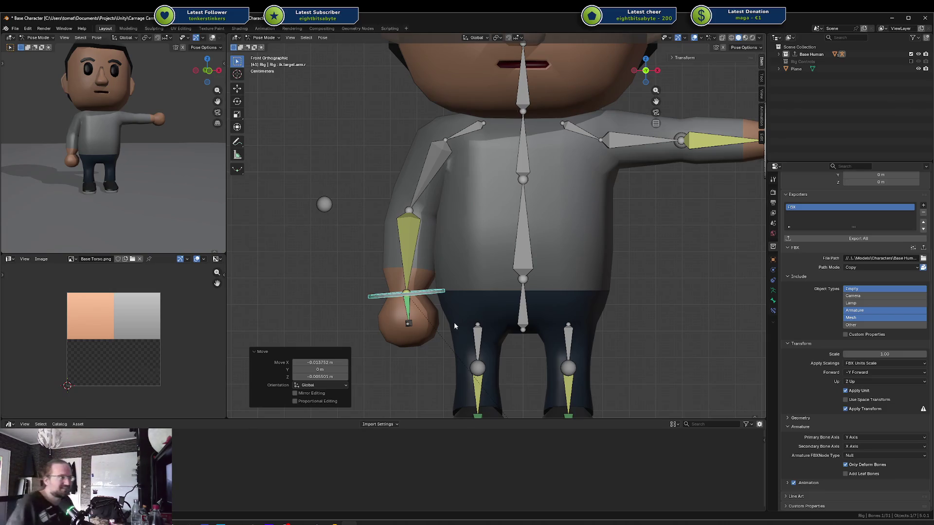
{"action": "key", "text": "KP_2"}
{"action": "key", "text": "KP_2"}
{"action": "key", "text": "KP_4"}
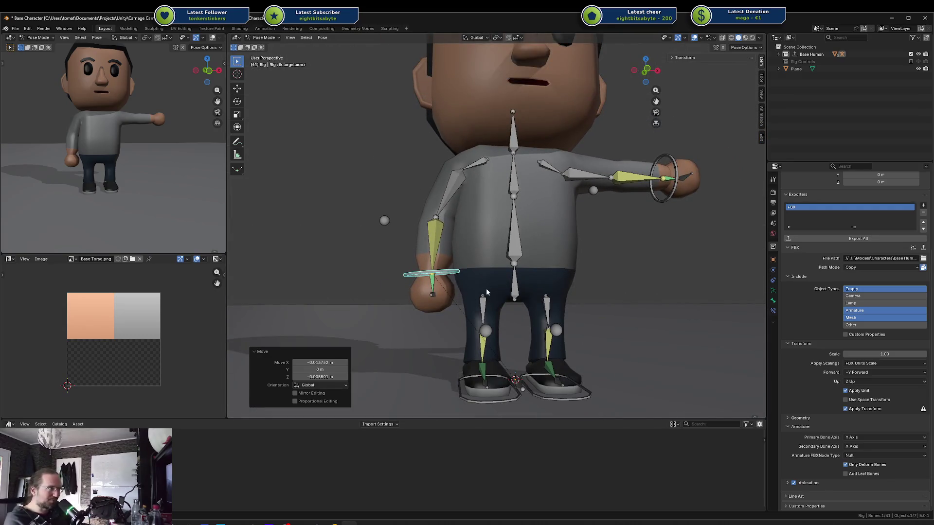
{"action": "key", "text": "g"}
{"action": "left_click", "coordinate": [474, 258]}
{"action": "key", "text": "r"}
{"action": "key", "text": "g"}
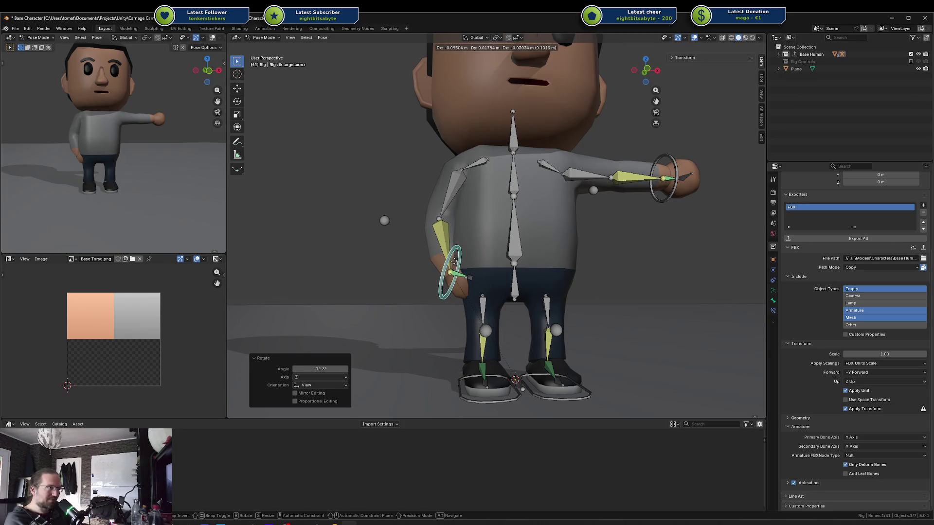
{"action": "left_click", "coordinate": [457, 266]}
{"action": "key", "text": "ctrl+z"}
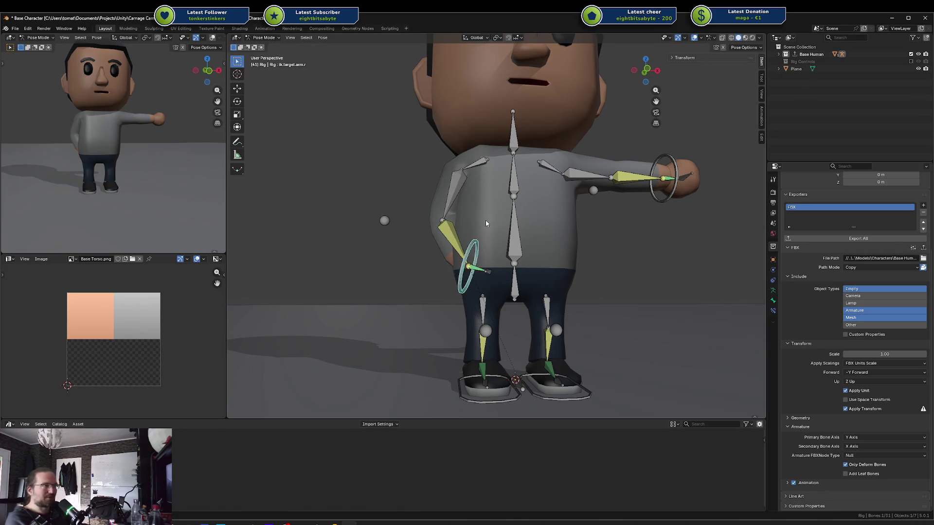
{"action": "key", "text": "ctrl+shift+z"}
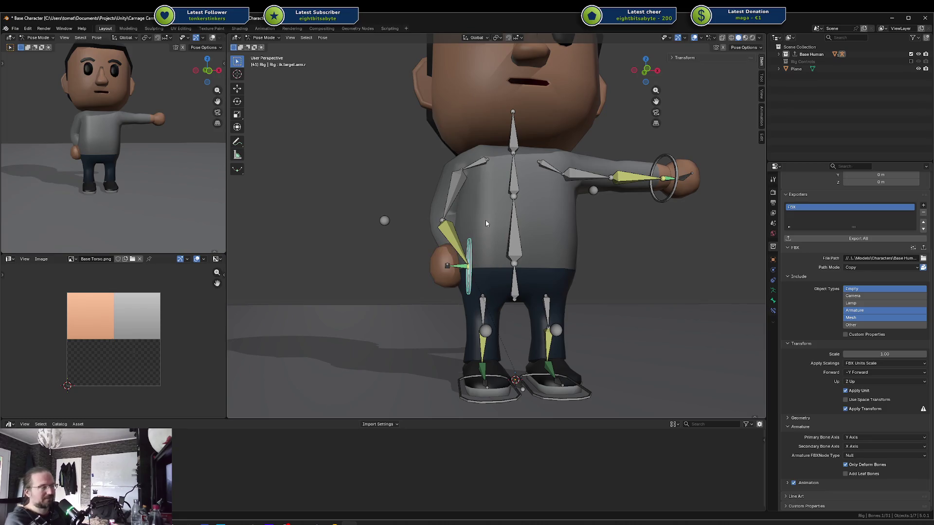
Reset all bones to the rest T-pose, save Base Character.blend, and return to Object Mode
{"action": "key", "text": "a"}
{"action": "key", "text": "alt+g"}
{"action": "key", "text": "alt+r"}
{"action": "key", "text": "ctrl+s"}
{"action": "key", "text": "alt+a"}
{"action": "key", "text": "ctrl+Tab"}
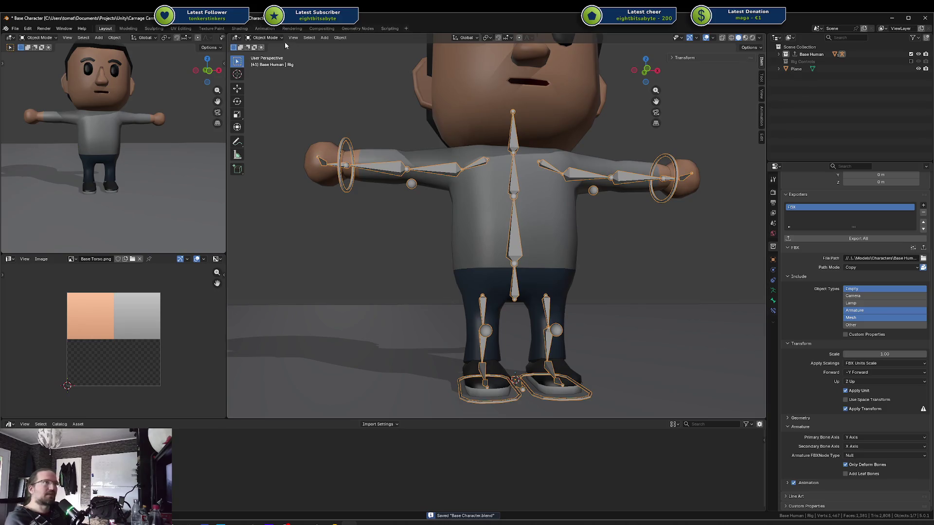
In the Animation workspace, assign the Walk Forward action to the rig and play it
{"action": "left_click", "coordinate": [265, 29]}
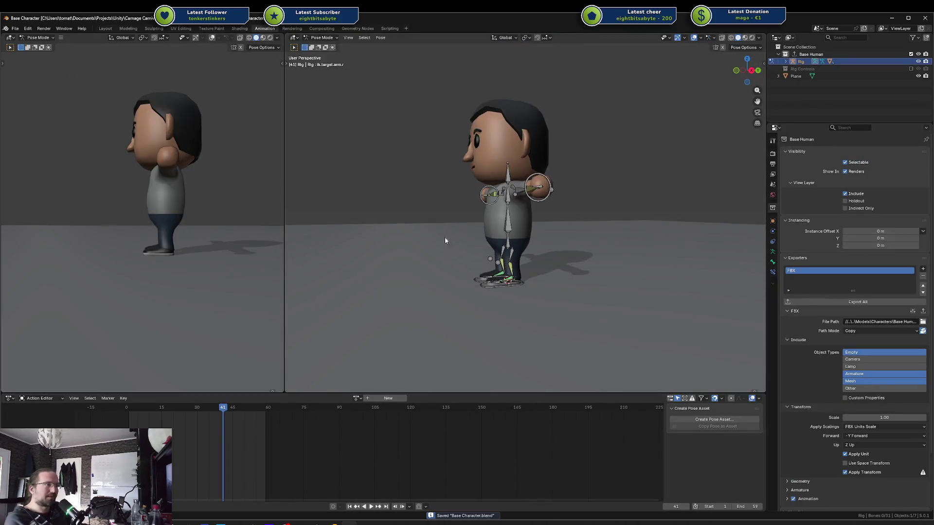
{"action": "key", "text": "ctrl+Tab"}
{"action": "key", "text": "KP_1"}
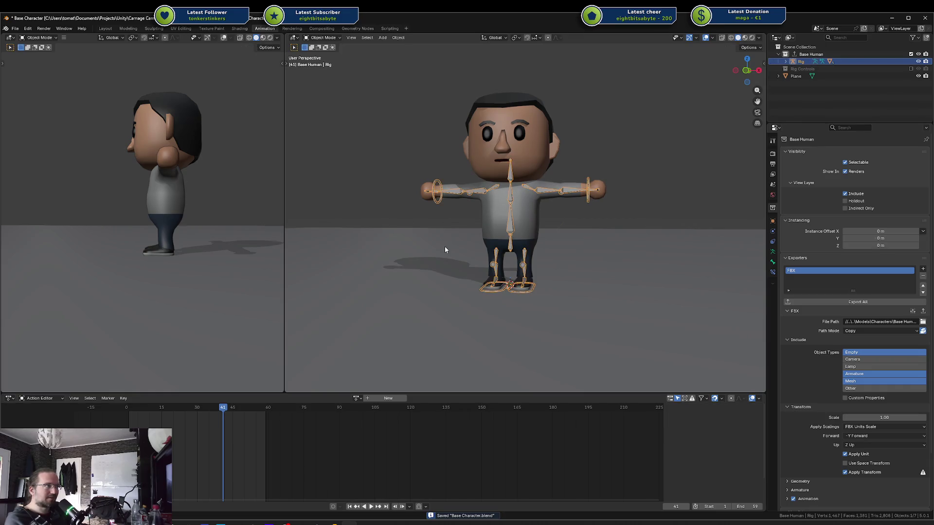
{"action": "left_click", "coordinate": [354, 398]}
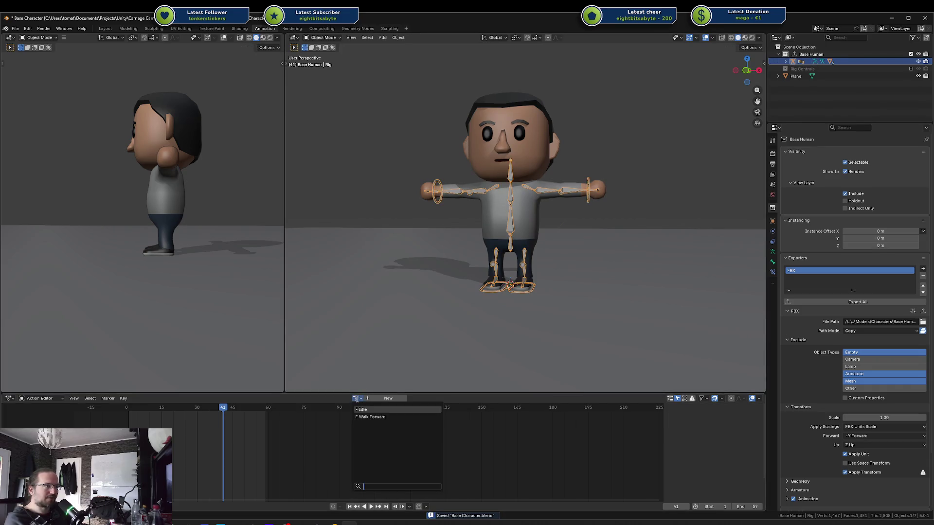
{"action": "left_click", "coordinate": [369, 413]}
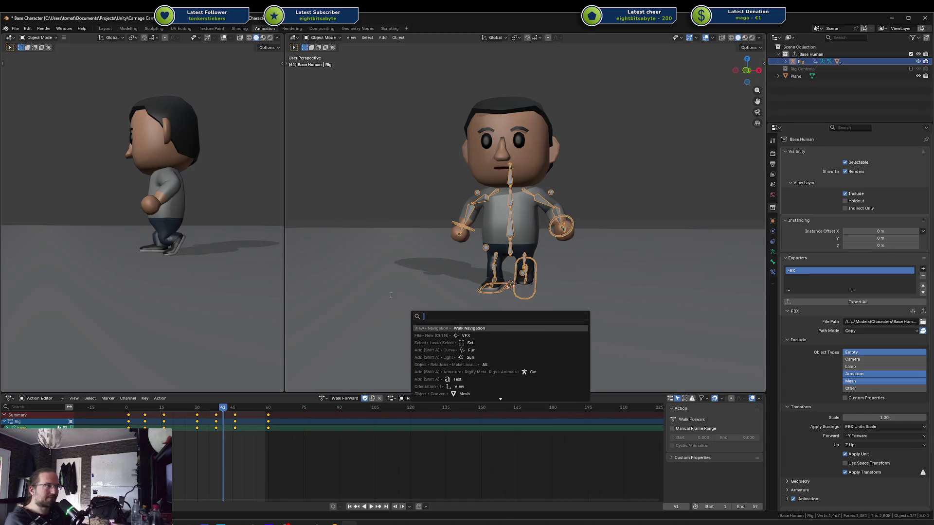
{"action": "key", "text": "space"}
{"action": "mouse_move", "coordinate": [262, 234]}
{"action": "left_mouse_down"}
{"action": "mouse_move", "coordinate": [33, 242]}
{"action": "mouse_move", "coordinate": [23, 235]}
{"action": "mouse_move", "coordinate": [29, 229]}
{"action": "left_mouse_up"}
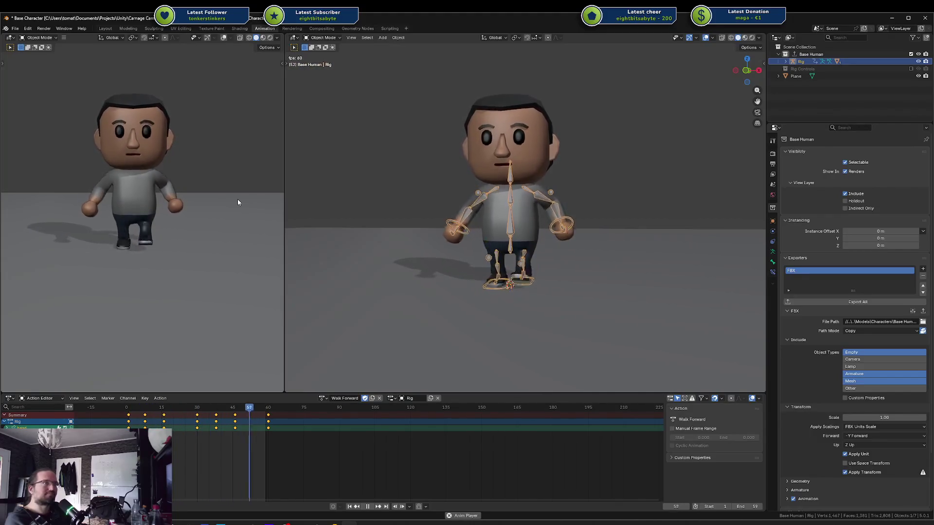
{"action": "key", "text": "space"}
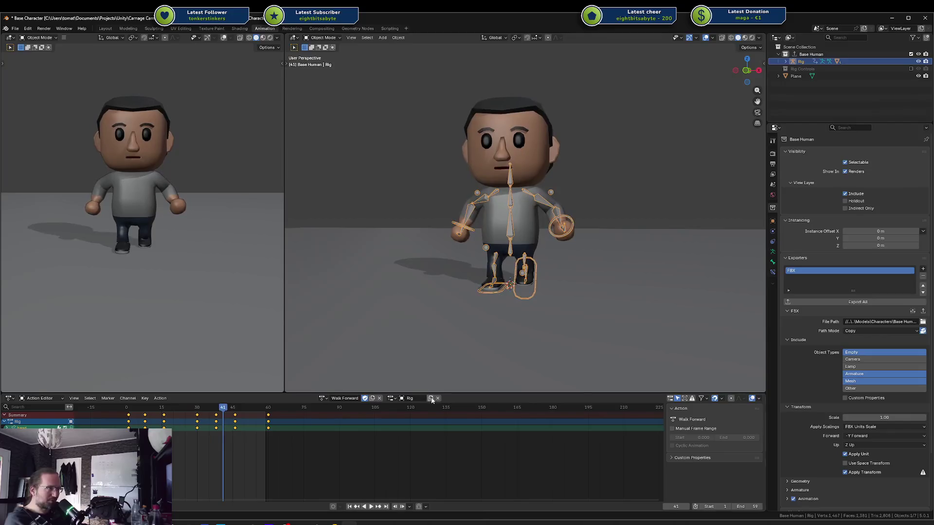
Unlink the Walk Forward action from the rig and save the file
{"action": "left_click", "coordinate": [438, 398]}
{"action": "left_click", "coordinate": [383, 398]}
{"action": "left_click", "coordinate": [372, 227]}
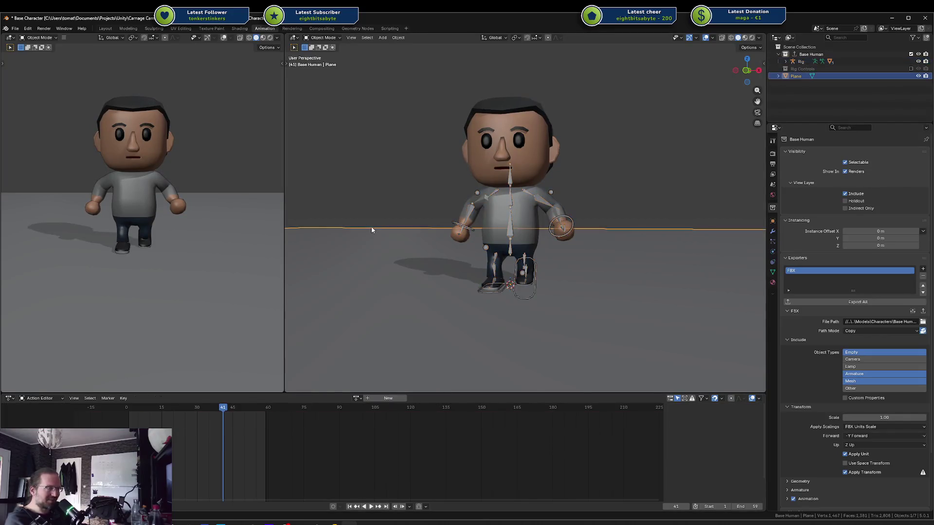
{"action": "key", "text": "ctrl+s"}
Reset the Rig's bones to T-pose in Pose Mode, save, and switch to Modeling
{"action": "key", "text": "a"}
{"action": "left_click", "coordinate": [511, 195]}
{"action": "key", "text": "Tab"}
{"action": "key", "text": "ctrl+Tab"}
{"action": "key", "text": "a"}
{"action": "key", "text": "alt+g"}
{"action": "key", "text": "alt+r"}
{"action": "key", "text": "ctrl+s"}
{"action": "left_click", "coordinate": [125, 29]}
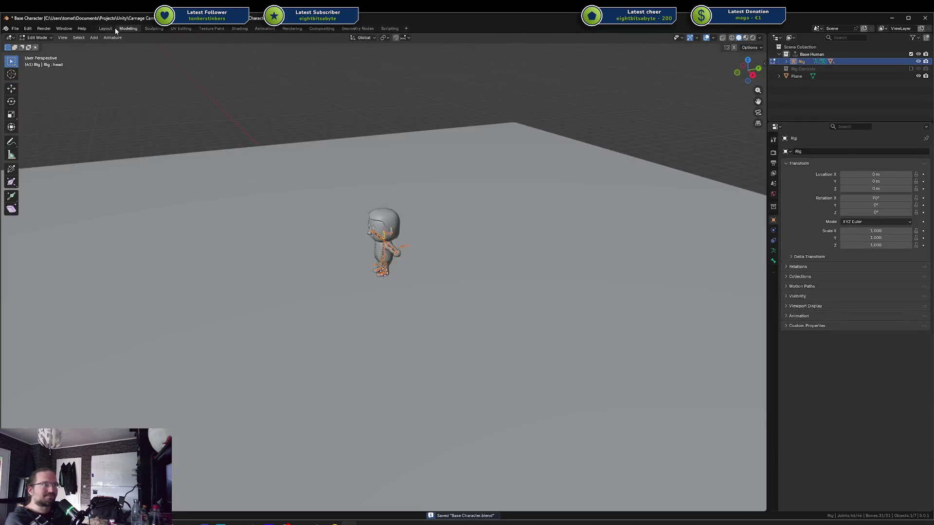
Back in Layout, select the Head and lower it slightly along Z
{"action": "left_click", "coordinate": [112, 28]}
{"action": "key", "text": "alt+a"}
{"action": "scroll", "coordinate": [552, 135], "scroll_direction": "down", "scroll_amount": 3}
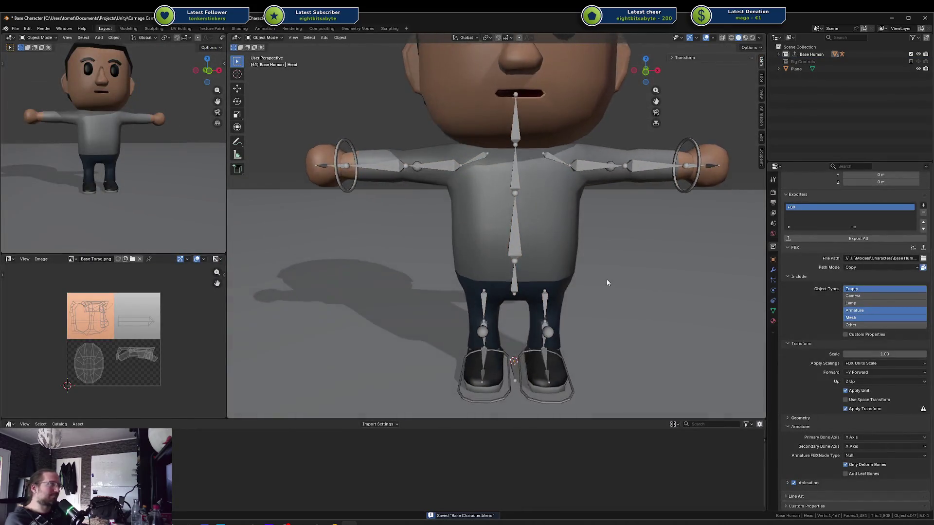
{"action": "scroll", "coordinate": [146, 169], "scroll_direction": "down", "scroll_amount": 3}
{"action": "left_click_drag", "start_coordinate": [138, 171], "coordinate": [125, 175]}
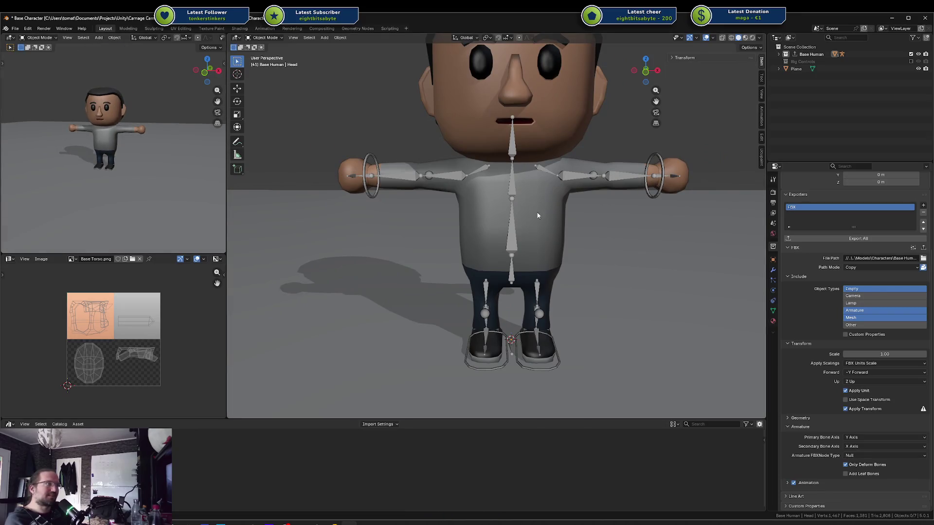
{"action": "left_click", "coordinate": [530, 174]}
{"action": "key", "text": "g"}
{"action": "key", "text": "z"}
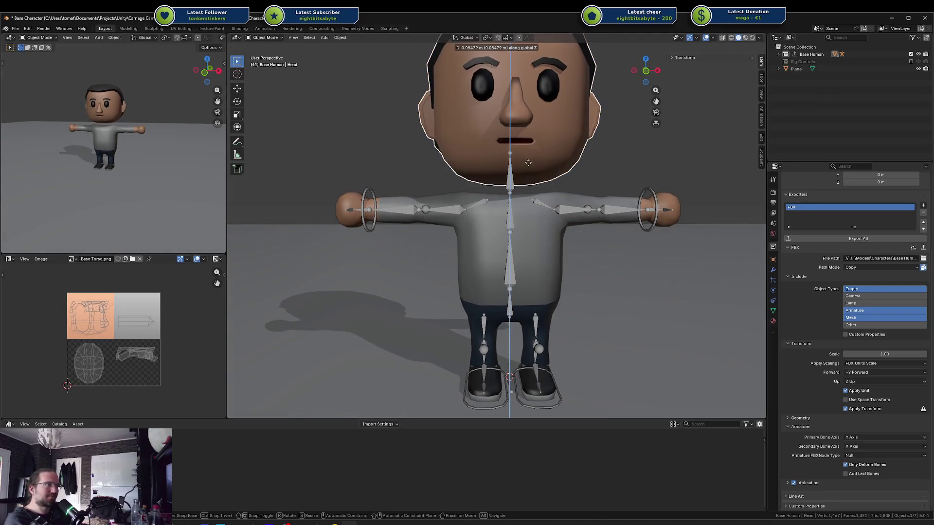
{"action": "left_click", "coordinate": [535, 179]}
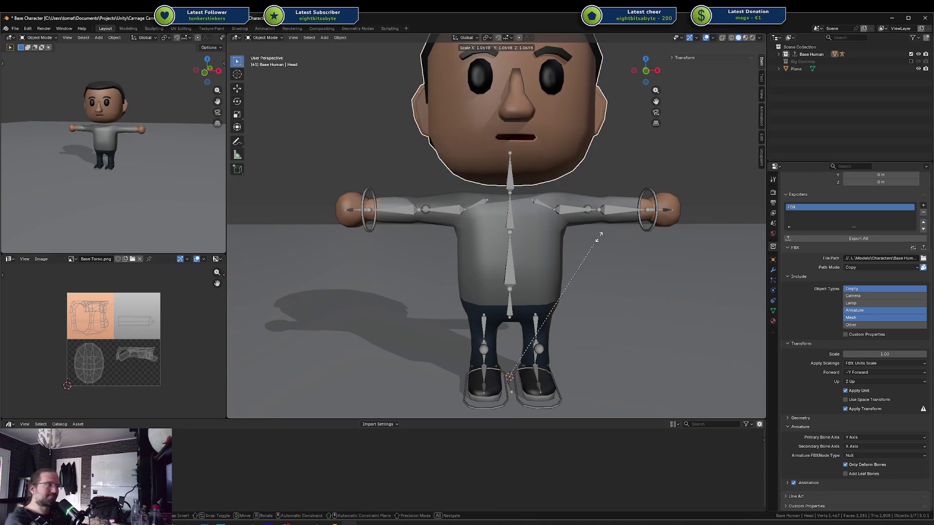
Scale the head up a little, save Base Character.blend, and select the Body mesh
{"action": "key", "text": "Tab"}
{"action": "key", "text": "s"}
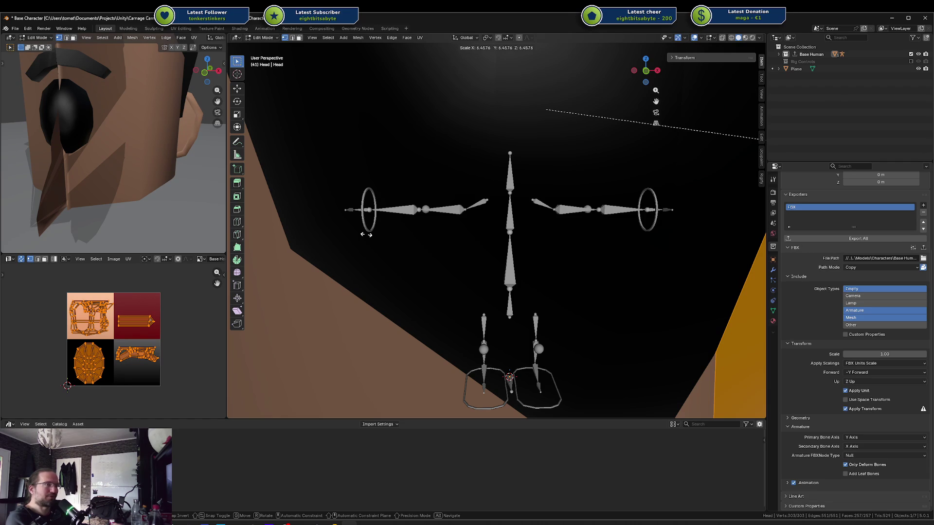
{"action": "key", "text": "Escape"}
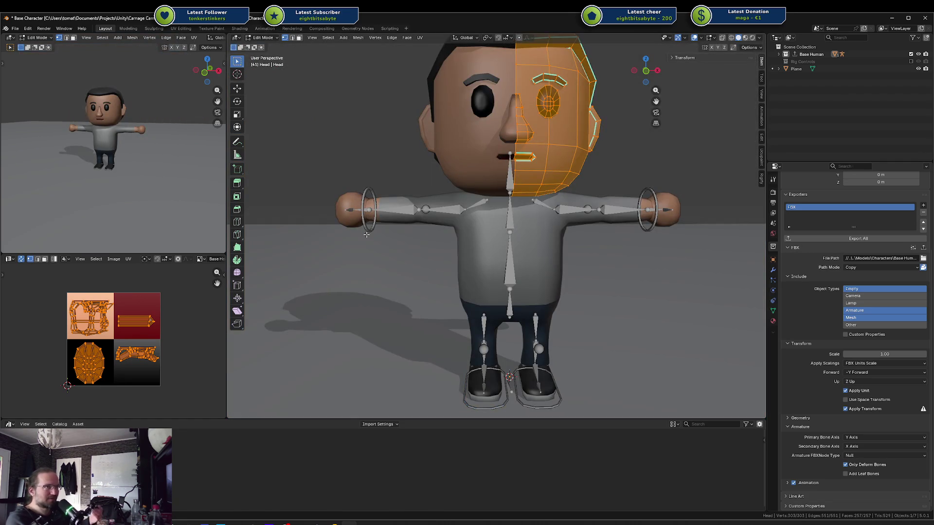
{"action": "key", "text": "Tab"}
{"action": "key", "text": "s"}
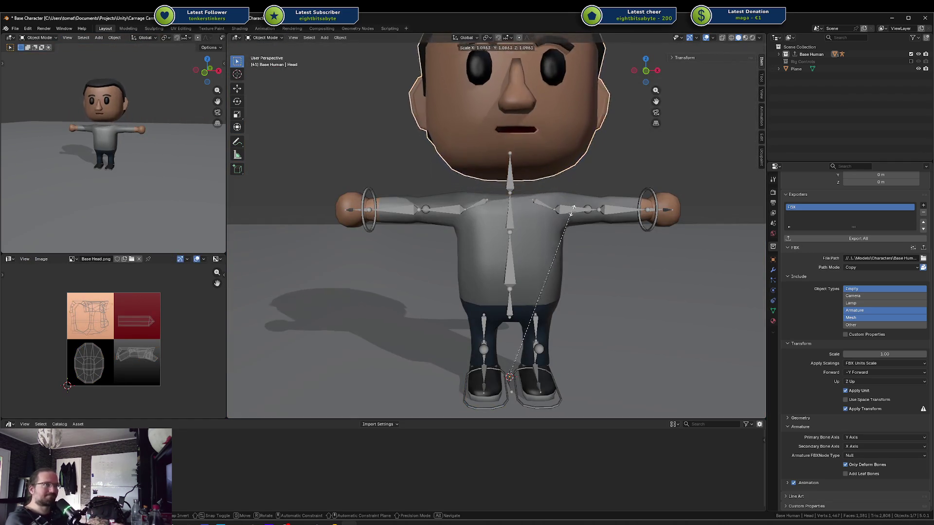
{"action": "key", "text": "Escape"}
{"action": "mouse_move", "coordinate": [574, 216]}
{"action": "left_mouse_down"}
{"action": "mouse_move", "coordinate": [555, 223]}
{"action": "mouse_move", "coordinate": [567, 214]}
{"action": "left_mouse_up"}
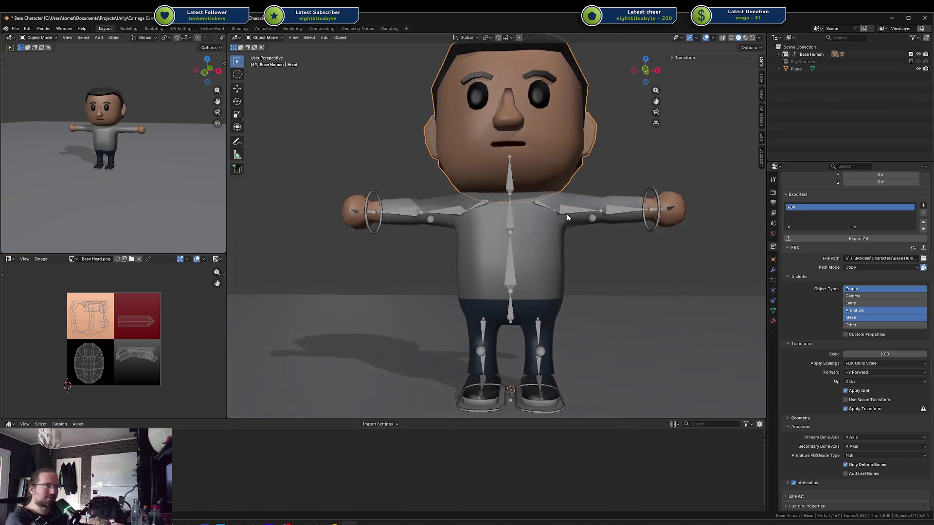
{"action": "key", "text": "ctrl+z"}
{"action": "key", "text": "ctrl+s"}
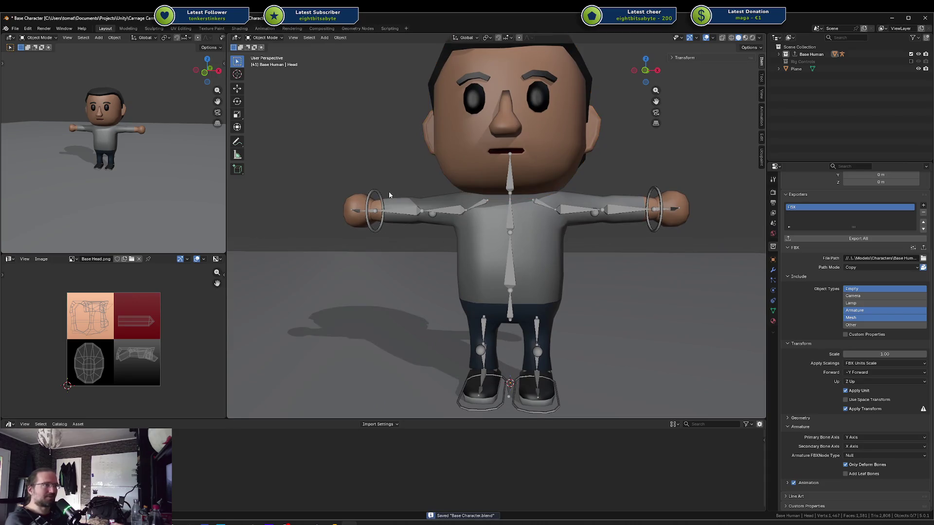
{"action": "left_click", "coordinate": [496, 200]}
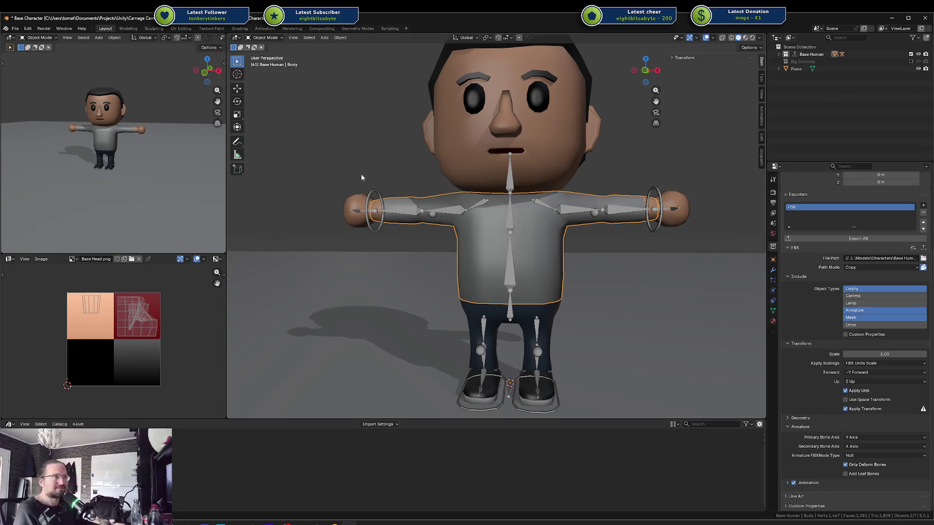
Save Base Character.blend again after exporting the Base Human collection as FBX
{"action": "mouse_move", "coordinate": [506, 153]}
{"action": "left_mouse_down"}
{"action": "mouse_move", "coordinate": [441, 175]}
{"action": "mouse_move", "coordinate": [350, 111]}
{"action": "left_mouse_up"}
{"action": "key", "text": "ctrl+s"}
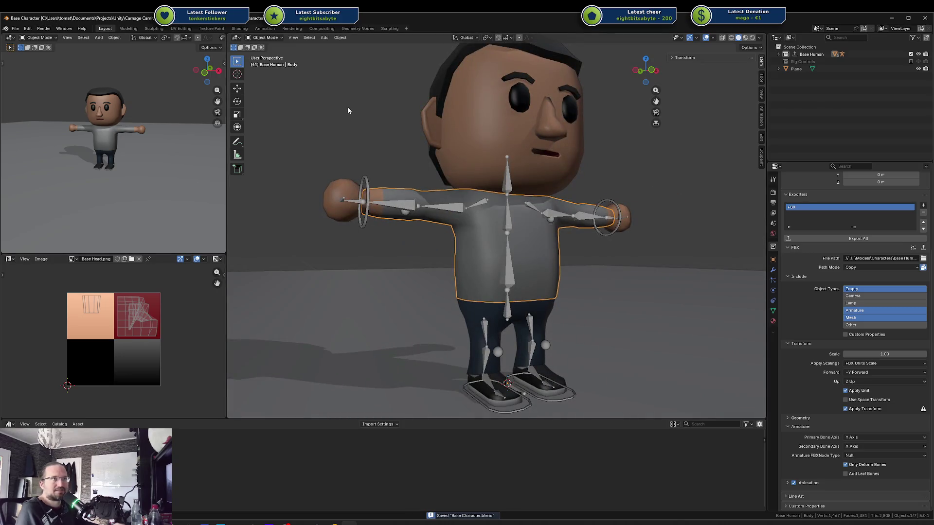
{"action": "left_click", "coordinate": [15, 28]}
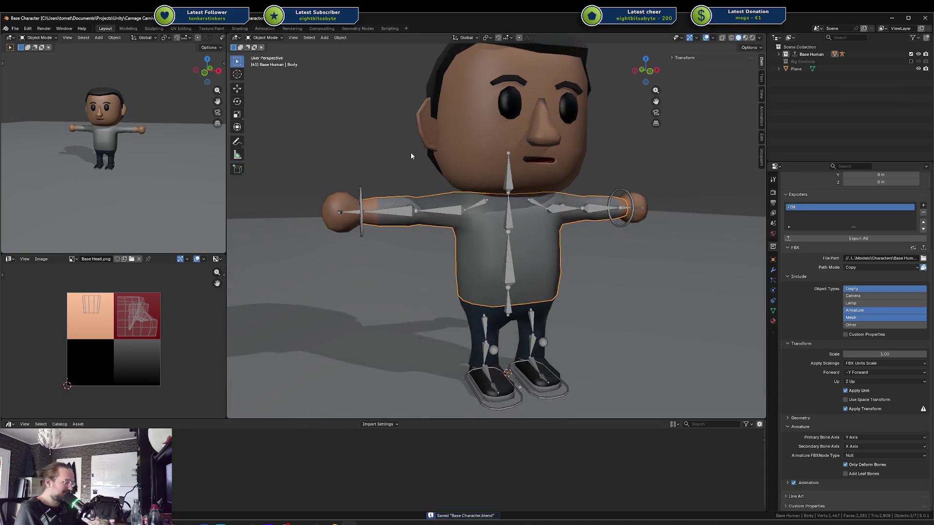
Open Streetwear 01.blend from recent files and set a front orthographic view
{"action": "key", "text": "ctrl+shift+o"}
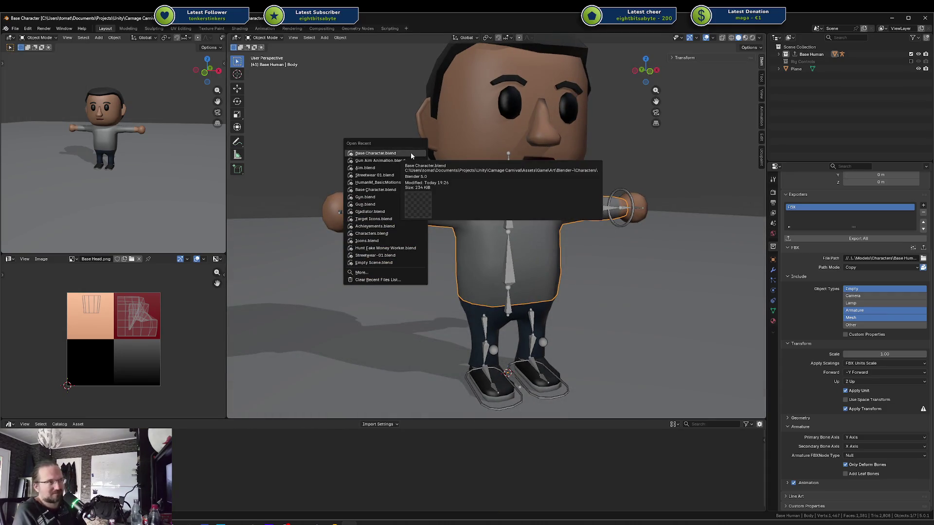
{"action": "key", "text": "Down"}
{"action": "key", "text": "Down"}
{"action": "key", "text": "Up"}
{"action": "key", "text": "Down"}
{"action": "key", "text": "Down"}
{"action": "key", "text": "Down"}
{"action": "key", "text": "Up"}
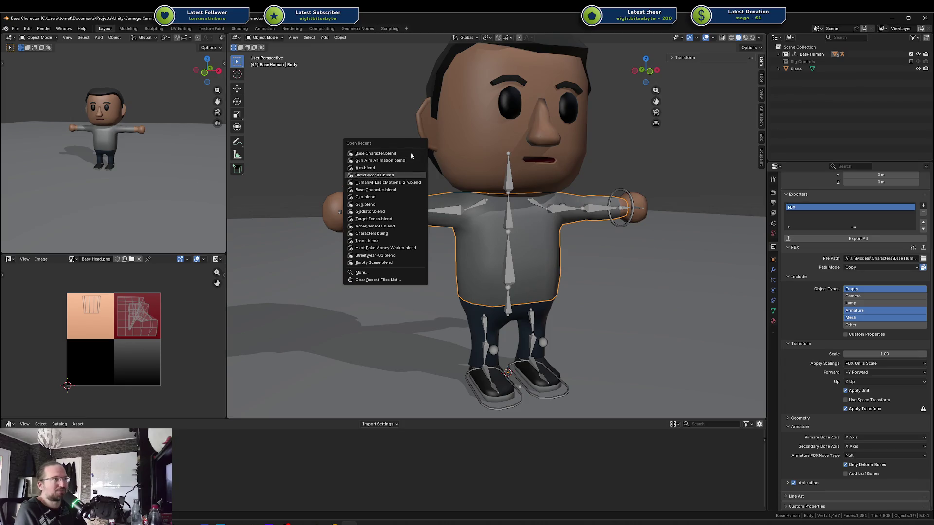
{"action": "key", "text": "Return"}
{"action": "key", "text": "KP_1"}
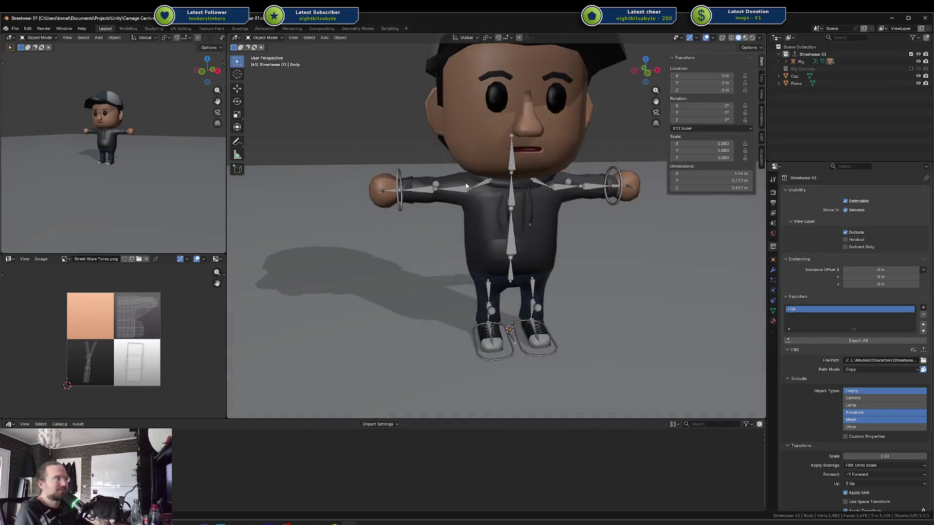
{"action": "key", "text": "KP_3"}
{"action": "key", "text": "KP_1"}
Select the old Rig armature in the Outliner and delete it
{"action": "left_click", "coordinate": [500, 195]}
{"action": "left_click", "coordinate": [584, 244]}
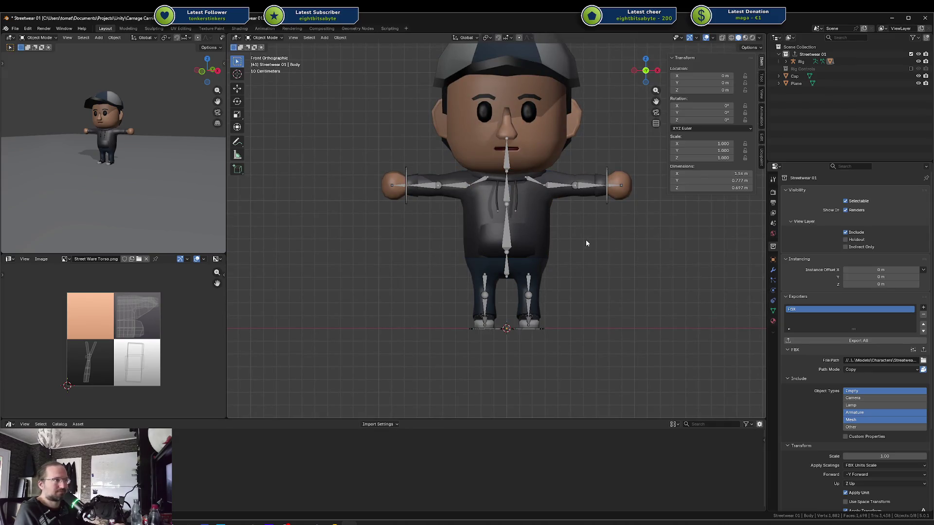
{"action": "left_click", "coordinate": [786, 61]}
{"action": "left_click", "coordinate": [807, 62]}
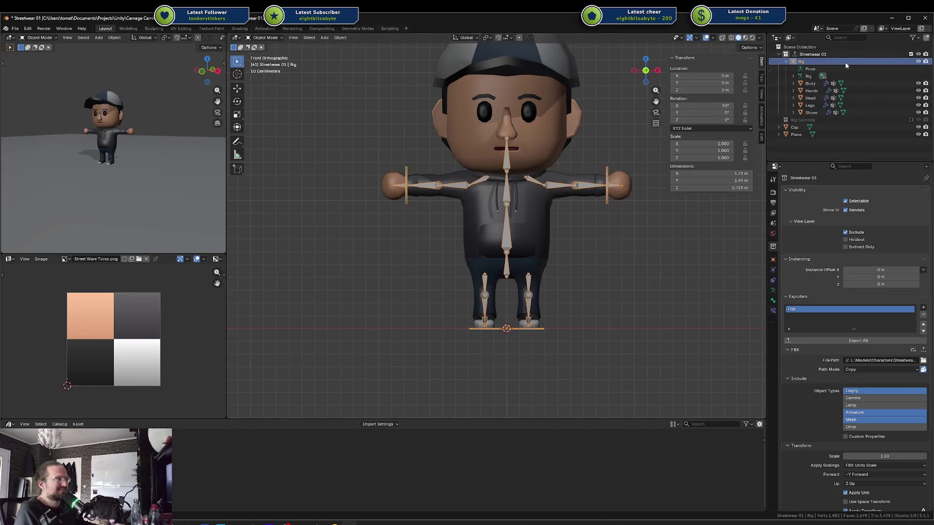
{"action": "key", "text": "x"}
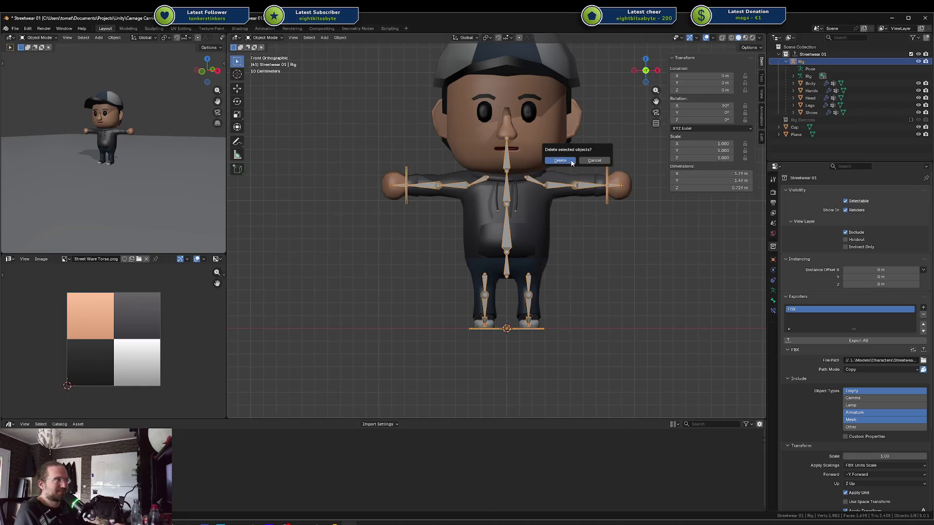
{"action": "left_click", "coordinate": [560, 160]}
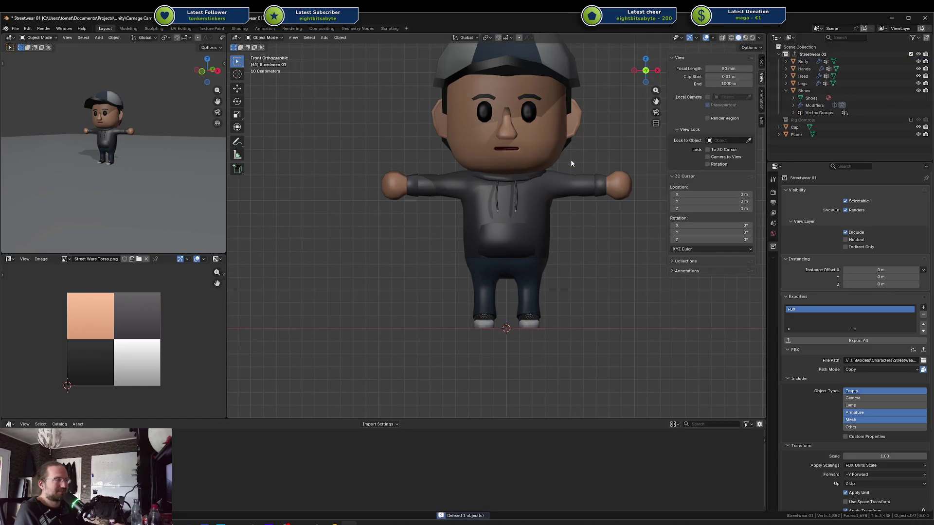
Drop Base Character.blend from Rider into the viewport and append its Rig and Body objects
{"action": "right_click", "coordinate": [603, 241]}
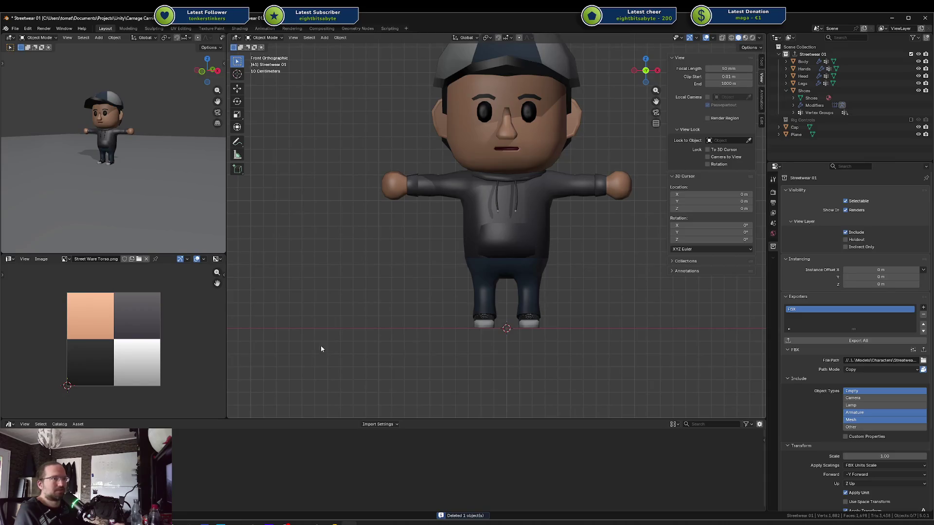
{"action": "left_click", "coordinate": [325, 523]}
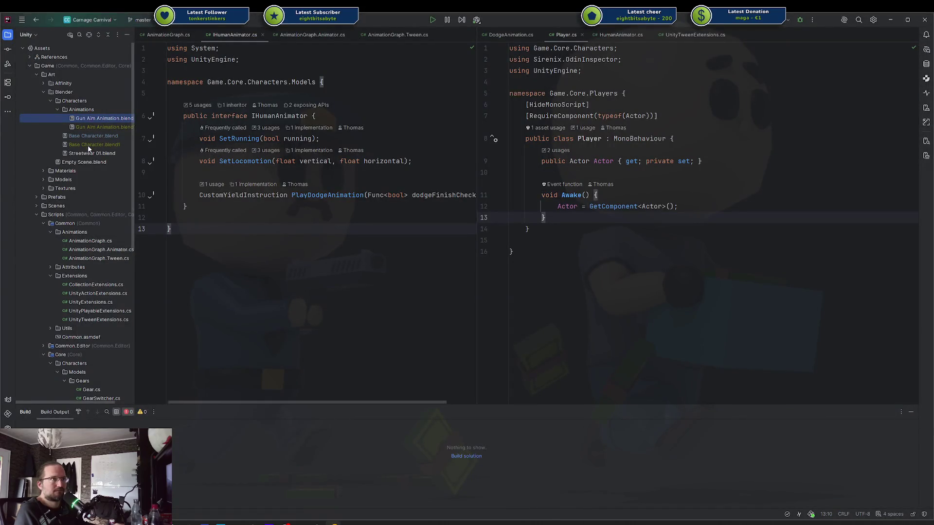
{"action": "left_click_drag", "start_coordinate": [86, 138], "coordinate": [306, 460]}
{"action": "left_click_drag", "start_coordinate": [349, 524], "coordinate": [346, 317]}
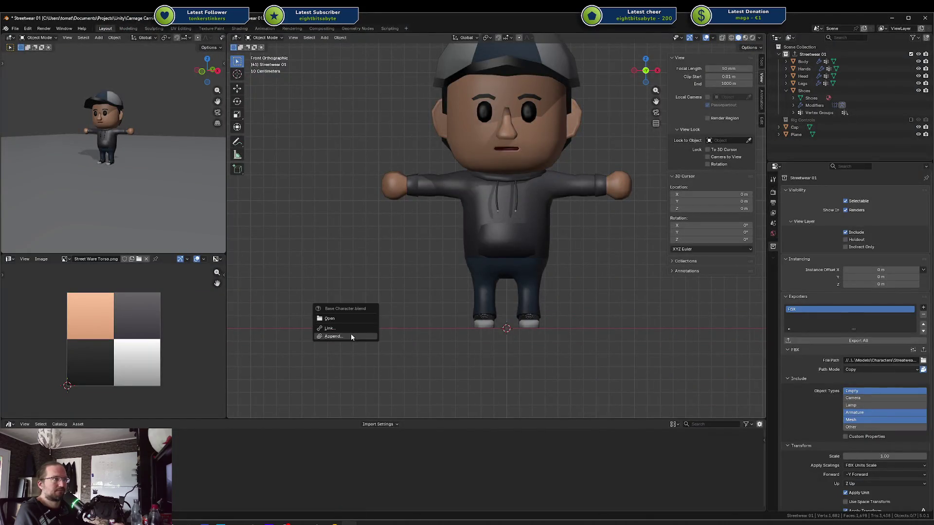
{"action": "left_click", "coordinate": [351, 336]}
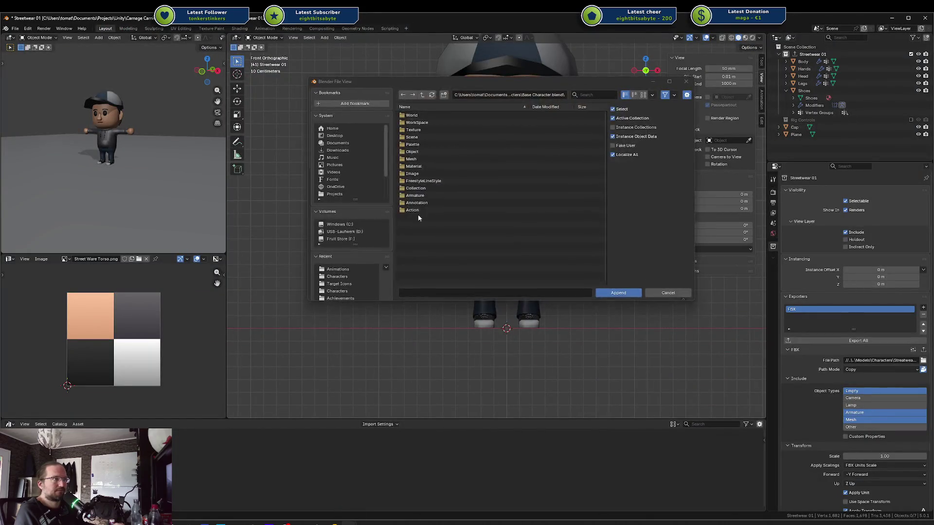
{"action": "double_click", "coordinate": [433, 151]}
{"action": "left_click", "coordinate": [420, 122]}
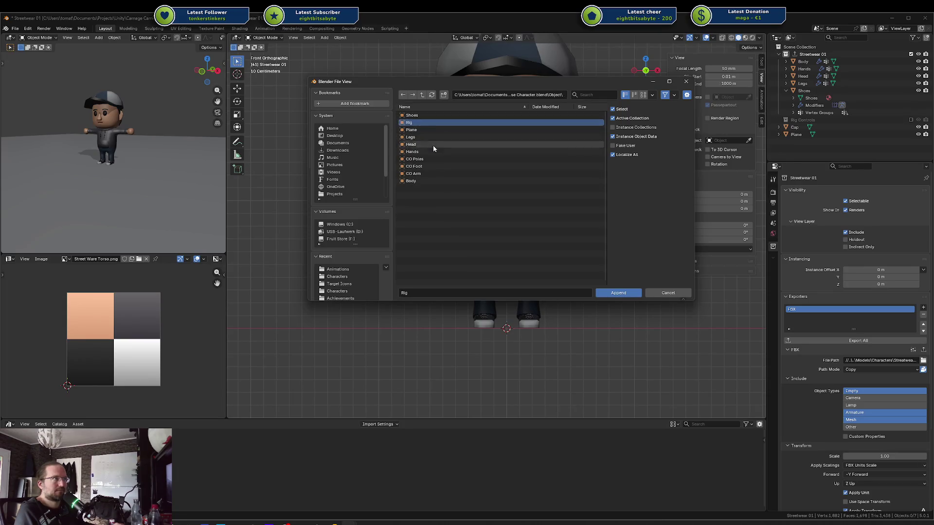
{"action": "left_click", "coordinate": [428, 181], "text": "ctrl"}
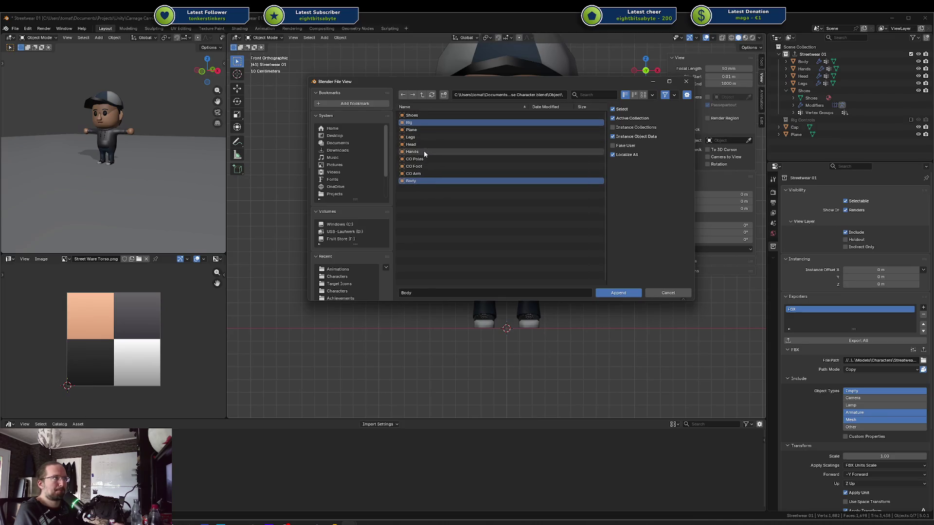
{"action": "left_click", "coordinate": [626, 291]}
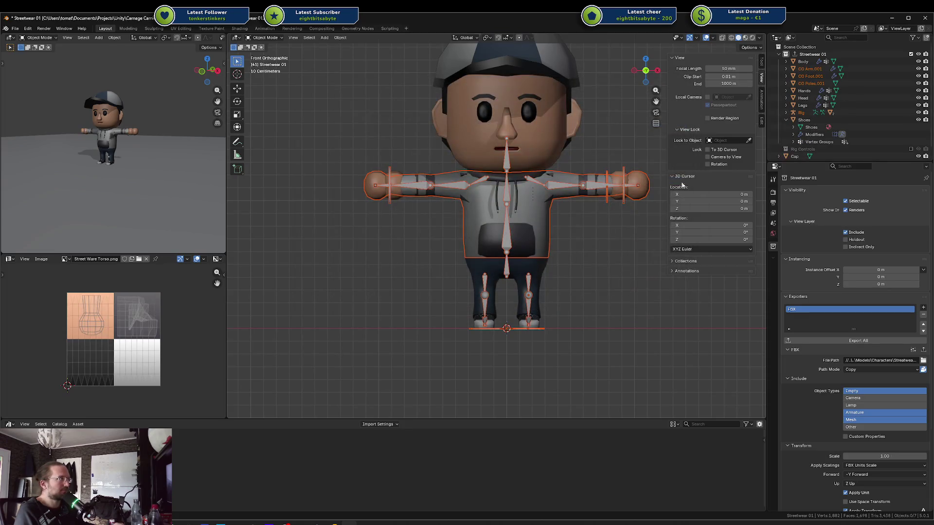
Delete the appended CO Arm.001, CO Foot.001 and CO Poles.001 control objects
{"action": "left_click", "coordinate": [810, 68]}
{"action": "left_click", "coordinate": [811, 83], "text": "shift"}
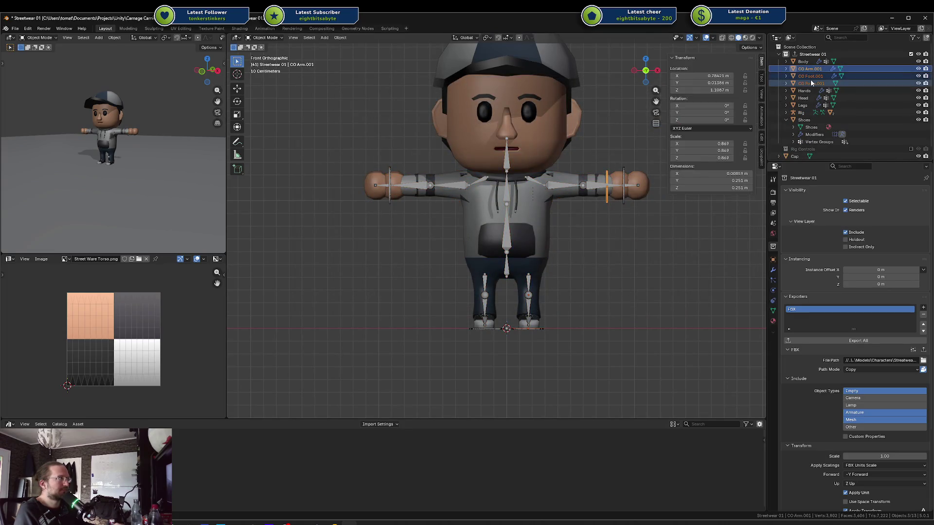
{"action": "key", "text": "x"}
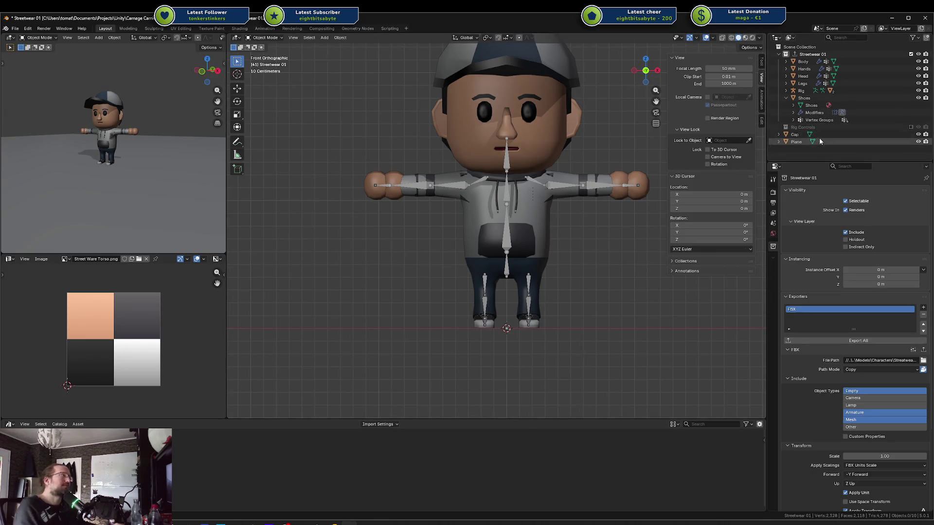
Expand Rig in the Outliner to check Body.001 and Hands.001, then select the original Body
{"action": "left_click", "coordinate": [808, 91]}
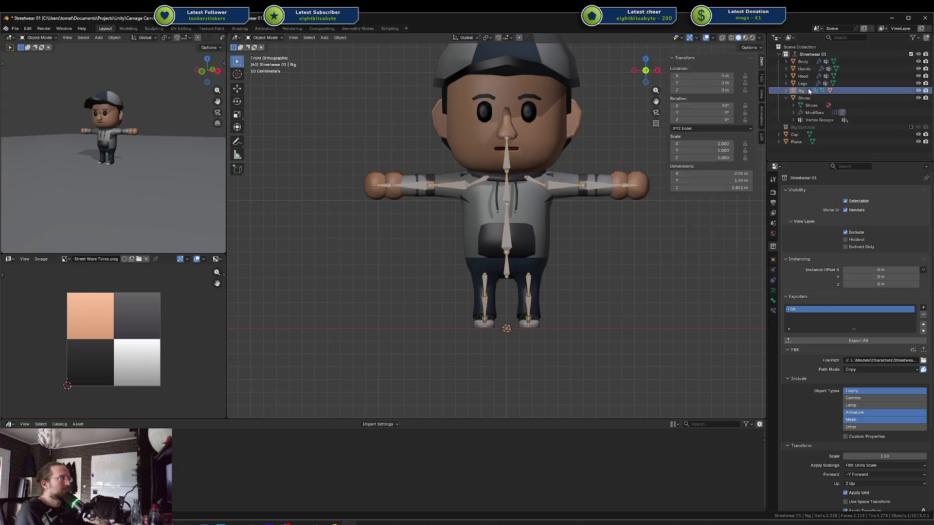
{"action": "left_click", "coordinate": [796, 135]}
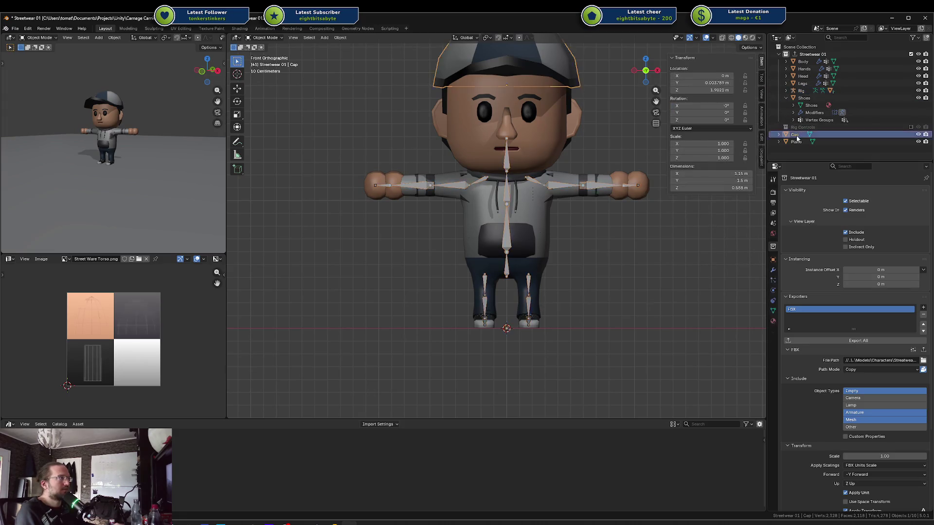
{"action": "left_click", "coordinate": [804, 99]}
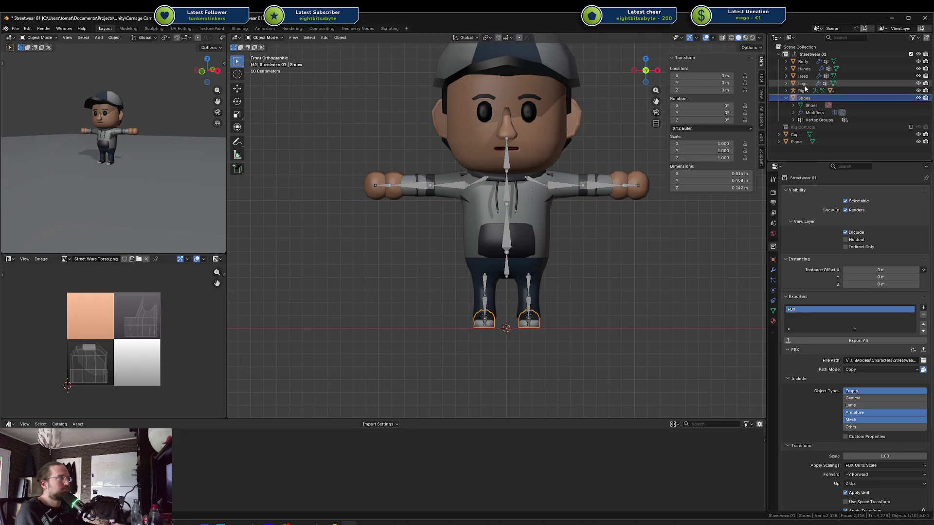
{"action": "left_click", "coordinate": [787, 91]}
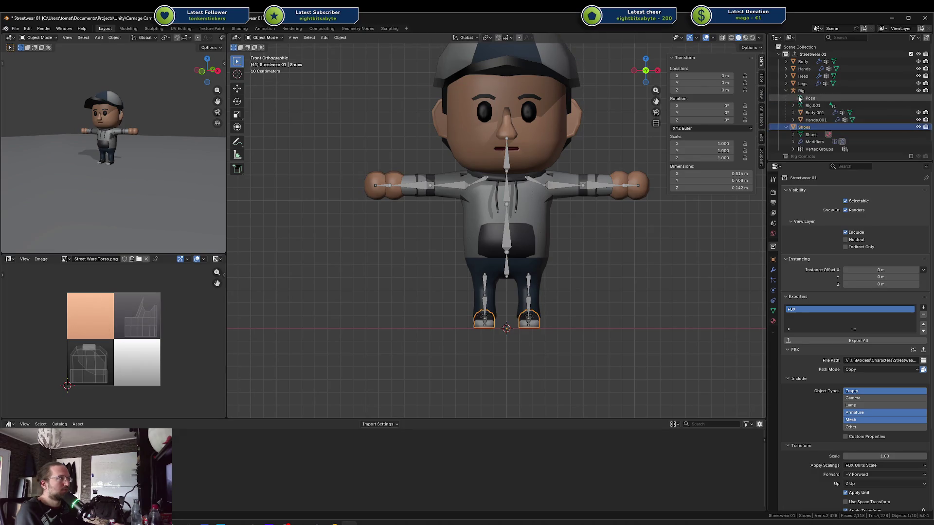
{"action": "left_click", "coordinate": [814, 113]}
{"action": "scroll", "coordinate": [589, 173], "scroll_direction": "up", "scroll_amount": 2}
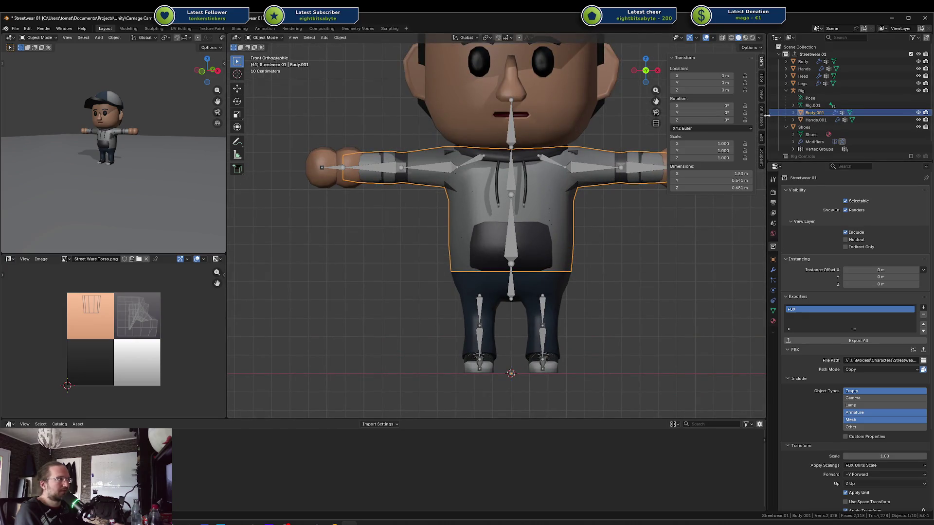
{"action": "scroll", "coordinate": [610, 136], "scroll_direction": "down", "scroll_amount": 1}
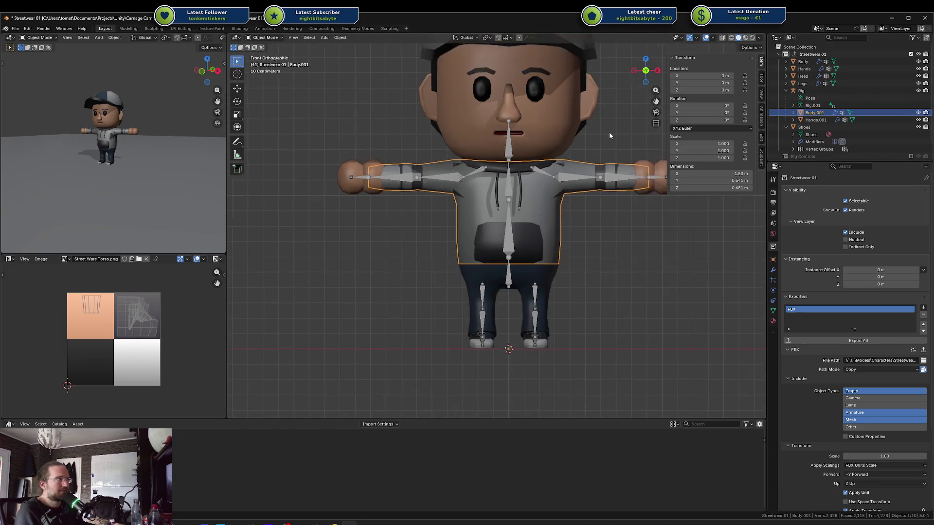
{"action": "left_click", "coordinate": [806, 86], "text": "shift"}
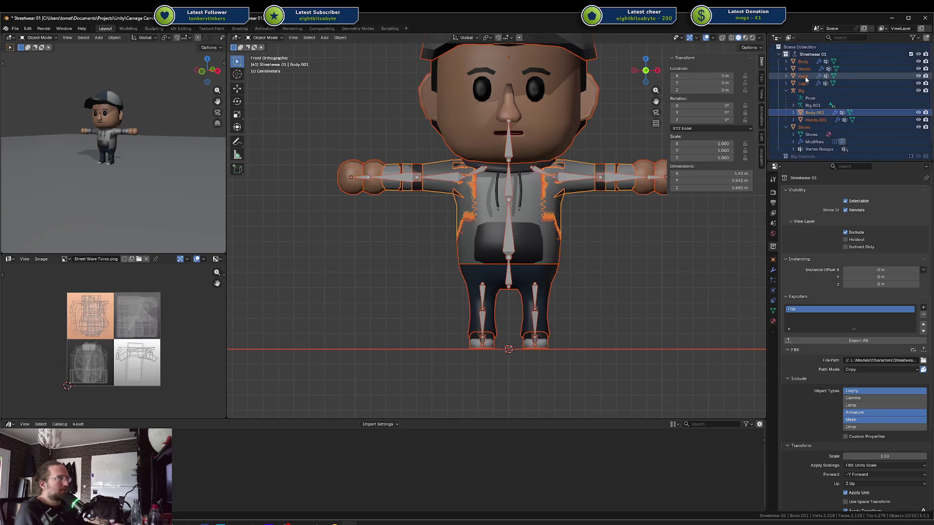
{"action": "left_click", "coordinate": [808, 114]}
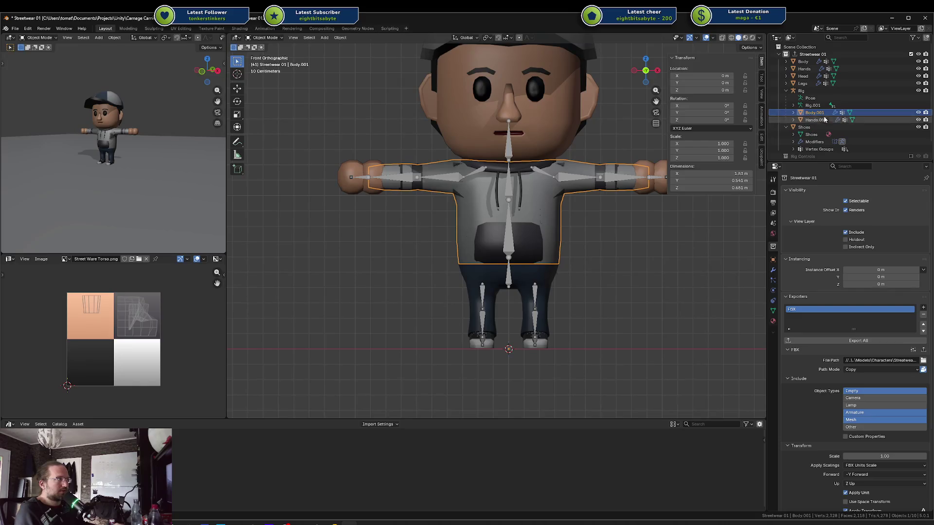
{"action": "left_click", "coordinate": [811, 62]}
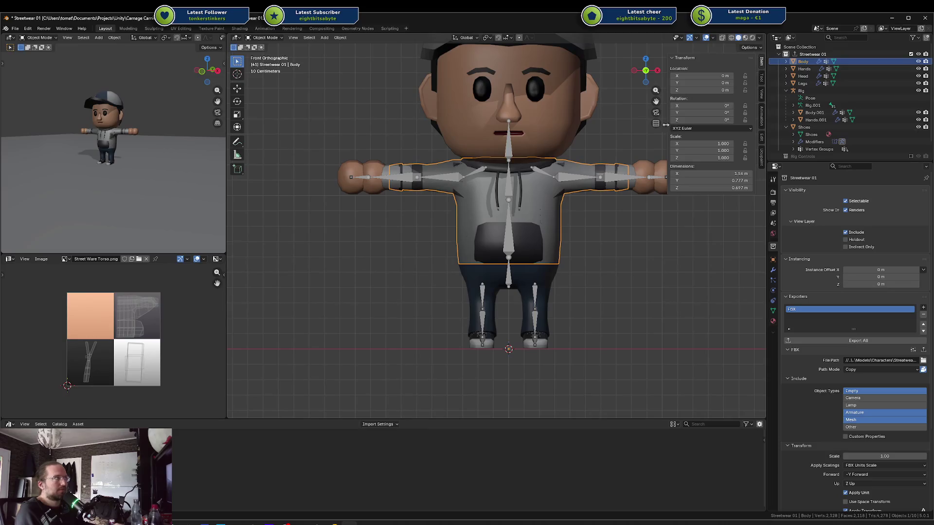
Edit the Body mesh in see-through wireframe and select the torso island, framing the arm
{"action": "key", "text": "Tab"}
{"action": "key", "text": "alt+z"}
{"action": "key", "text": "alt+a"}
{"action": "key", "text": "l"}
{"action": "key", "text": "alt+a"}
{"action": "scroll", "coordinate": [601, 171], "scroll_direction": "up", "scroll_amount": 1}
{"action": "scroll", "coordinate": [601, 171], "scroll_direction": "up", "scroll_amount": 4}
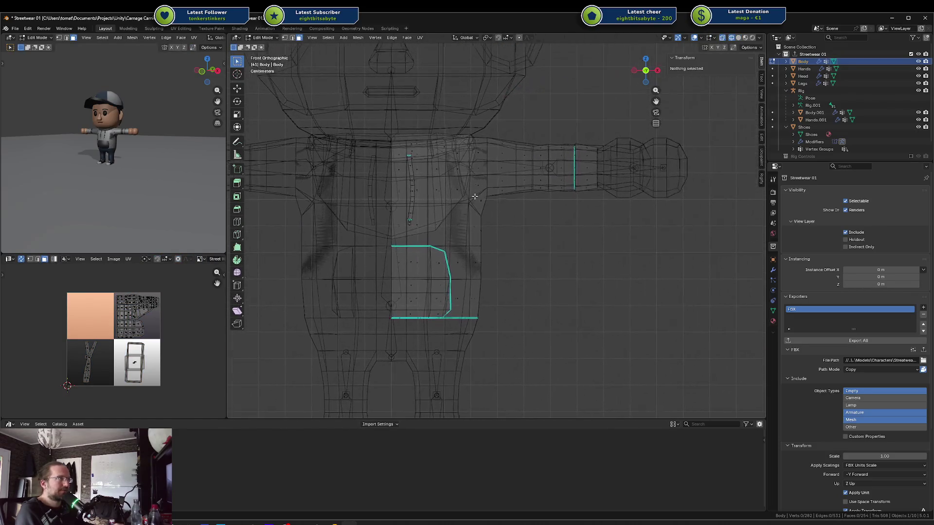
{"action": "left_click_drag", "start_coordinate": [529, 162], "coordinate": [503, 196]}
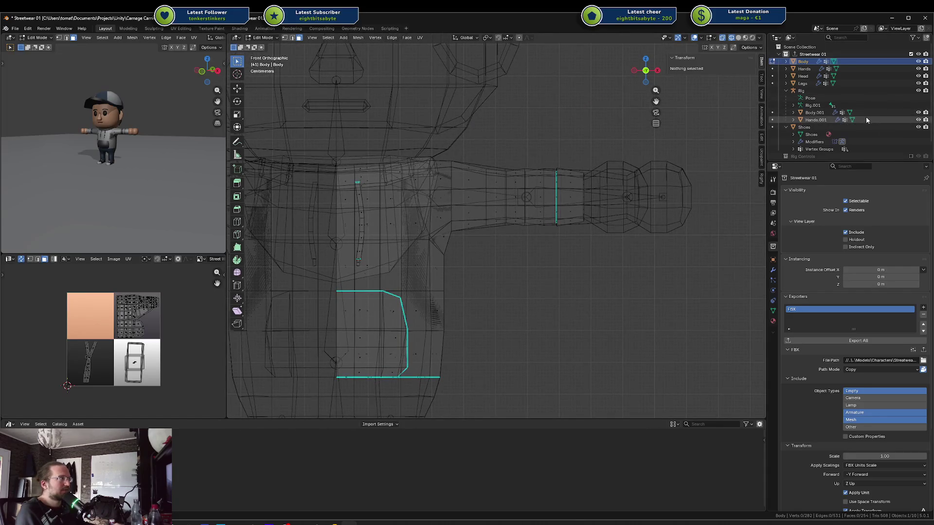
{"action": "scroll", "coordinate": [869, 101], "scroll_direction": "down", "scroll_amount": 1}
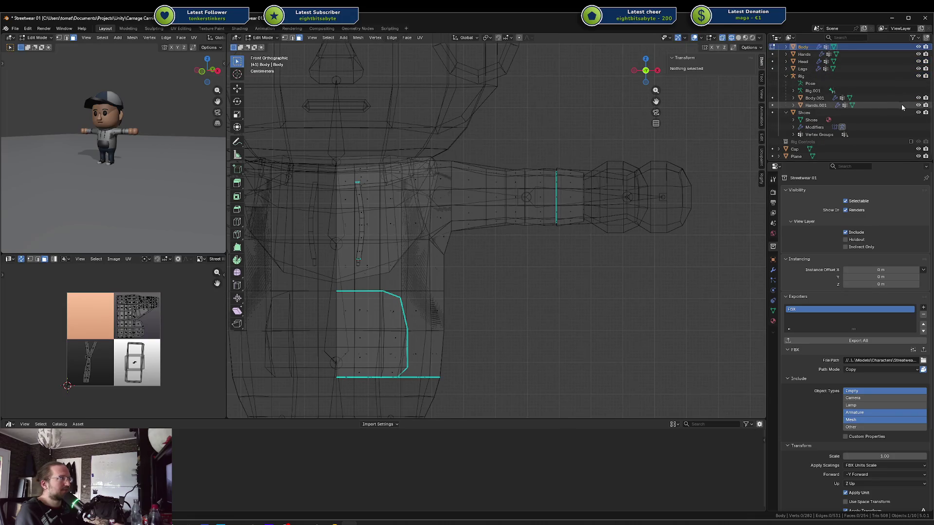
Toggle Body.001 and the original Body mesh on and off to compare them
{"action": "left_click", "coordinate": [918, 99]}
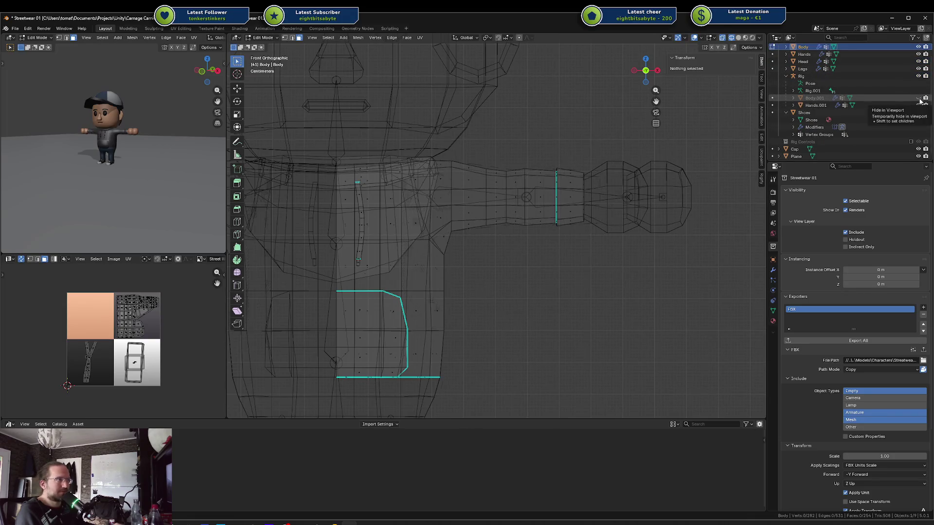
{"action": "left_click", "coordinate": [918, 98]}
{"action": "left_click", "coordinate": [918, 98]}
{"action": "left_click", "coordinate": [919, 98]}
{"action": "left_click", "coordinate": [919, 47]}
{"action": "left_click", "coordinate": [918, 47]}
{"action": "left_click", "coordinate": [919, 48]}
{"action": "left_click", "coordinate": [919, 47]}
{"action": "left_click", "coordinate": [918, 47]}
{"action": "left_click", "coordinate": [918, 47]}
Box-select the arm vertices, then drop the shoulder-side column from the selection
{"action": "key", "text": "a"}
{"action": "key", "text": "alt+a"}
{"action": "mouse_move", "coordinate": [480, 156]}
{"action": "left_mouse_down"}
{"action": "mouse_move", "coordinate": [487, 224]}
{"action": "mouse_move", "coordinate": [563, 198]}
{"action": "left_mouse_up"}
{"action": "scroll", "coordinate": [500, 209], "scroll_direction": "down", "scroll_amount": 5}
{"action": "key", "text": "g"}
{"action": "key", "text": "x"}
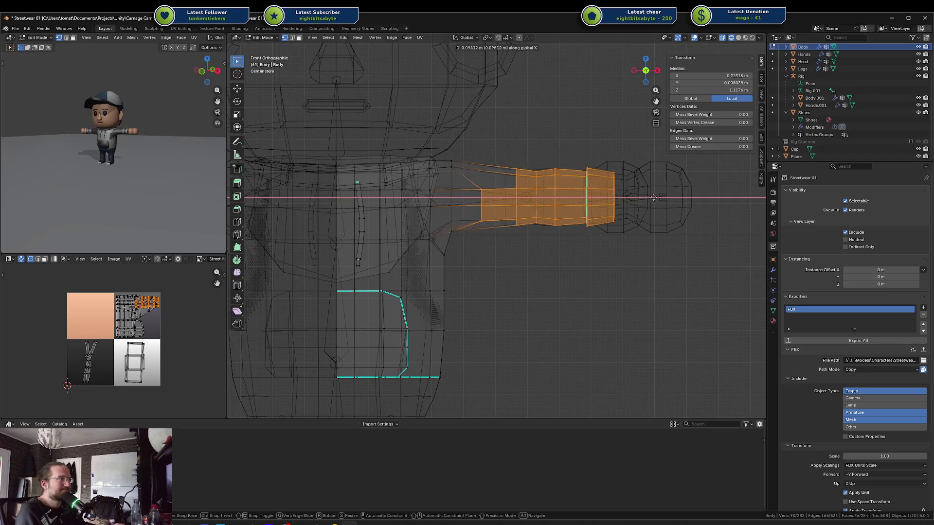
{"action": "key", "text": "Escape"}
{"action": "left_click_drag", "start_coordinate": [483, 158], "coordinate": [589, 234]}
Slide the selected arm faces to the right toward the hand
{"action": "scroll", "coordinate": [530, 178], "scroll_direction": "up", "scroll_amount": 3}
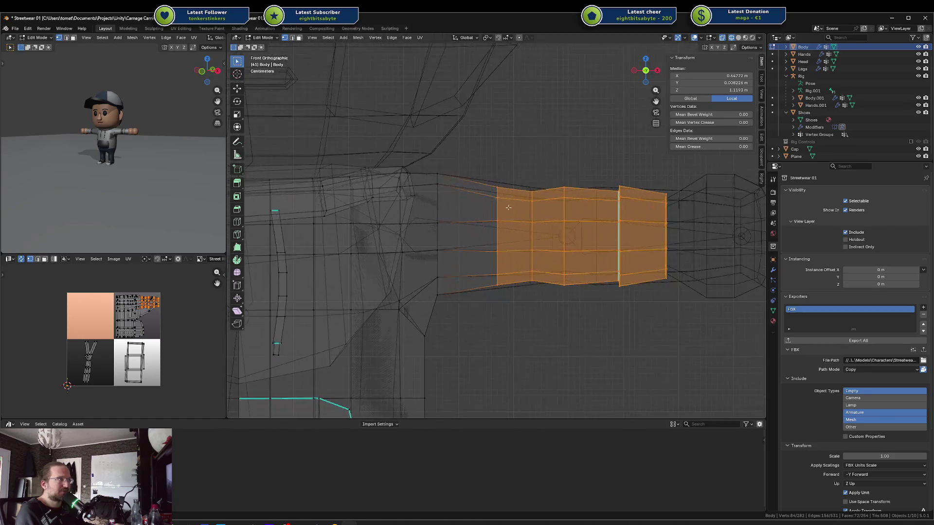
{"action": "key", "text": "g"}
{"action": "key", "text": "x"}
{"action": "key", "text": "Escape"}
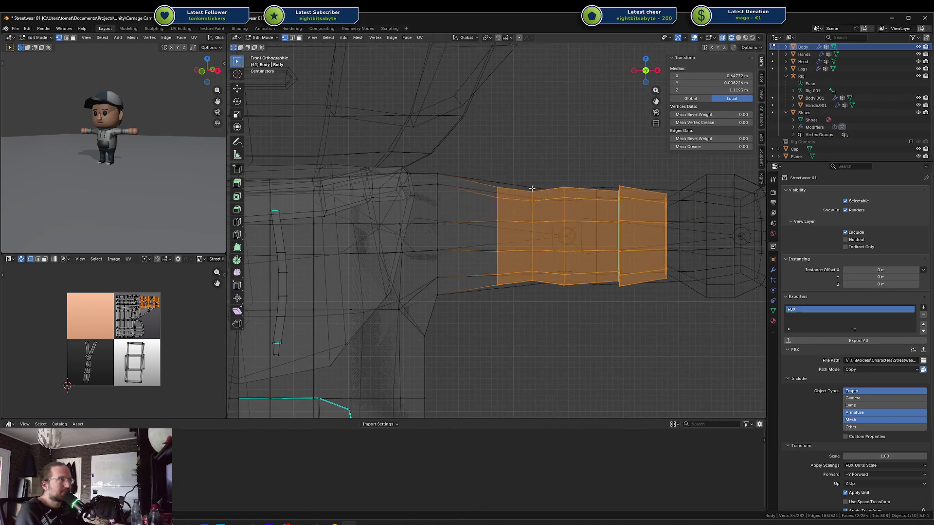
{"action": "key", "text": "g"}
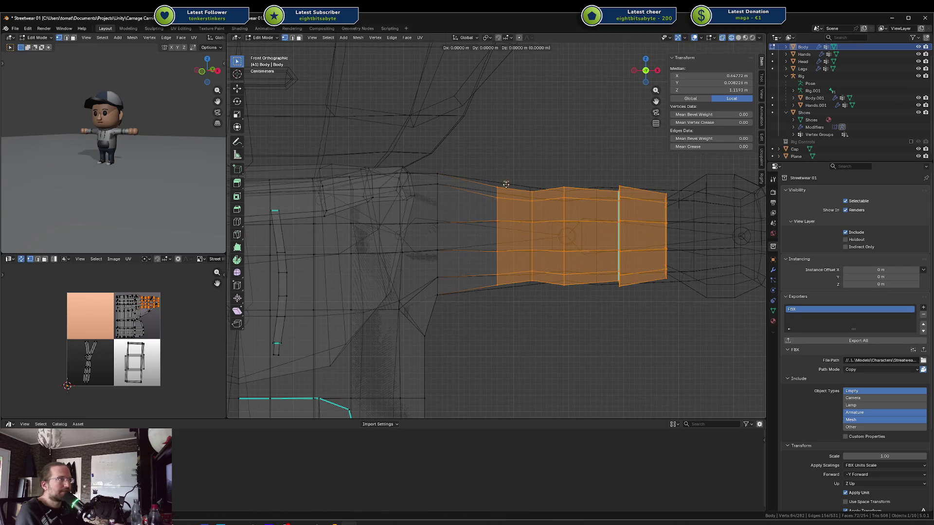
{"action": "left_click", "coordinate": [552, 185]}
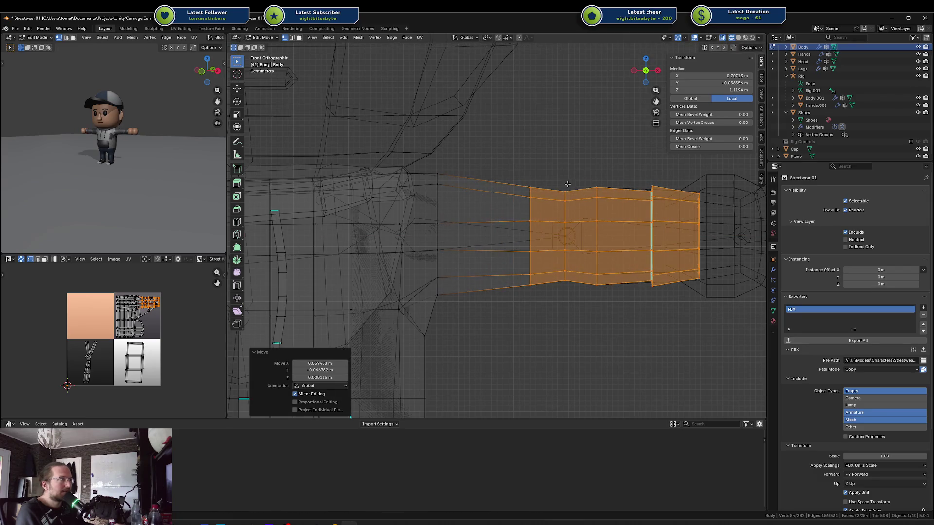
Select only the hand-end segment of the sleeve and try moving it, then undo
{"action": "key", "text": "KP_6"}
{"action": "key", "text": "KP_6"}
{"action": "key", "text": "KP_6"}
{"action": "key", "text": "KP_1"}
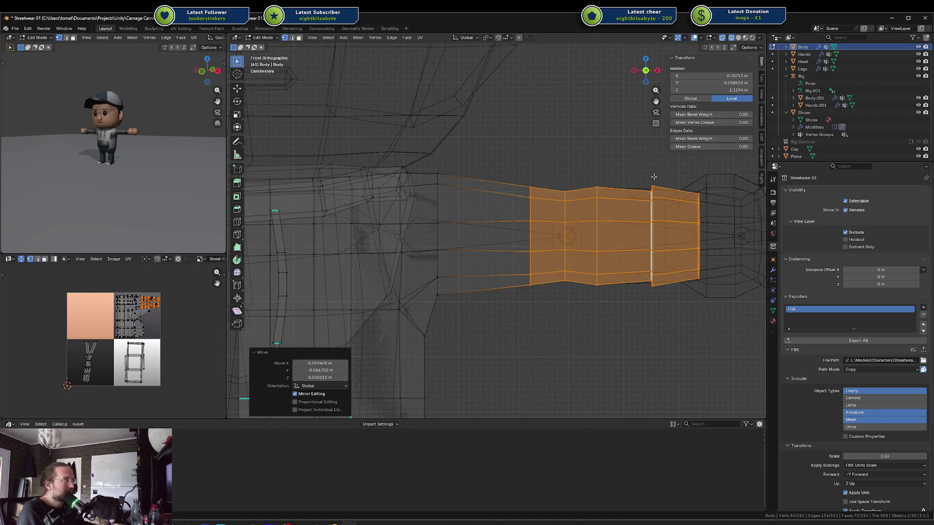
{"action": "scroll", "coordinate": [637, 170], "scroll_direction": "right", "scroll_amount": 5}
{"action": "left_click_drag", "start_coordinate": [520, 160], "coordinate": [615, 314]}
{"action": "key", "text": "g"}
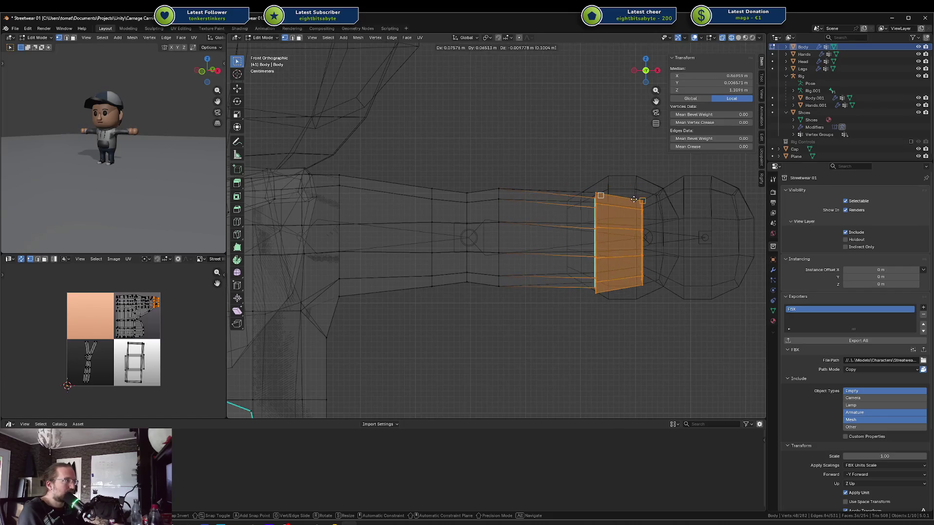
{"action": "left_click", "coordinate": [636, 200]}
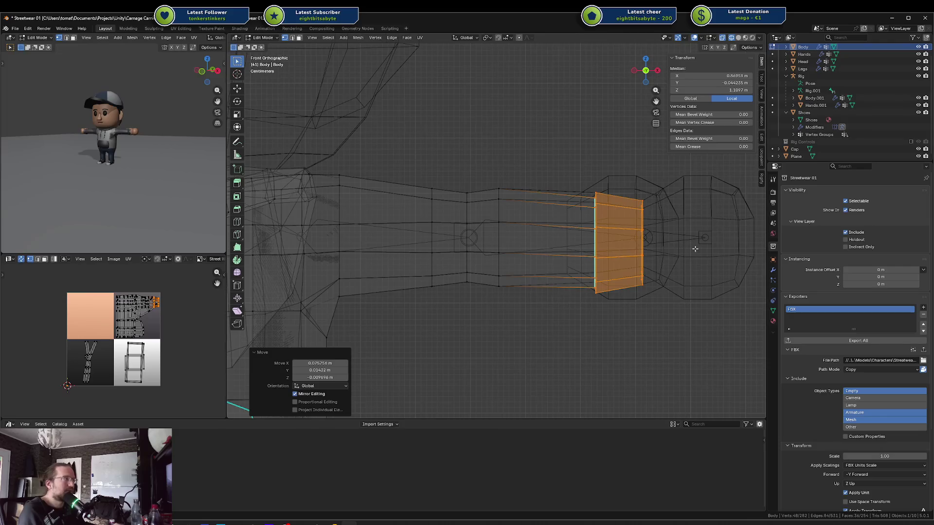
{"action": "key", "text": "ctrl+z"}
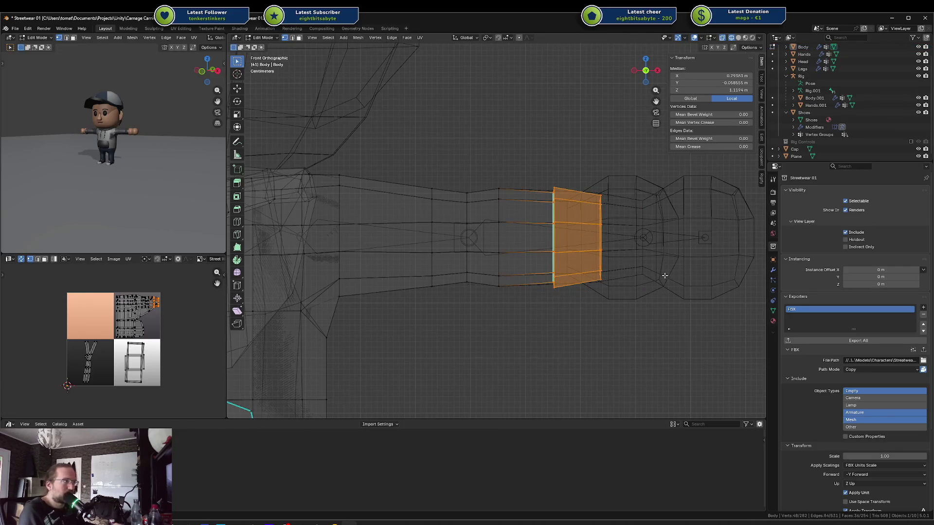
Move the sleeve cuff faces so they sit closer to the hand
{"action": "key", "text": "g"}
{"action": "key", "text": "x"}
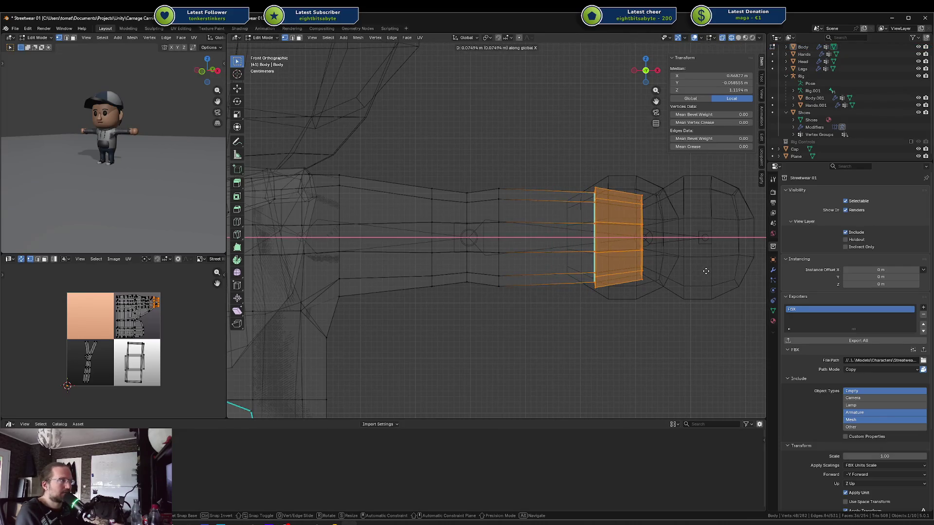
{"action": "key", "text": "Escape"}
{"action": "key", "text": "g"}
{"action": "key", "text": "x"}
{"action": "key", "text": "Escape"}
{"action": "key", "text": "g"}
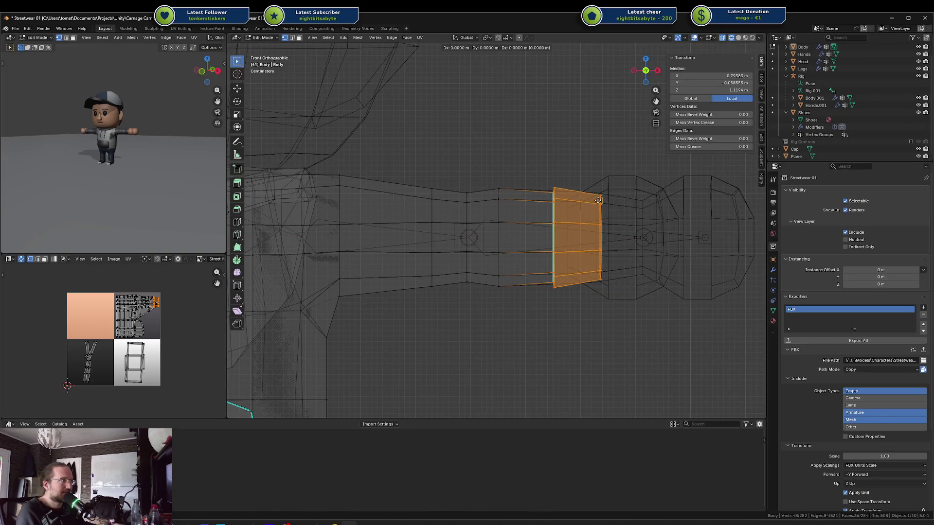
{"action": "left_click", "coordinate": [631, 208]}
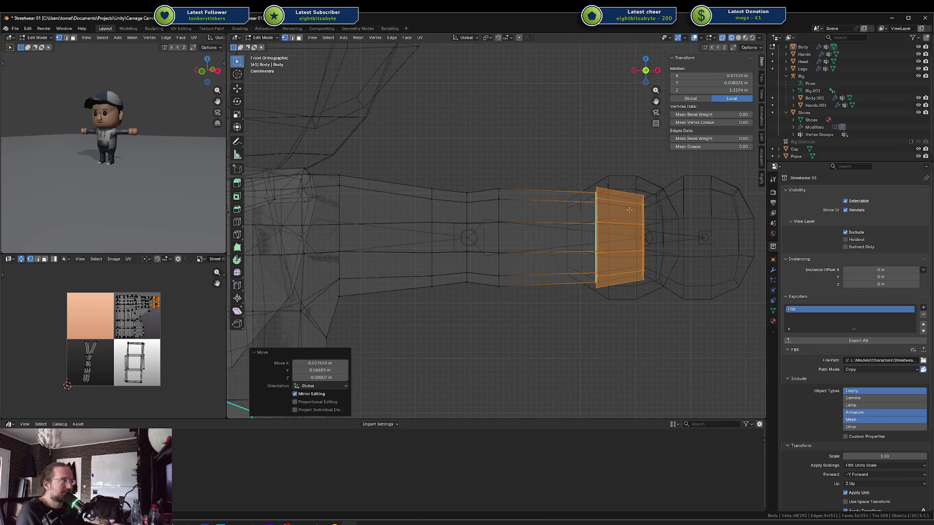
Check the forearm in solid shading, then return to Object Mode
{"action": "scroll", "coordinate": [559, 231], "scroll_direction": "up", "scroll_amount": 2}
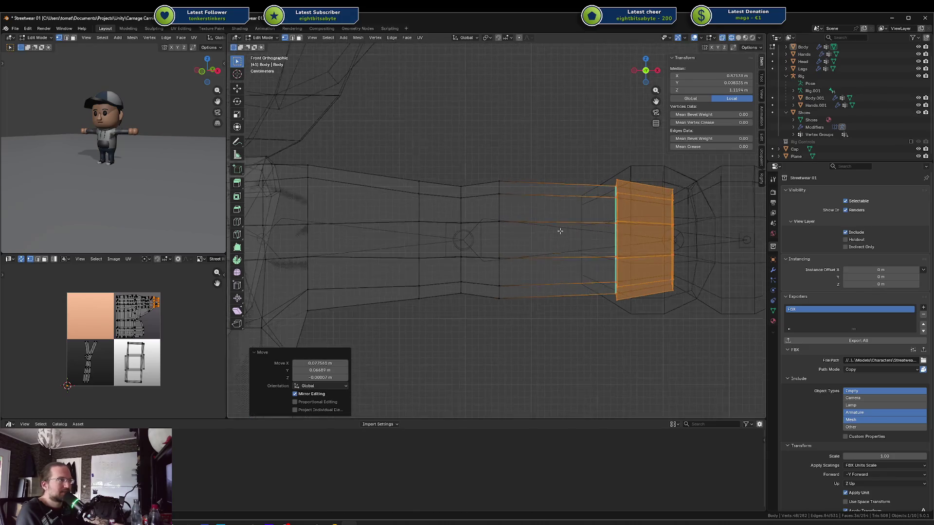
{"action": "mouse_move", "coordinate": [593, 223]}
{"action": "left_mouse_down"}
{"action": "mouse_move", "coordinate": [575, 224]}
{"action": "mouse_move", "coordinate": [617, 228]}
{"action": "left_mouse_up"}
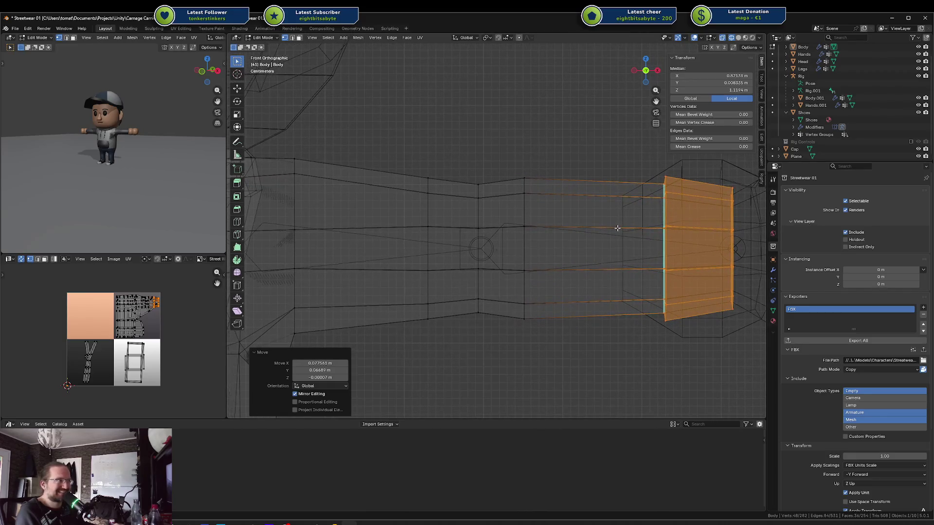
{"action": "left_click", "coordinate": [471, 175]}
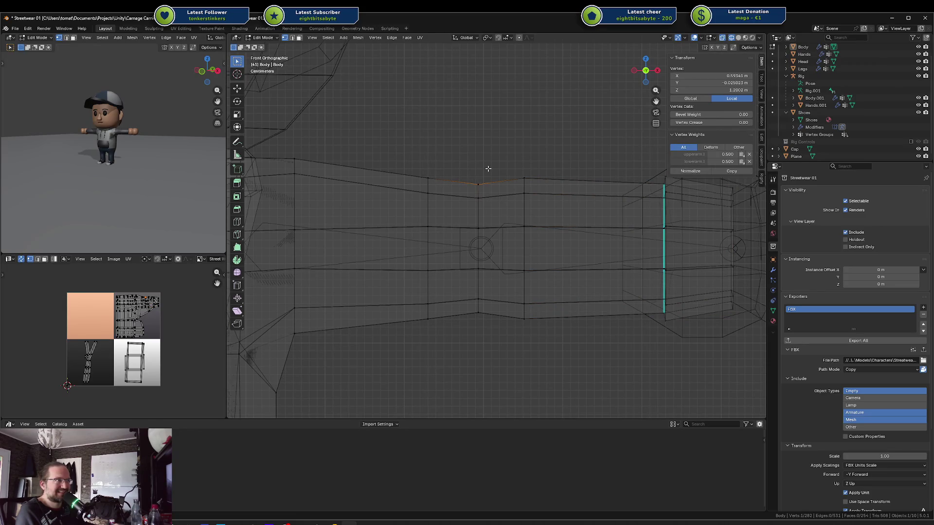
{"action": "key", "text": "shift+z"}
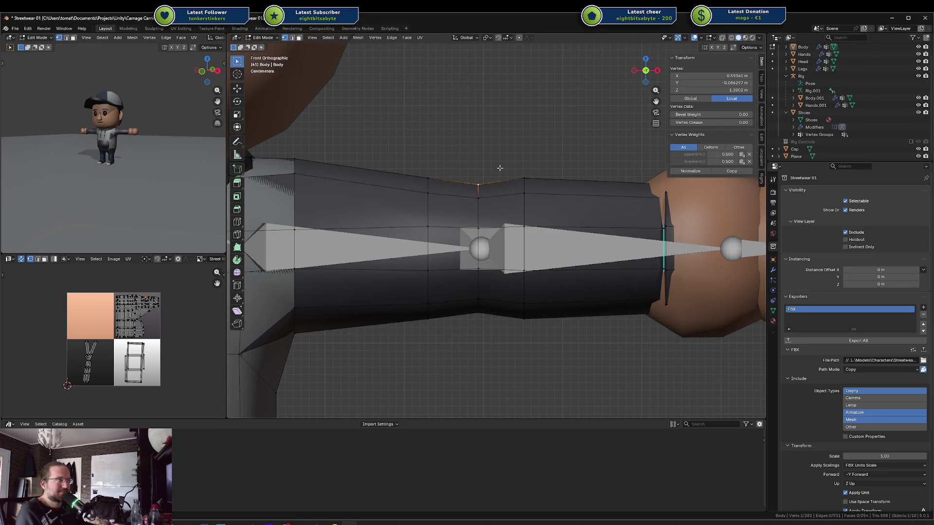
{"action": "scroll", "coordinate": [499, 168], "scroll_direction": "down", "scroll_amount": 2}
{"action": "key", "text": "shift+z"}
{"action": "key", "text": "Tab"}
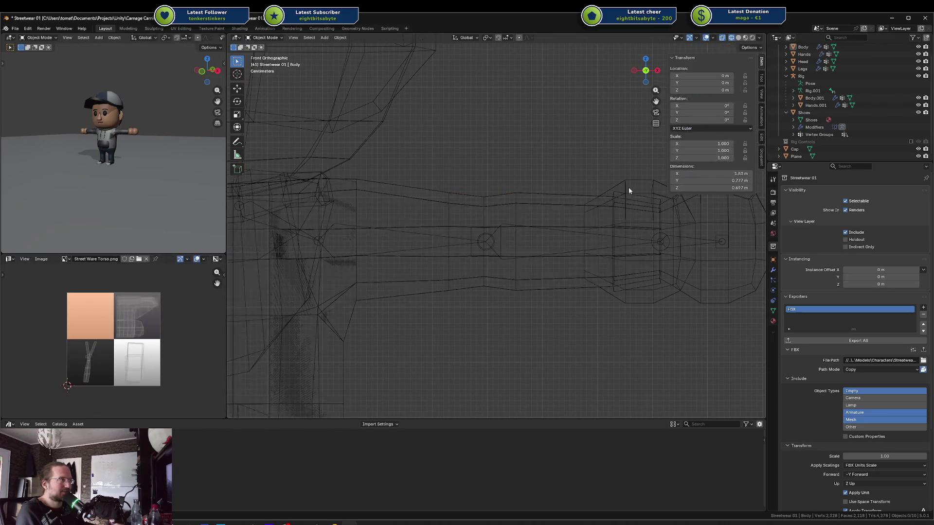
{"action": "left_click", "coordinate": [628, 185]}
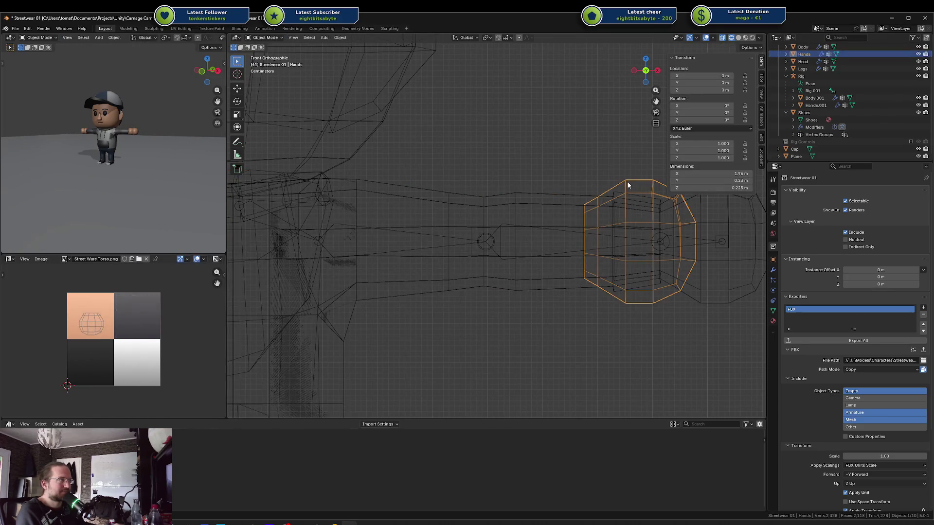
Slide the Hands mesh along X and inspect it against the sleeve from front and side
{"action": "key", "text": "Tab"}
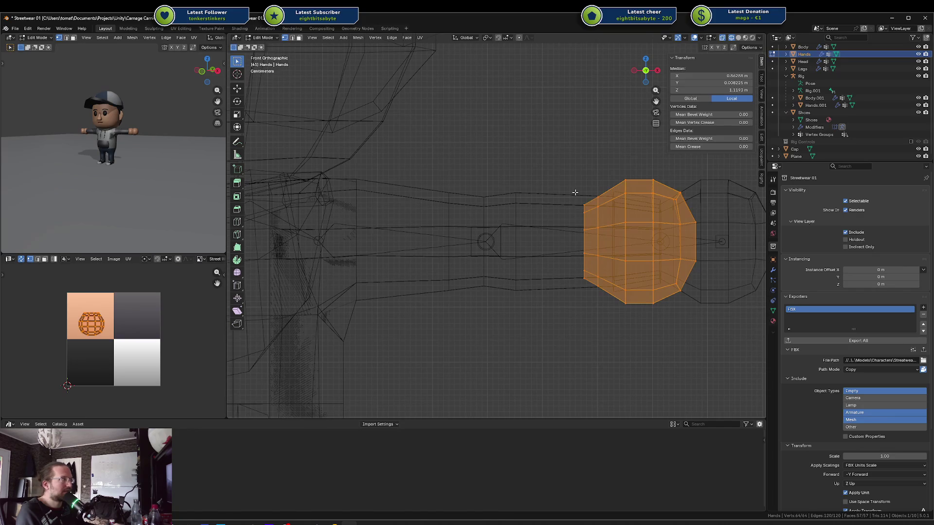
{"action": "key", "text": "g"}
{"action": "key", "text": "x"}
{"action": "key", "text": "x"}
{"action": "key", "text": "x"}
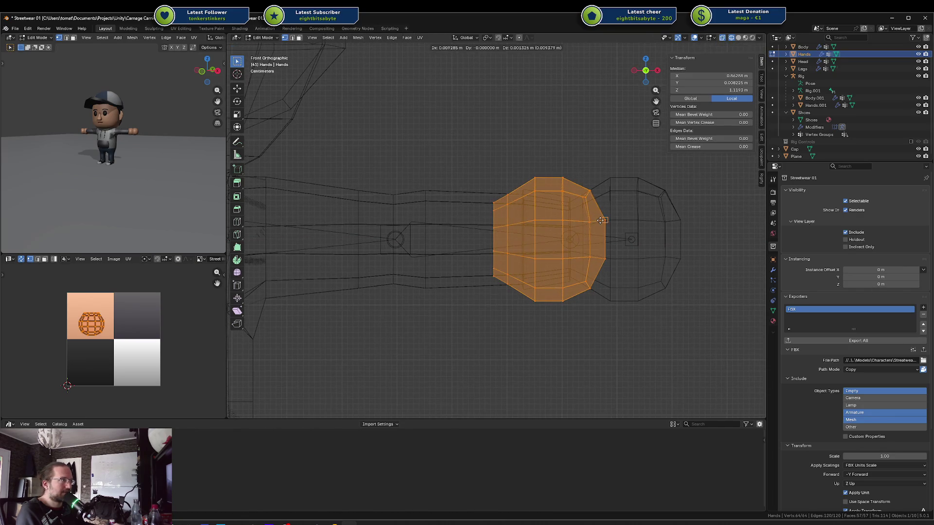
{"action": "left_click", "coordinate": [696, 225]}
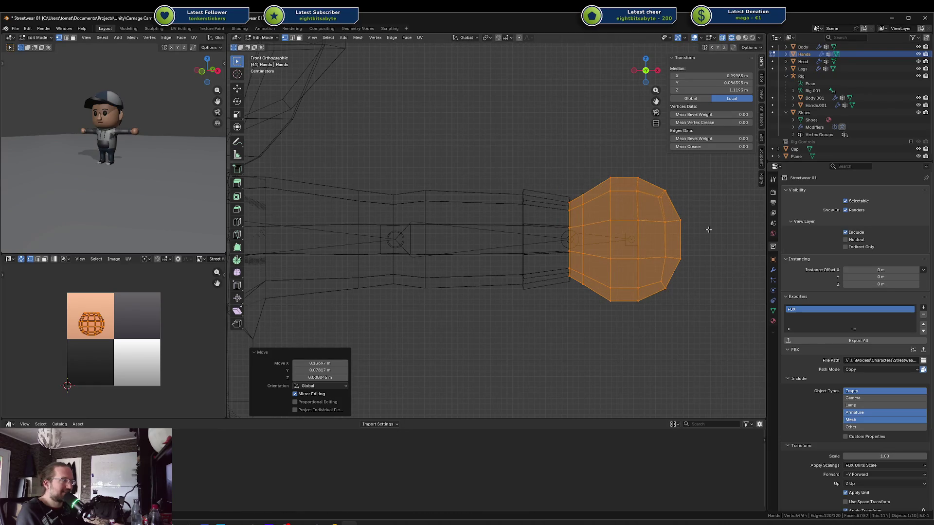
{"action": "key", "text": "shift+z"}
{"action": "mouse_move", "coordinate": [700, 223]}
{"action": "left_mouse_down"}
{"action": "mouse_move", "coordinate": [628, 252]}
{"action": "mouse_move", "coordinate": [652, 231]}
{"action": "left_mouse_up"}
{"action": "key", "text": "g"}
{"action": "left_click", "coordinate": [613, 248]}
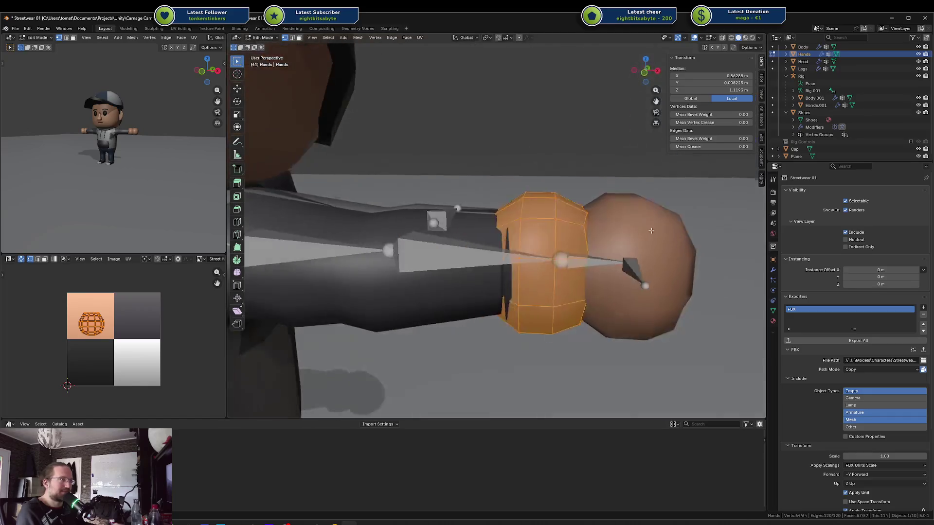
{"action": "scroll", "coordinate": [652, 231], "scroll_direction": "up", "scroll_amount": 2}
{"action": "key", "text": "shift+z"}
{"action": "key", "text": "KP_3"}
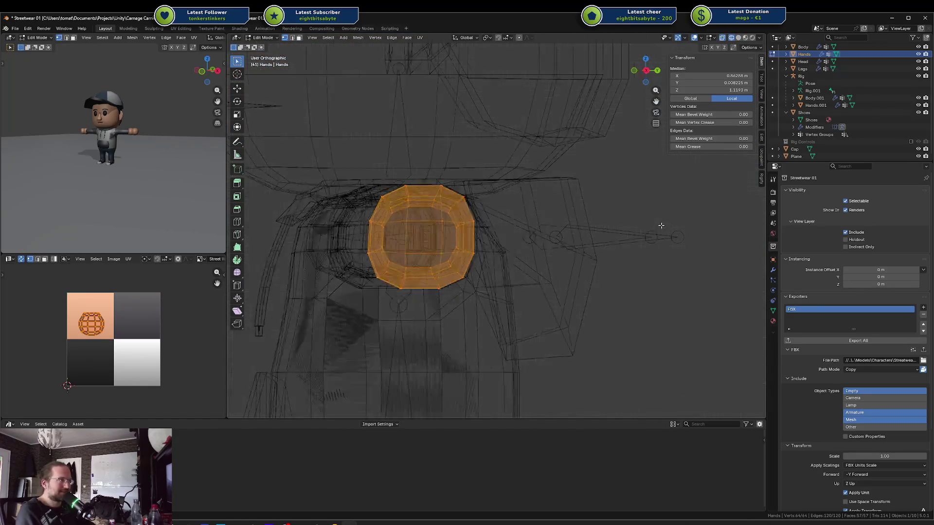
{"action": "key", "text": "KP_1"}
Place the hand against the sleeve cuff along X and inspect the character with its rig
{"action": "key", "text": "g"}
{"action": "key", "text": "x"}
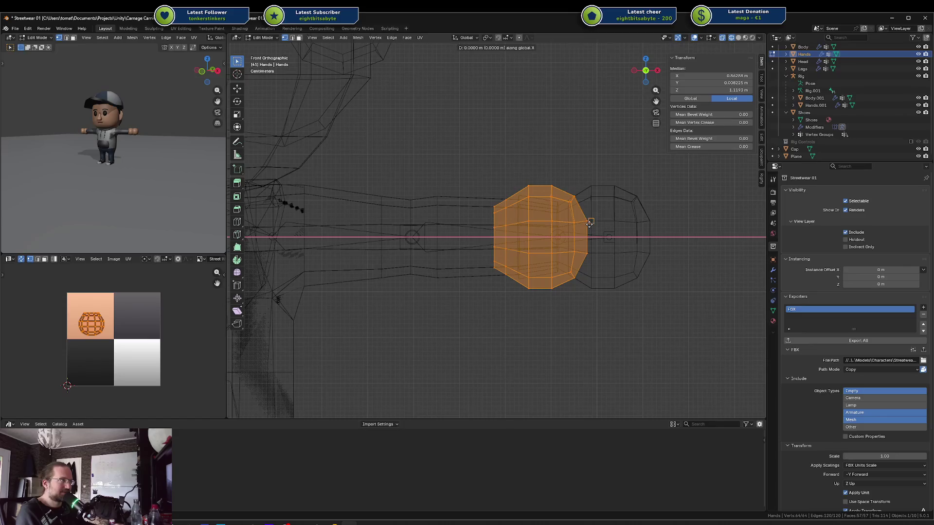
{"action": "left_click", "coordinate": [651, 222]}
{"action": "key", "text": "shift+z"}
{"action": "mouse_move", "coordinate": [681, 221]}
{"action": "left_mouse_down"}
{"action": "mouse_move", "coordinate": [644, 239]}
{"action": "mouse_move", "coordinate": [592, 189]}
{"action": "mouse_move", "coordinate": [605, 228]}
{"action": "left_mouse_up"}
{"action": "key", "text": "alt+a"}
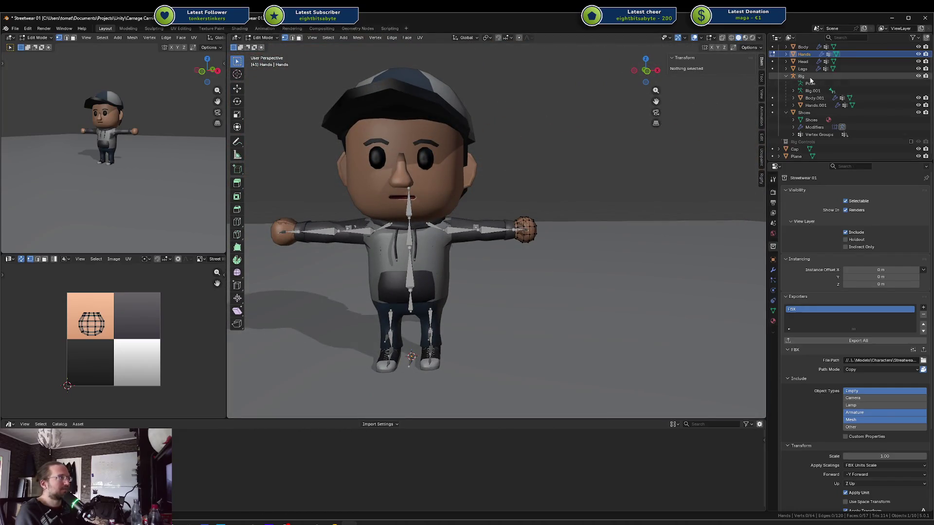
{"action": "left_click", "coordinate": [809, 77]}
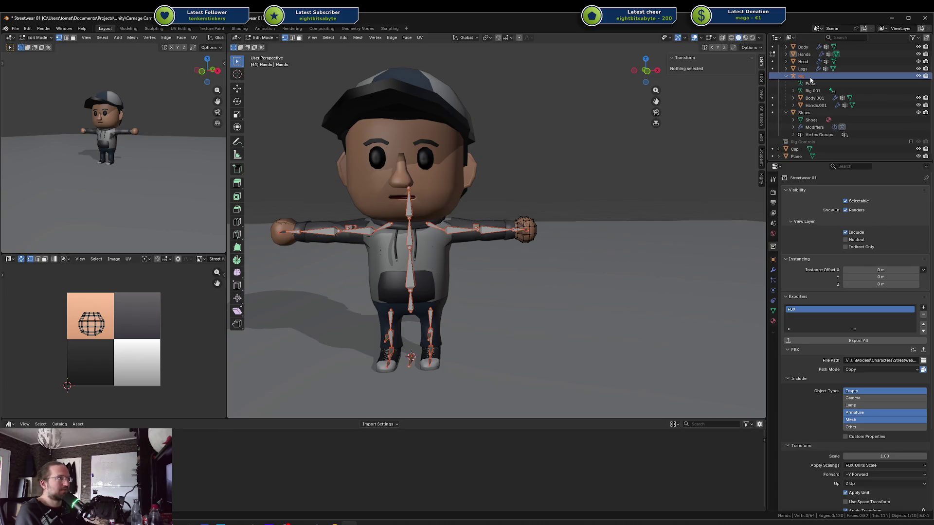
{"action": "mouse_move", "coordinate": [591, 138]}
{"action": "left_mouse_down"}
{"action": "mouse_move", "coordinate": [572, 195]}
{"action": "mouse_move", "coordinate": [569, 156]}
{"action": "mouse_move", "coordinate": [569, 181]}
{"action": "mouse_move", "coordinate": [456, 251]}
{"action": "left_mouse_up"}
{"action": "scroll", "coordinate": [484, 234], "scroll_direction": "up", "scroll_amount": 4}
{"action": "key", "text": "alt+q"}
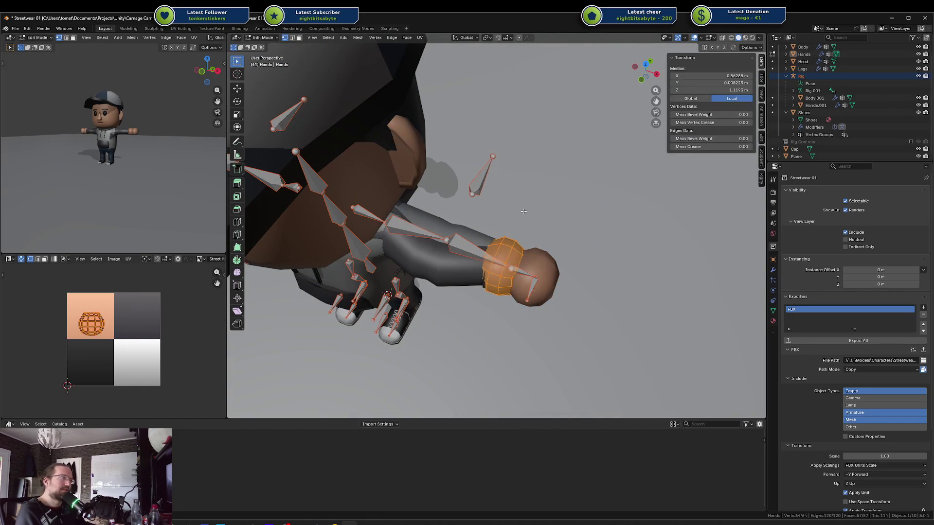
Return to Object Mode in wireframe front view and select the Body mesh
{"action": "key", "text": "l"}
{"action": "left_click", "coordinate": [449, 267], "text": "alt"}
{"action": "mouse_move", "coordinate": [448, 267]}
{"action": "left_mouse_down"}
{"action": "mouse_move", "coordinate": [456, 225]}
{"action": "mouse_move", "coordinate": [507, 208]}
{"action": "left_mouse_up"}
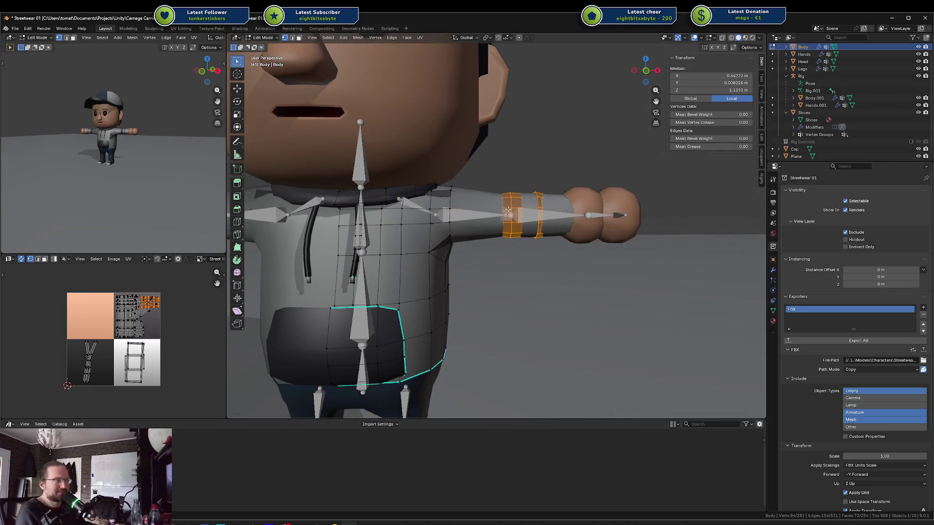
{"action": "key", "text": "ctrl+z"}
{"action": "key", "text": "ctrl+z"}
{"action": "key", "text": "ctrl+z"}
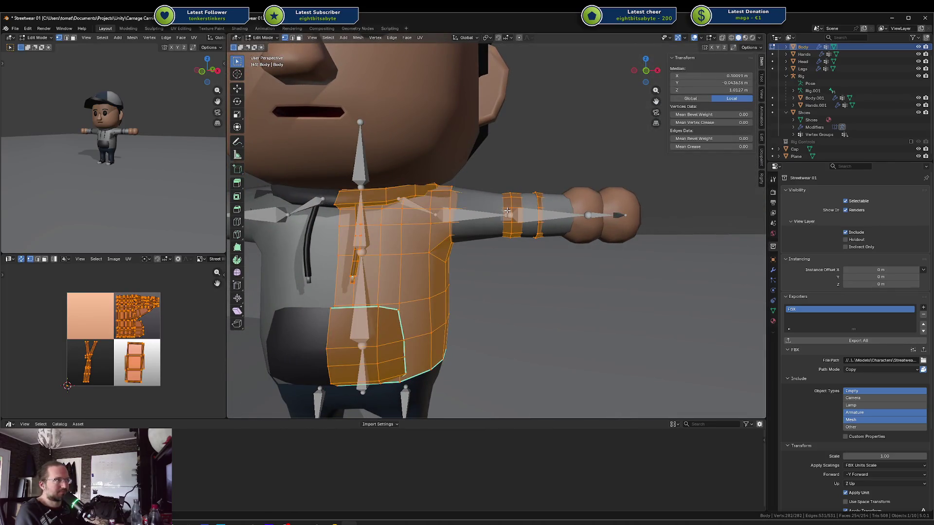
{"action": "key", "text": "Tab"}
{"action": "key", "text": "shift+z"}
{"action": "key", "text": "alt+a"}
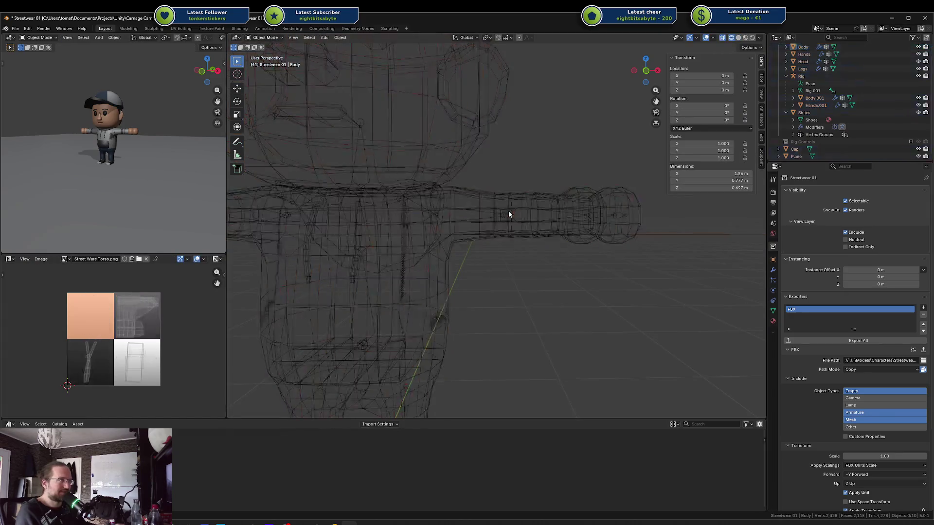
{"action": "key", "text": "KP_1"}
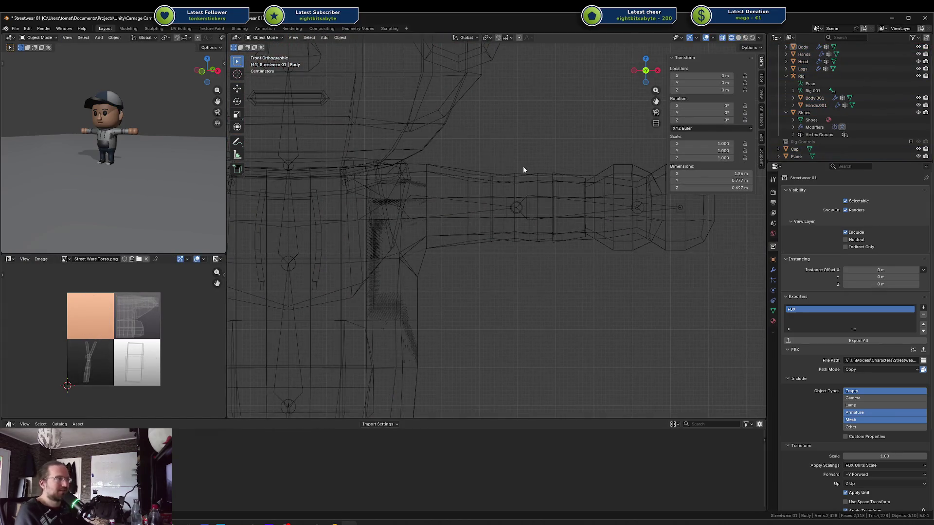
{"action": "left_click", "coordinate": [507, 178]}
Brush-select the forearm sleeve faces and move them to a new position
{"action": "key", "text": "Tab"}
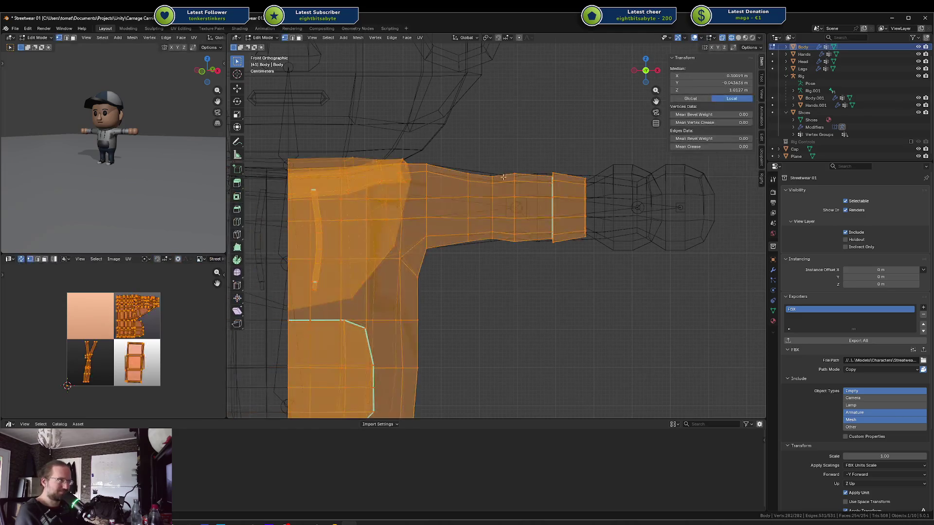
{"action": "key", "text": "alt+a"}
{"action": "key", "text": "c"}
{"action": "mouse_move", "coordinate": [520, 175]}
{"action": "left_mouse_down"}
{"action": "mouse_move", "coordinate": [521, 195]}
{"action": "mouse_move", "coordinate": [562, 205]}
{"action": "mouse_move", "coordinate": [615, 192]}
{"action": "left_mouse_up"}
{"action": "right_click", "coordinate": [615, 191]}
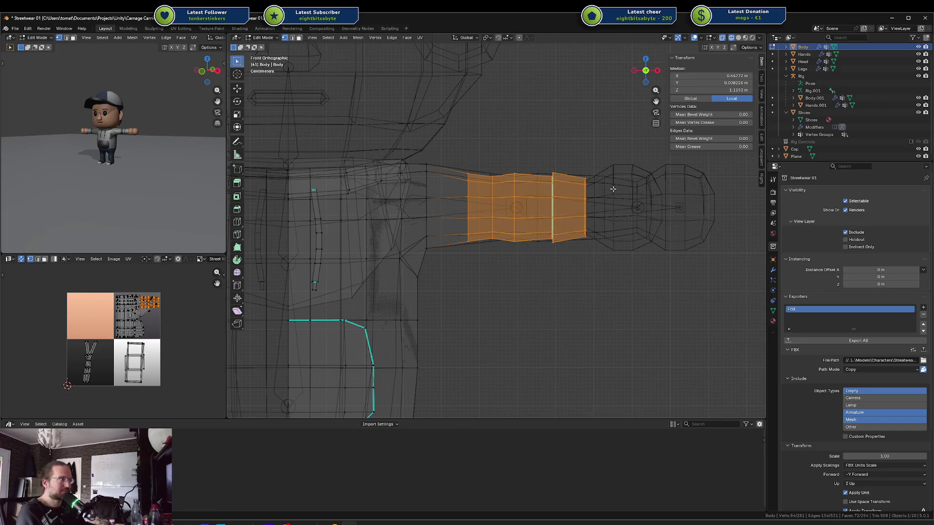
{"action": "key", "text": "KP_Decimal"}
{"action": "key", "text": "KP_4"}
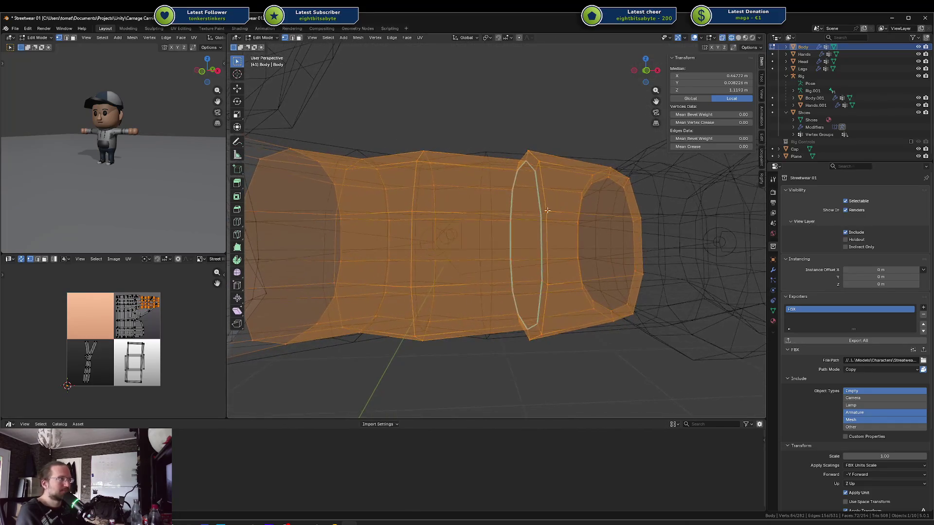
{"action": "key", "text": "g"}
{"action": "right_click", "coordinate": [607, 180]}
{"action": "key", "text": "KP_3"}
{"action": "key", "text": "KP_1"}
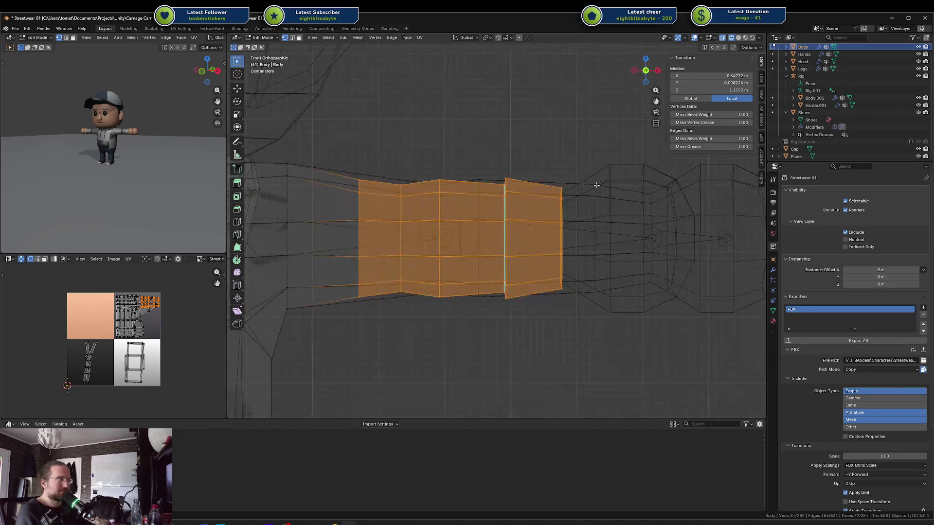
{"action": "key", "text": "g"}
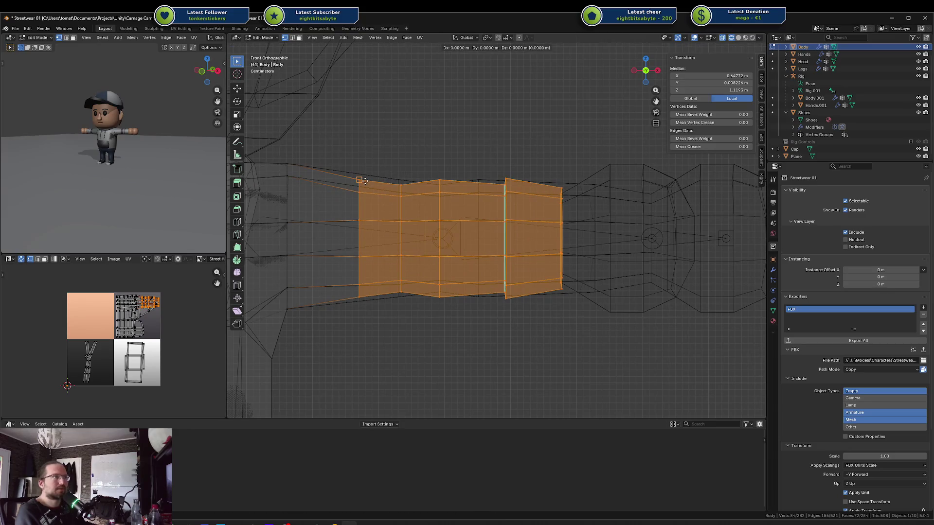
{"action": "left_click", "coordinate": [395, 175]}
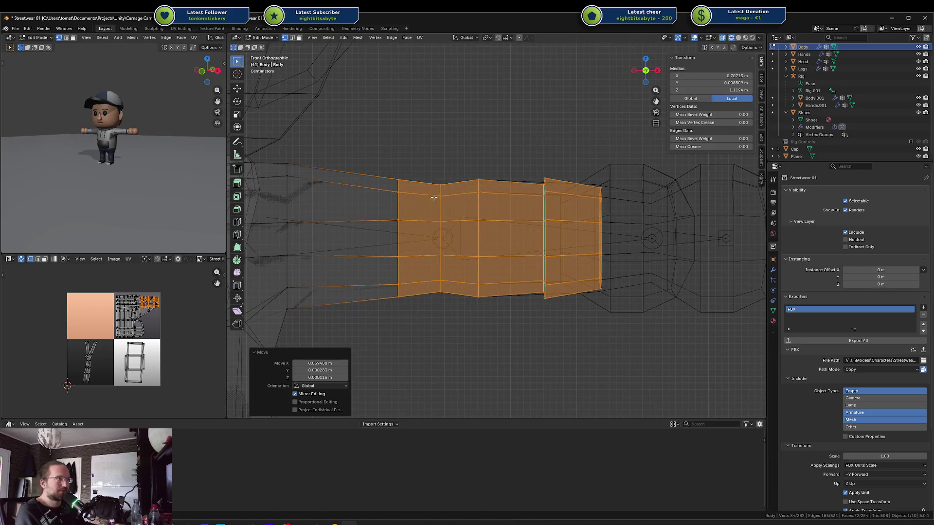
Paint a band of arm faces, attempt a move, and undo back to the earlier selection
{"action": "key", "text": "g"}
{"action": "key", "text": "Escape"}
{"action": "key", "text": "alt+a"}
{"action": "key", "text": "c"}
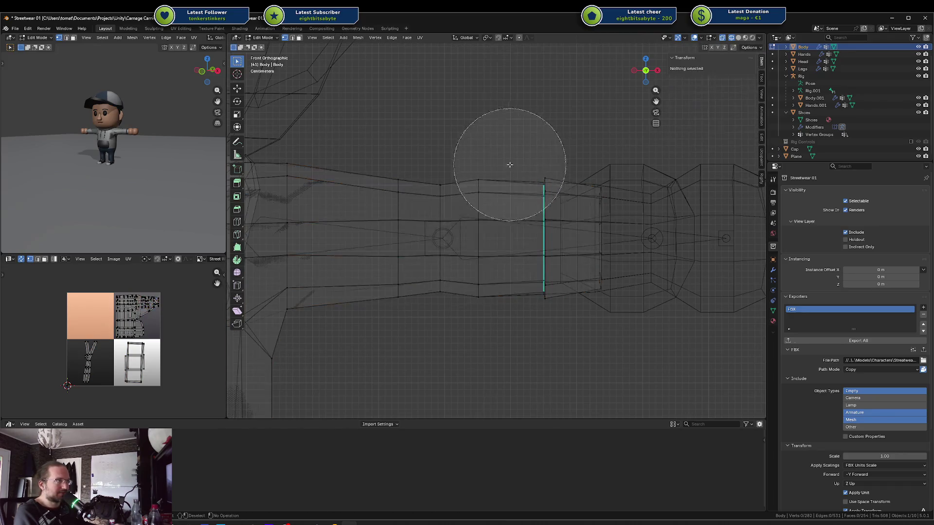
{"action": "left_click_drag", "start_coordinate": [557, 125], "coordinate": [567, 343]}
{"action": "key", "text": "Escape"}
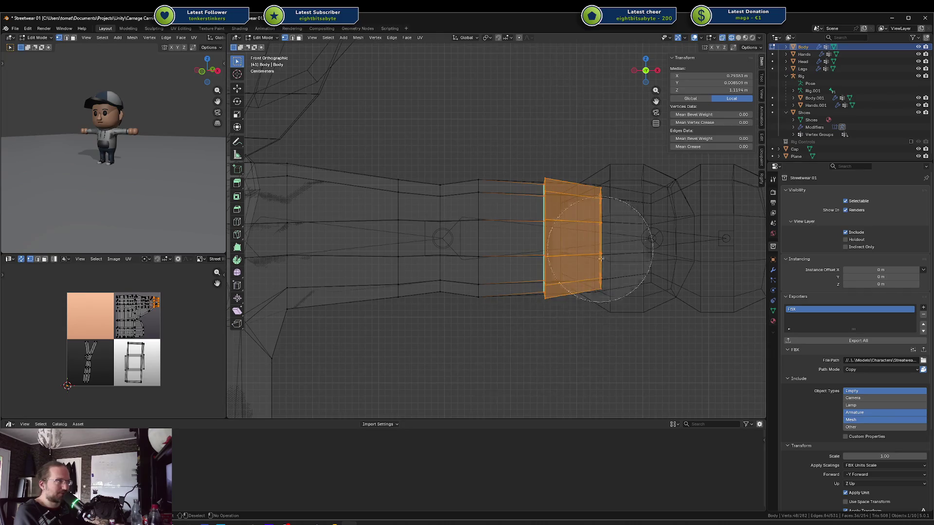
{"action": "key", "text": "g"}
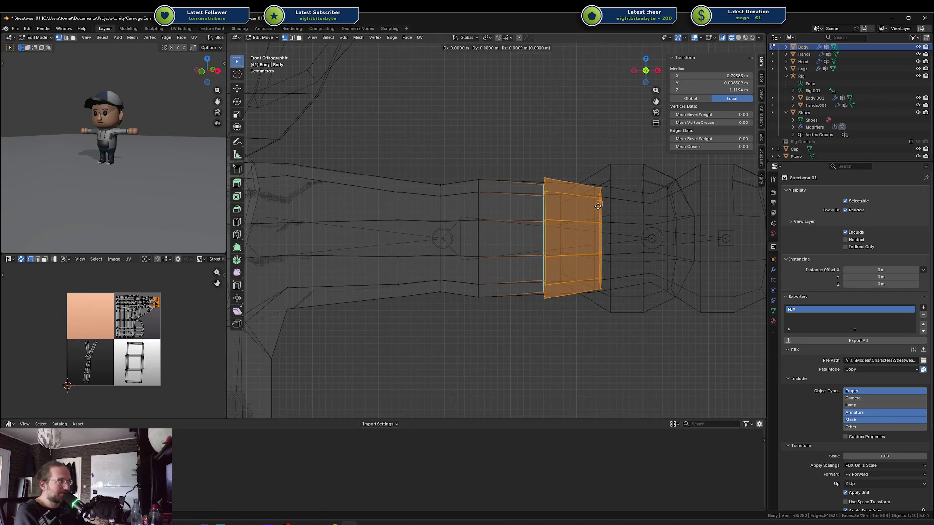
{"action": "key", "text": "Escape"}
{"action": "key", "text": "ctrl+z"}
{"action": "key", "text": "ctrl+z"}
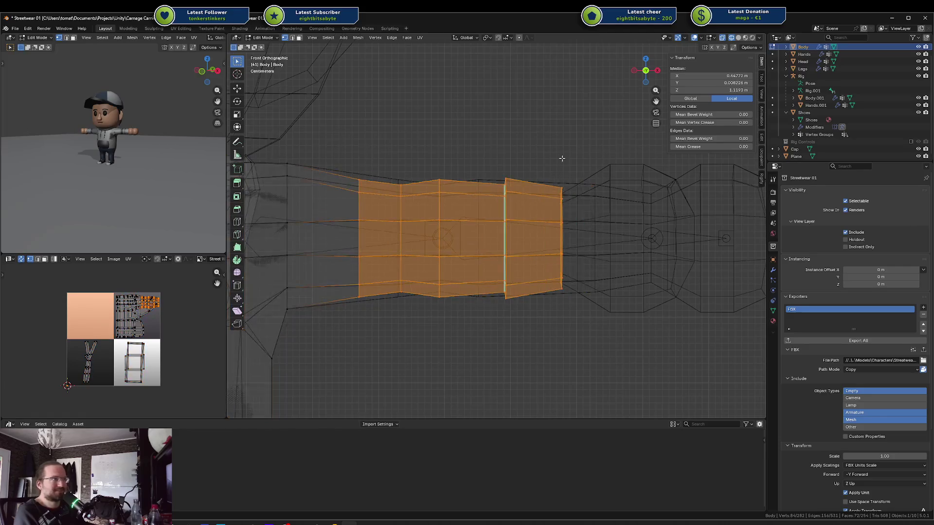
Paint-select a band of sleeve faces and slide it left along X
{"action": "key", "text": "alt+a"}
{"action": "key", "text": "c"}
{"action": "mouse_move", "coordinate": [399, 184]}
{"action": "left_mouse_down"}
{"action": "mouse_move", "coordinate": [438, 246]}
{"action": "mouse_move", "coordinate": [513, 294]}
{"action": "left_mouse_up"}
{"action": "key", "text": "Escape"}
{"action": "key", "text": "g"}
{"action": "key", "text": "x"}
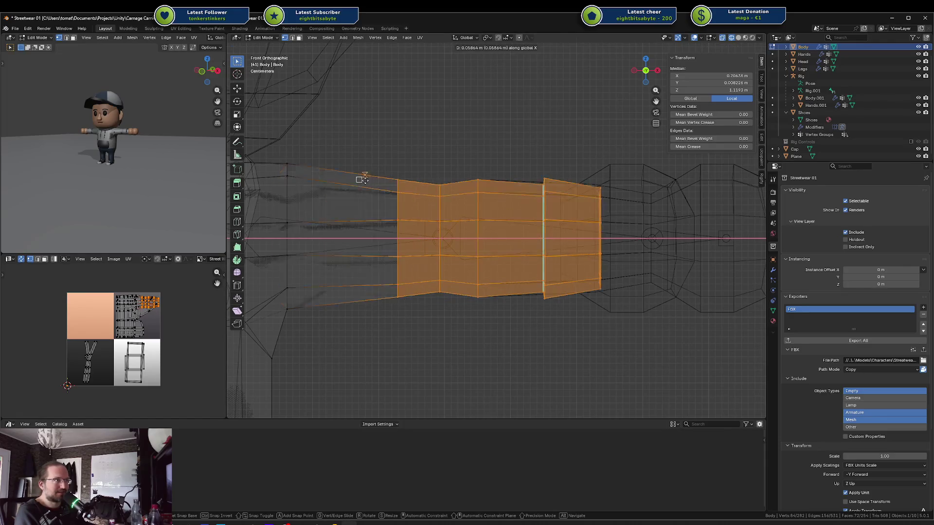
{"action": "left_click", "coordinate": [399, 180]}
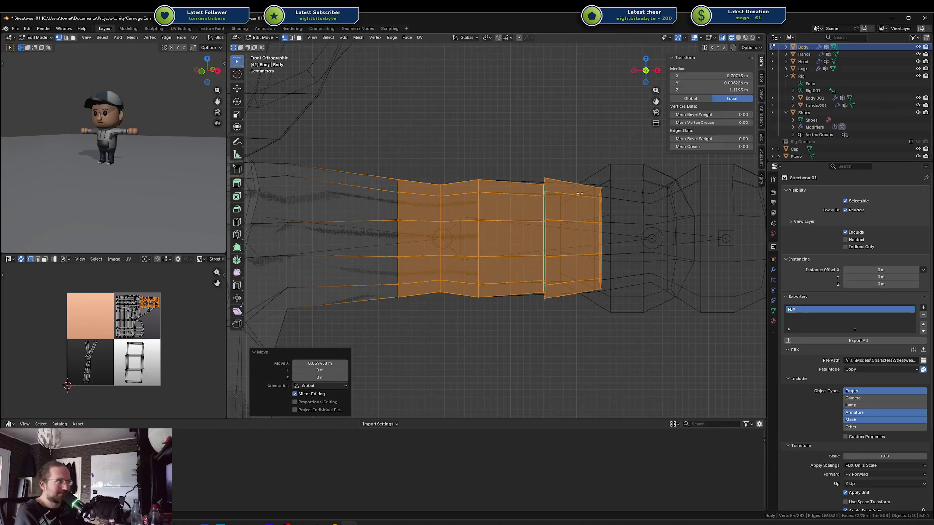
Select the sleeve-end column of faces and shift it right along X in two moves
{"action": "key", "text": "alt+a"}
{"action": "key", "text": "c"}
{"action": "left_click_drag", "start_coordinate": [563, 160], "coordinate": [567, 255]}
{"action": "right_click", "coordinate": [636, 259]}
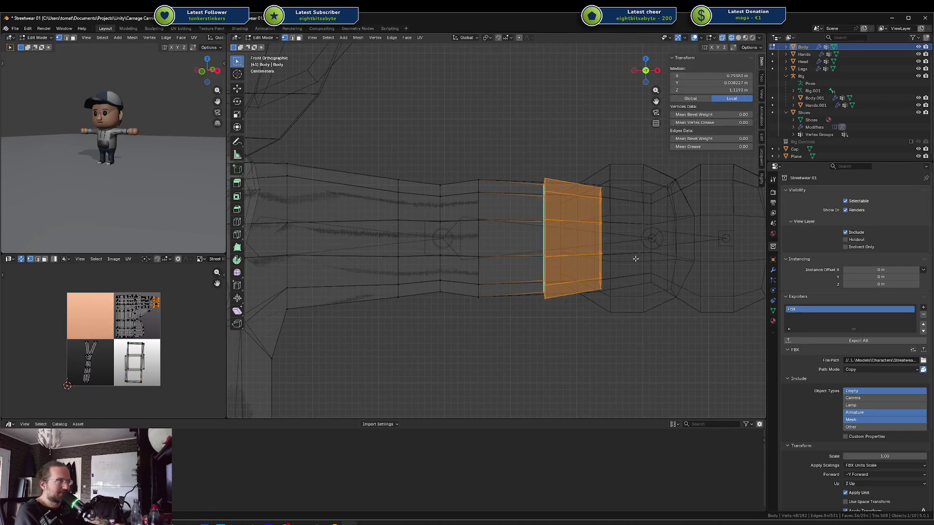
{"action": "key", "text": "g"}
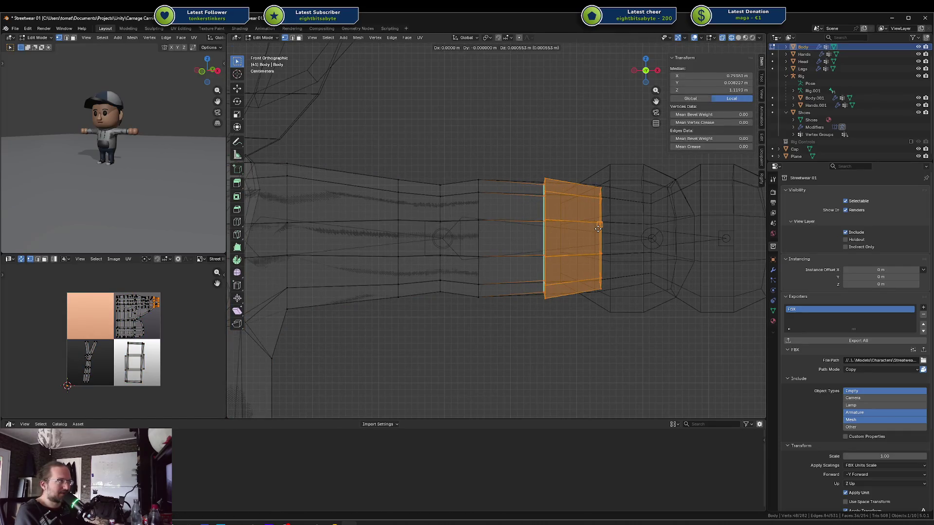
{"action": "key", "text": "x"}
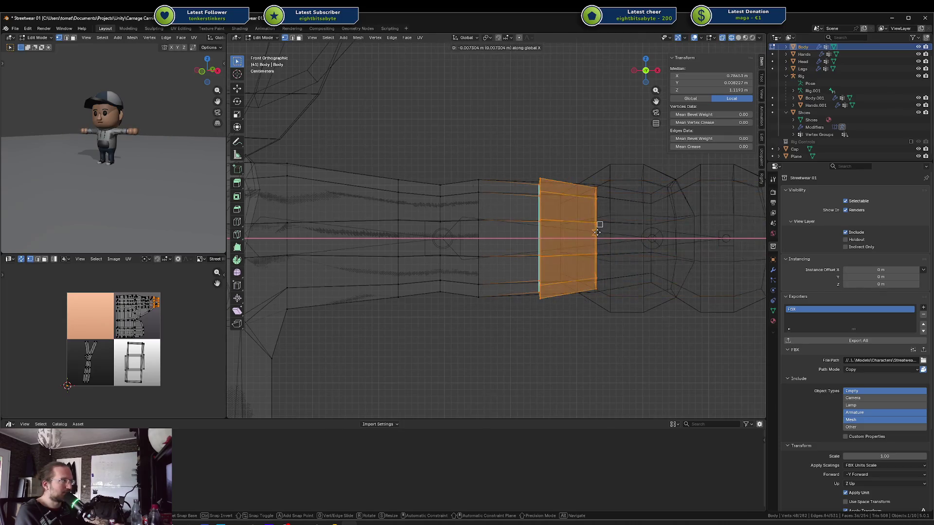
{"action": "left_click", "coordinate": [597, 232]}
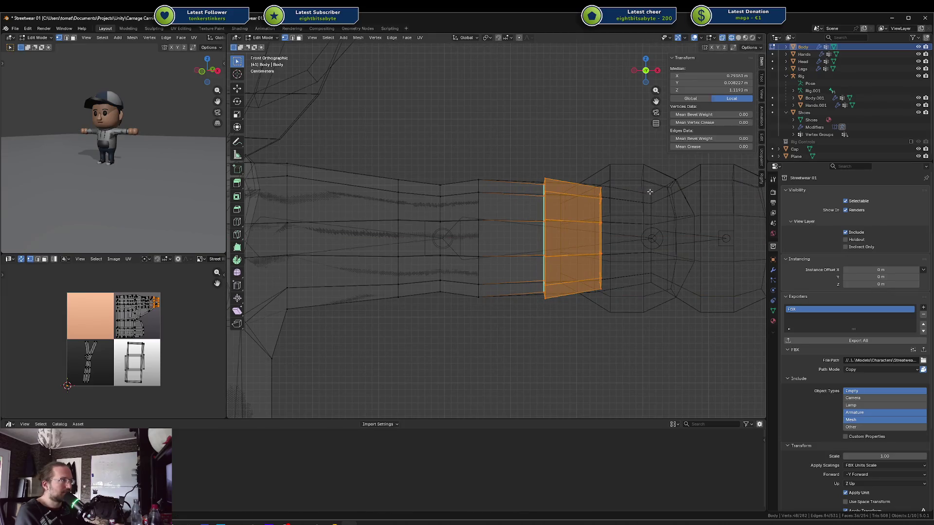
{"action": "key", "text": "g"}
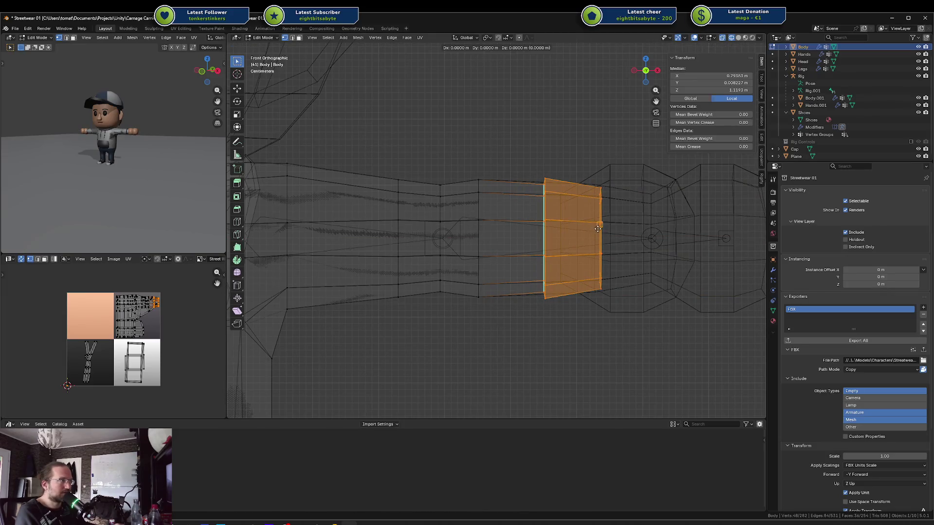
{"action": "key", "text": "x"}
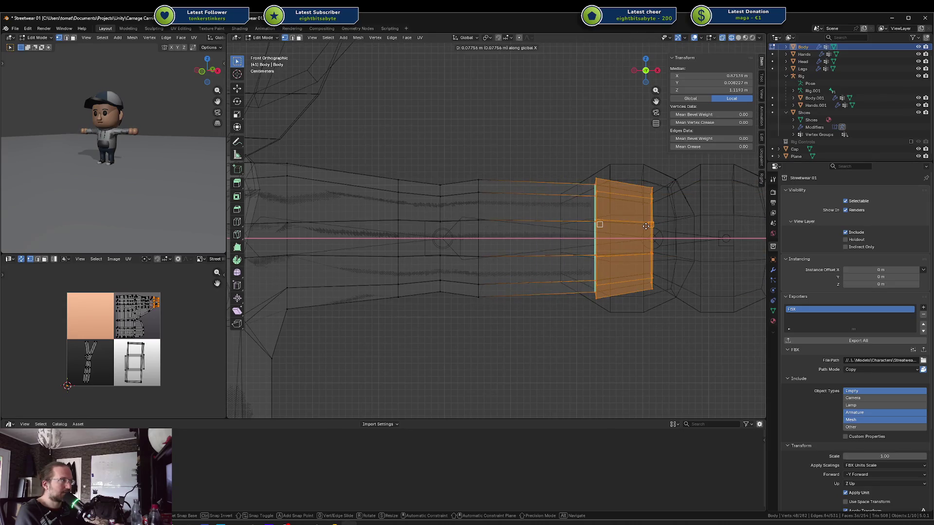
{"action": "left_click", "coordinate": [647, 226]}
Slide the Hands mesh along X, about 0.1094 m, so it meets the sleeve cuff
{"action": "key", "text": "Tab"}
{"action": "left_click", "coordinate": [624, 166]}
{"action": "key", "text": "Tab"}
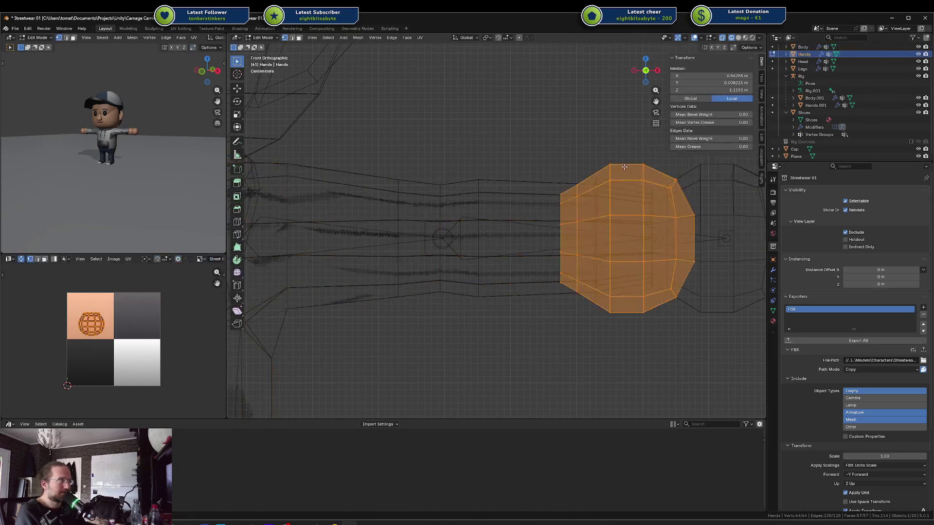
{"action": "key", "text": "g"}
{"action": "key", "text": "x"}
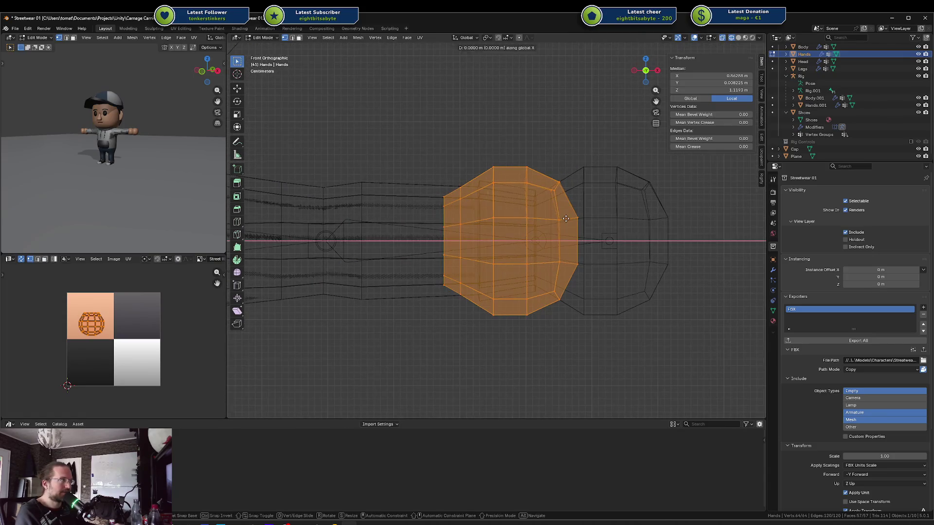
{"action": "left_click", "coordinate": [576, 219]}
{"action": "key", "text": "g"}
{"action": "key", "text": "x"}
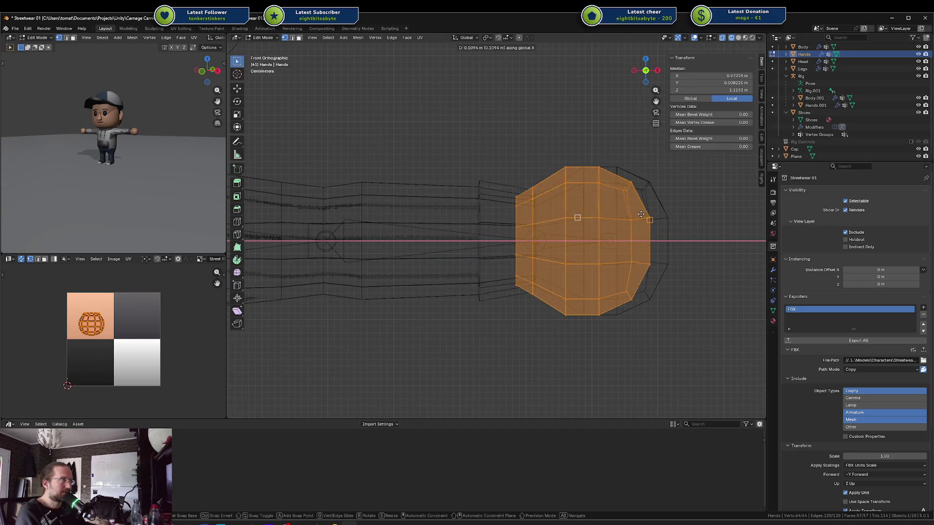
{"action": "left_click", "coordinate": [611, 284]}
Check the character in solid perspective view and go back to Object Mode
{"action": "key", "text": "alt+a"}
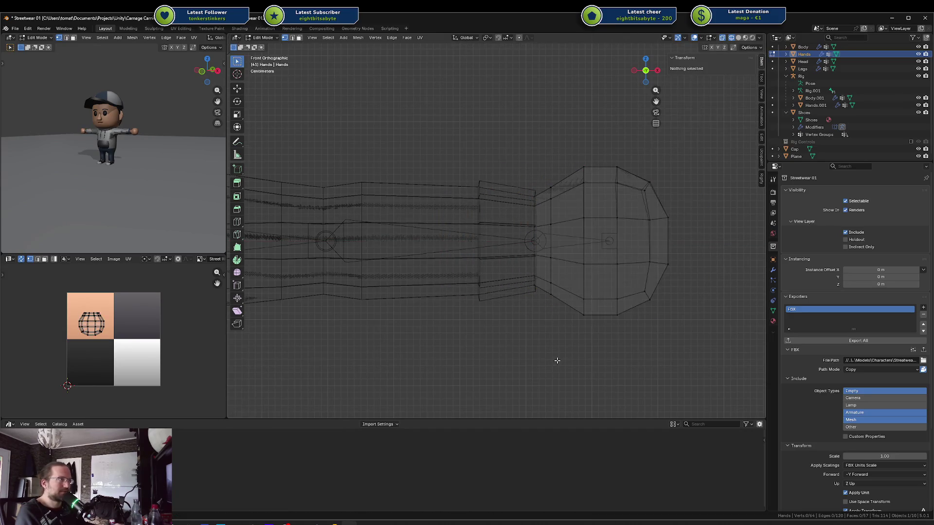
{"action": "key", "text": "shift+z"}
{"action": "mouse_move", "coordinate": [556, 360]}
{"action": "left_mouse_down"}
{"action": "mouse_move", "coordinate": [486, 340]}
{"action": "mouse_move", "coordinate": [482, 256]}
{"action": "mouse_move", "coordinate": [506, 243]}
{"action": "left_mouse_up"}
{"action": "key", "text": "Tab"}
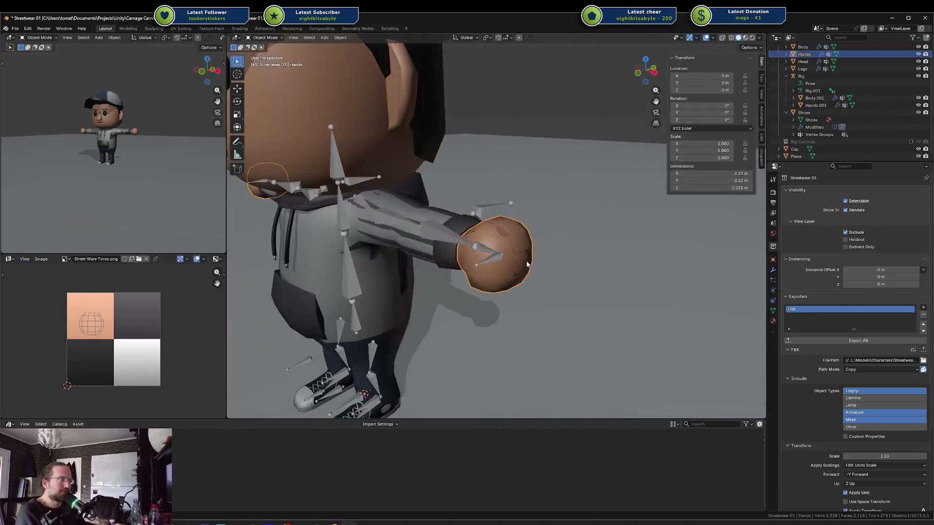
Delete the duplicate Body.001 and Hands.001 objects and rename Rig.001 to Rig
{"action": "scroll", "coordinate": [544, 225], "scroll_direction": "down", "scroll_amount": 2}
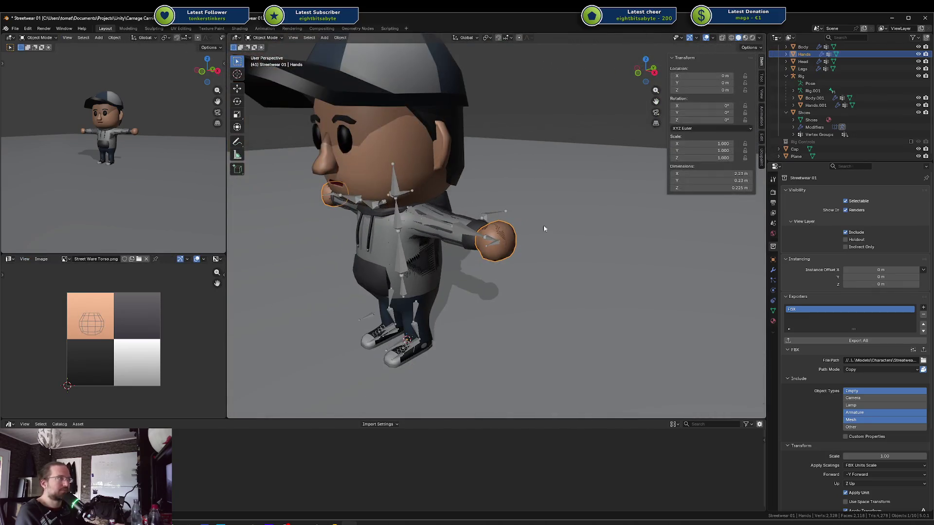
{"action": "left_click", "coordinate": [814, 98]}
{"action": "left_click", "coordinate": [827, 105], "text": "shift"}
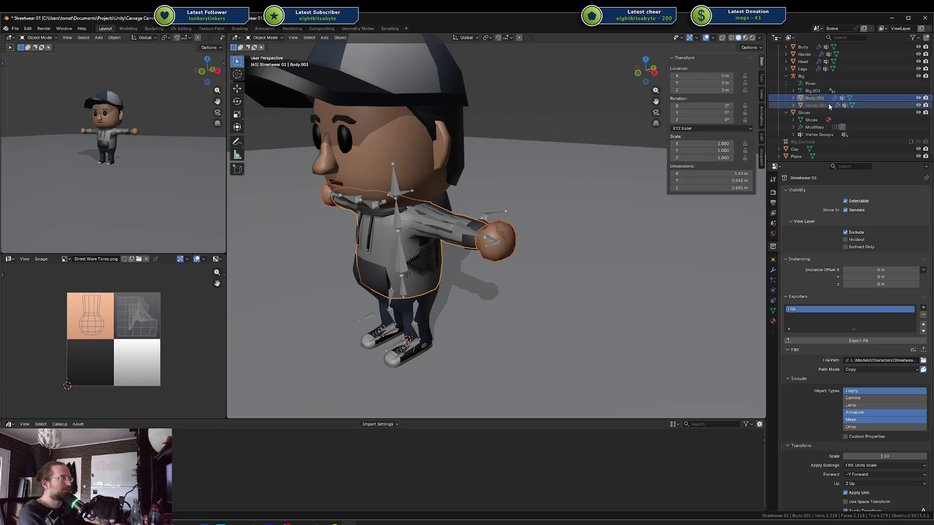
{"action": "key", "text": "x"}
{"action": "double_click", "coordinate": [836, 103]}
{"action": "key", "text": "BackSpace"}
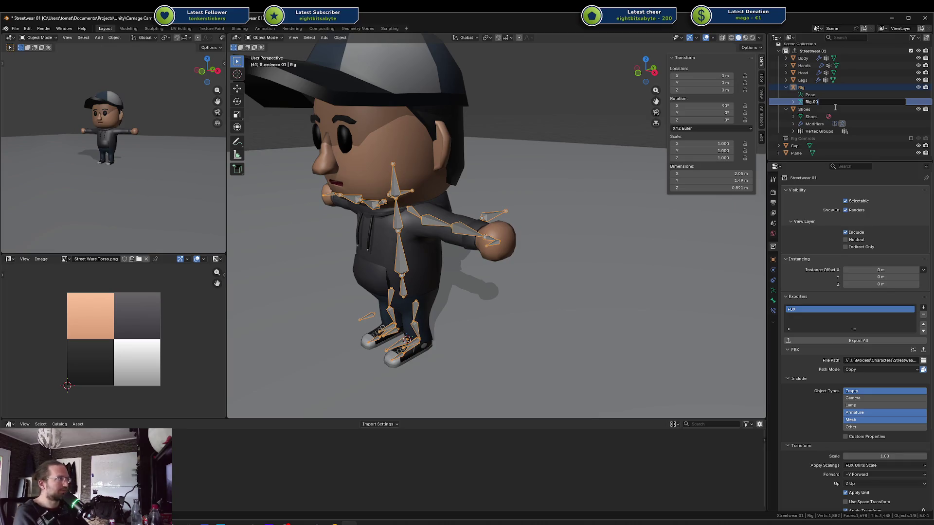
{"action": "key", "text": "Return"}
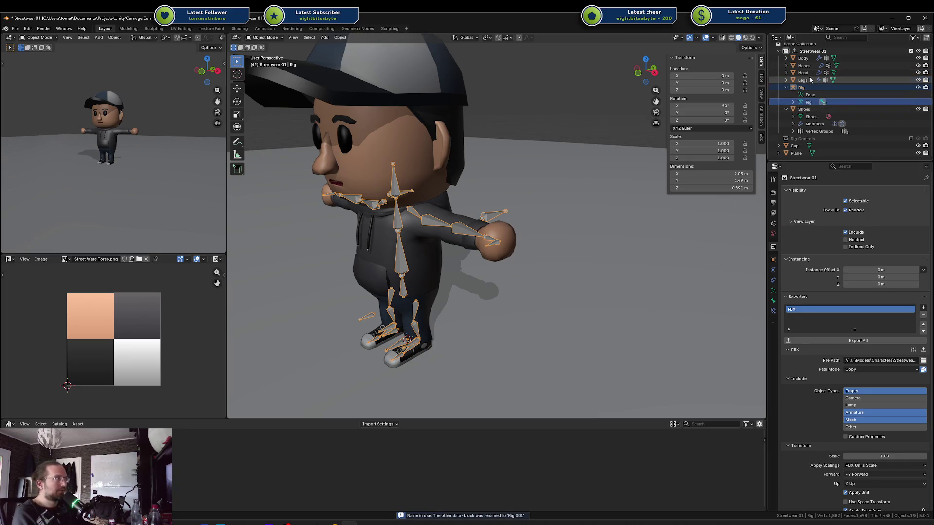
Parent Body, Hands, Head, Legs and Shoes under Rig in the Outliner
{"action": "left_click", "coordinate": [803, 58]}
{"action": "left_click", "coordinate": [803, 79], "text": "shift"}
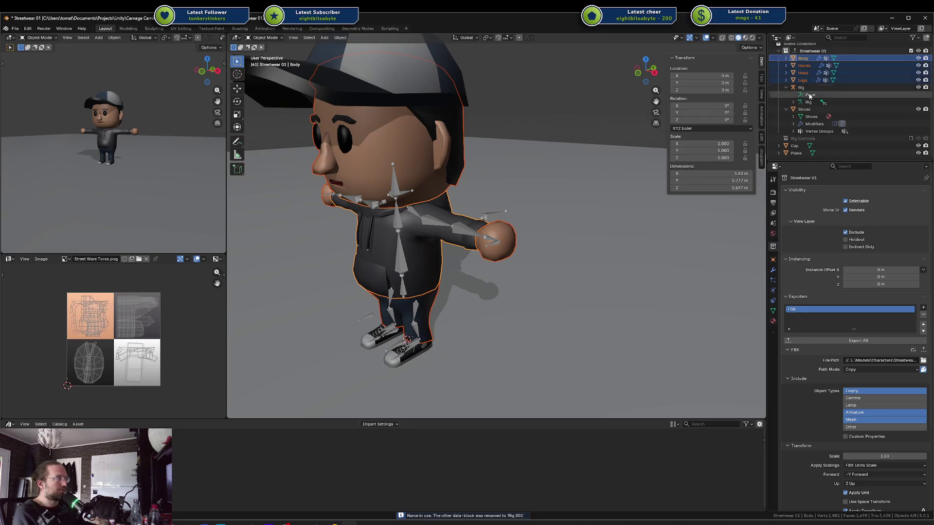
{"action": "left_click", "coordinate": [810, 108], "text": "ctrl"}
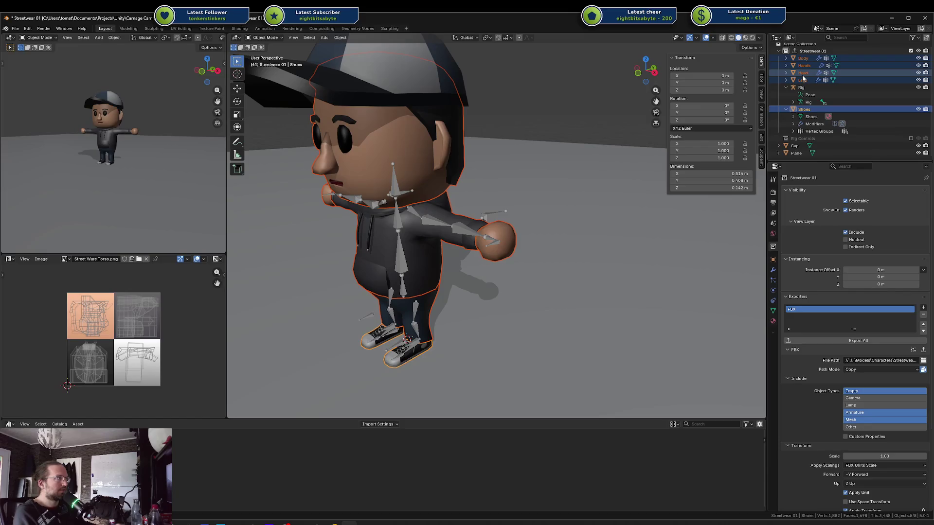
{"action": "left_click_drag", "start_coordinate": [802, 80], "coordinate": [812, 86]}
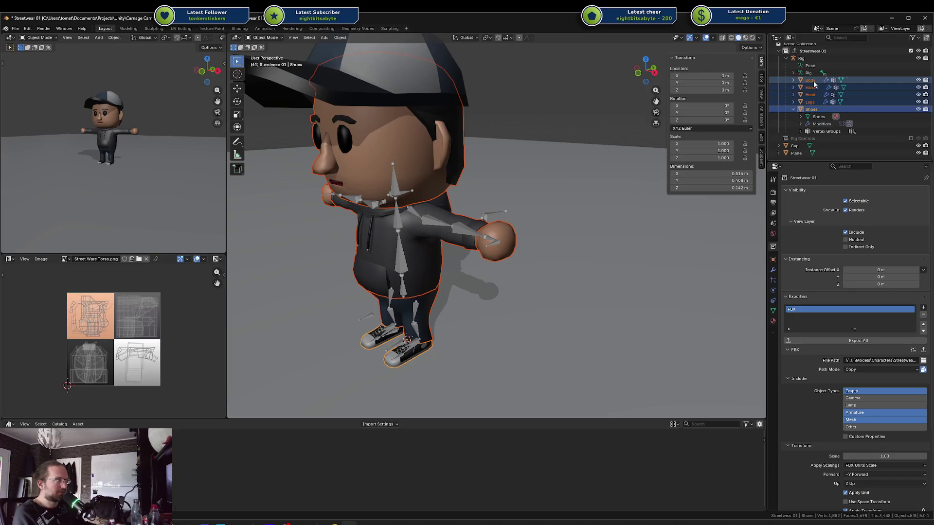
{"action": "left_click", "coordinate": [810, 80]}
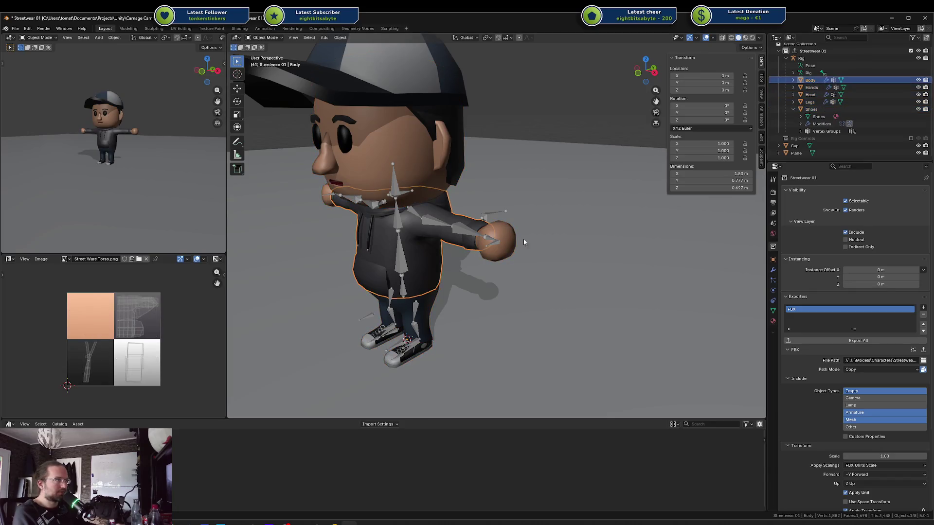
Check Body's modifiers and set Rig as the armature object for Hands and Head
{"action": "left_click", "coordinate": [773, 311]}
{"action": "left_click", "coordinate": [773, 321]}
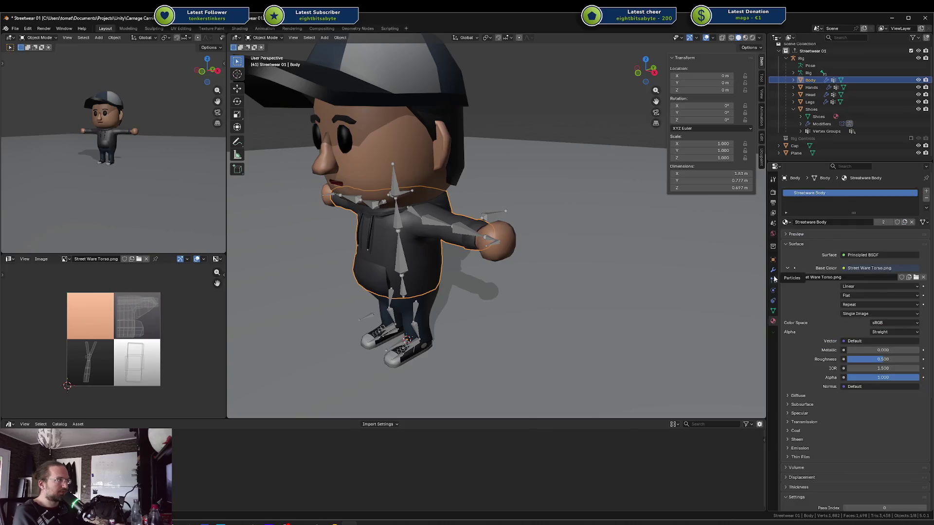
{"action": "left_click", "coordinate": [774, 271]}
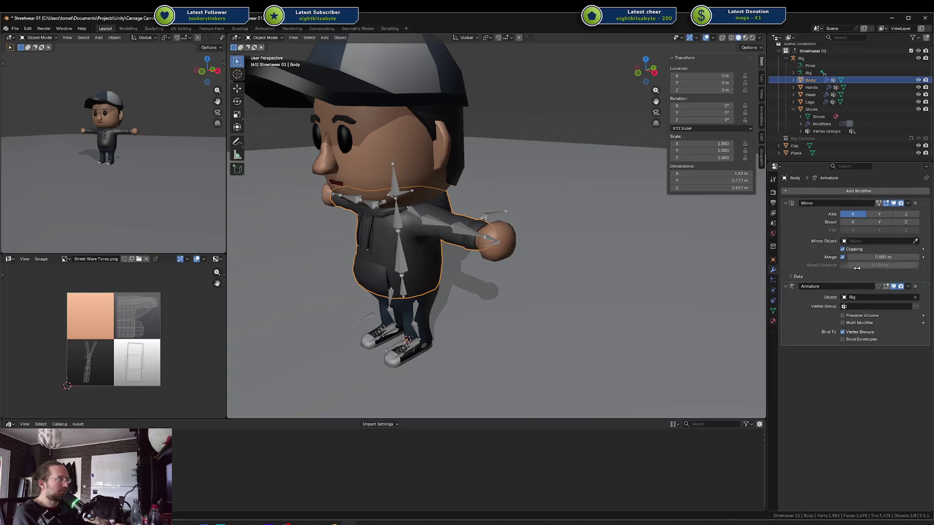
{"action": "left_click", "coordinate": [813, 88]}
{"action": "left_click", "coordinate": [864, 297]}
{"action": "left_click", "coordinate": [859, 311]}
{"action": "left_click", "coordinate": [810, 95]}
{"action": "left_click", "coordinate": [856, 298]}
{"action": "left_click", "coordinate": [859, 307]}
Set Rig as the armature object for Legs and Shoes, then save the file
{"action": "left_click", "coordinate": [823, 102]}
{"action": "left_click", "coordinate": [860, 298]}
{"action": "left_click", "coordinate": [812, 109]}
{"action": "left_click", "coordinate": [860, 297]}
{"action": "left_click", "coordinate": [865, 315]}
{"action": "key", "text": "ctrl+s"}
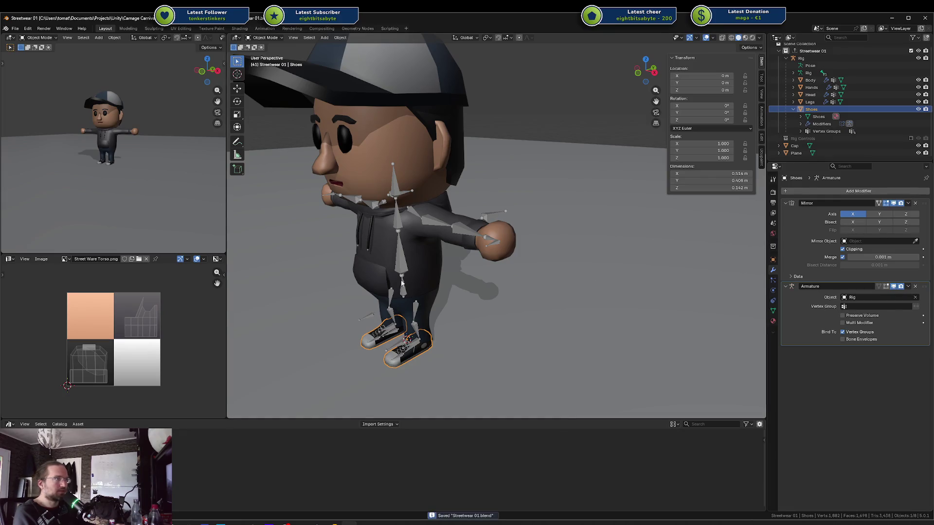
Toggle the Rig between Pose and Object Mode while inspecting bone and transform properties
{"action": "left_click", "coordinate": [397, 344]}
{"action": "key", "text": "ctrl+Tab"}
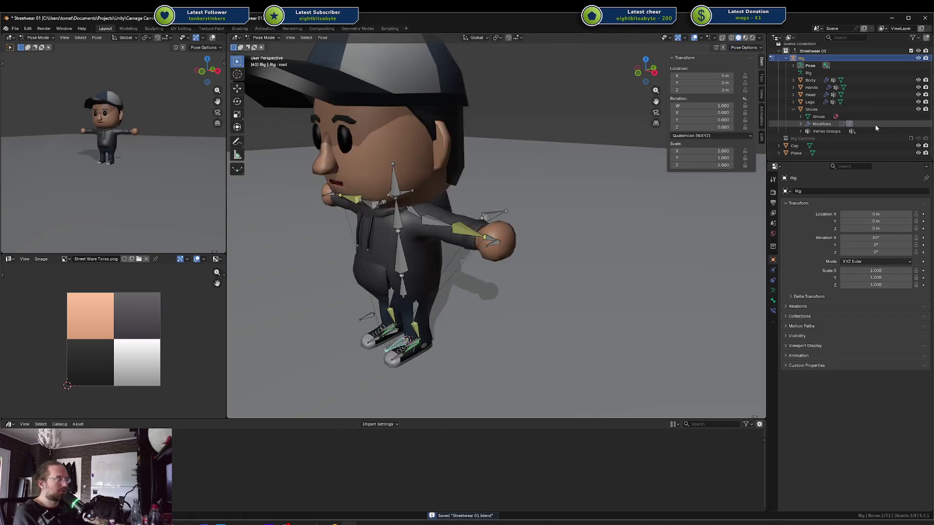
{"action": "left_click", "coordinate": [795, 147]}
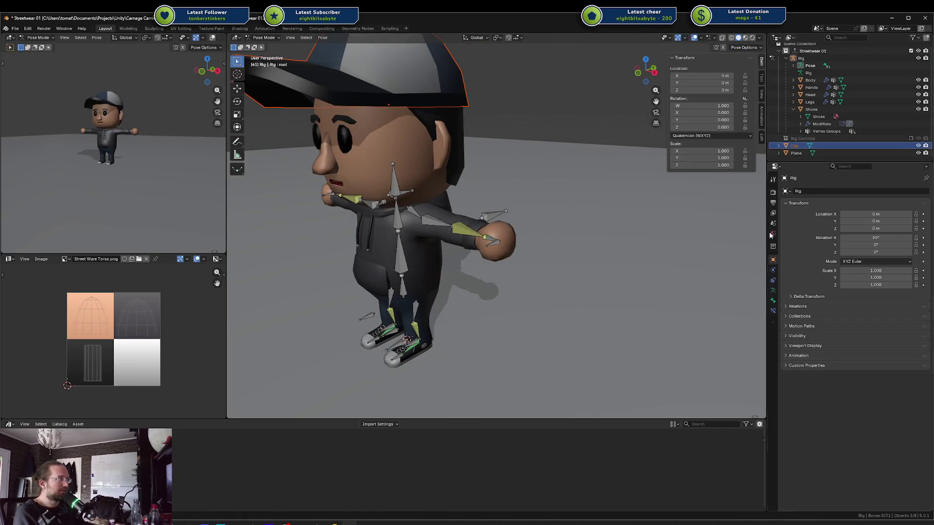
{"action": "left_click", "coordinate": [773, 299]}
{"action": "key", "text": "ctrl+Tab"}
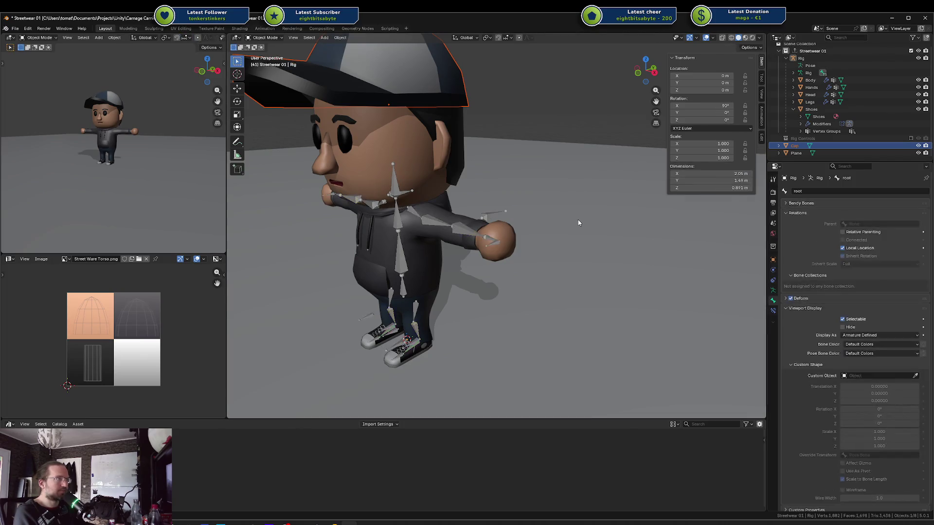
{"action": "left_click", "coordinate": [773, 260]}
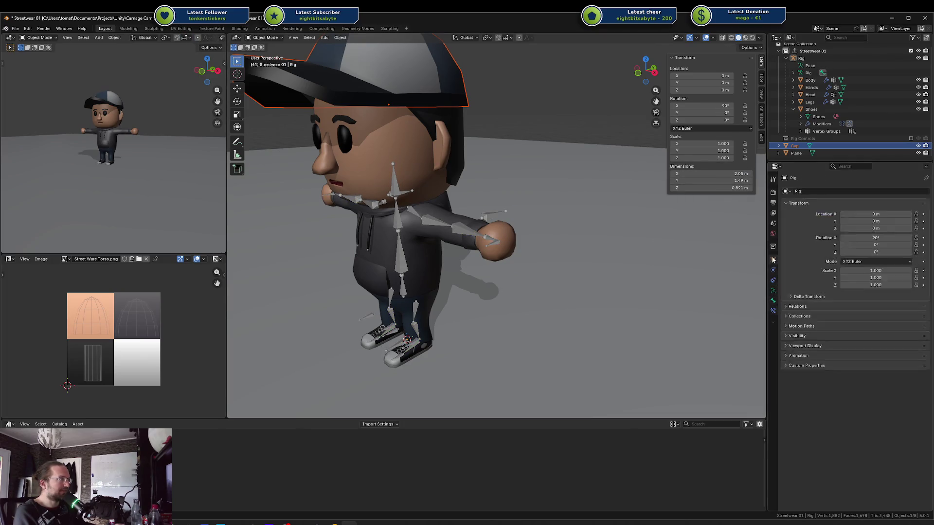
{"action": "key", "text": "ctrl+Tab"}
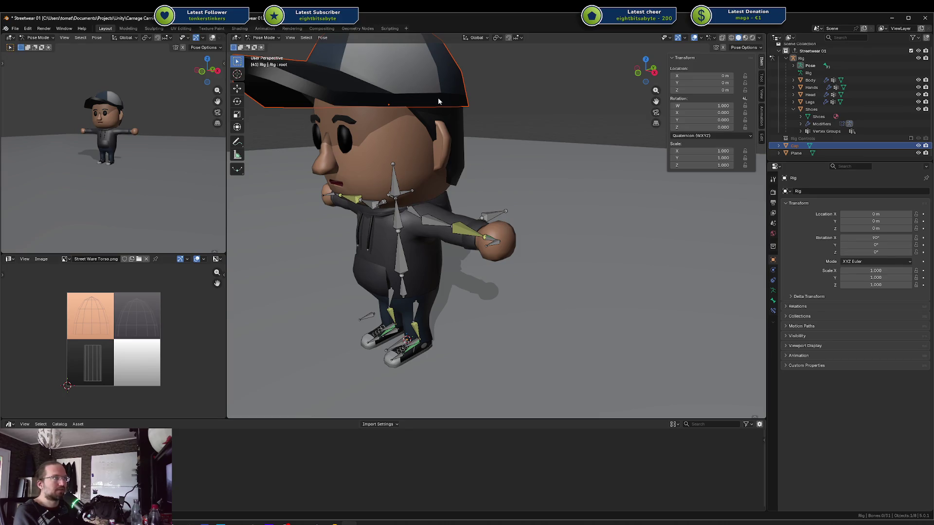
{"action": "key", "text": "ctrl+Tab"}
Check Cap's modifiers, test-move the left arm IK target and cancel, then enable Rig Controls
{"action": "left_click", "coordinate": [440, 101]}
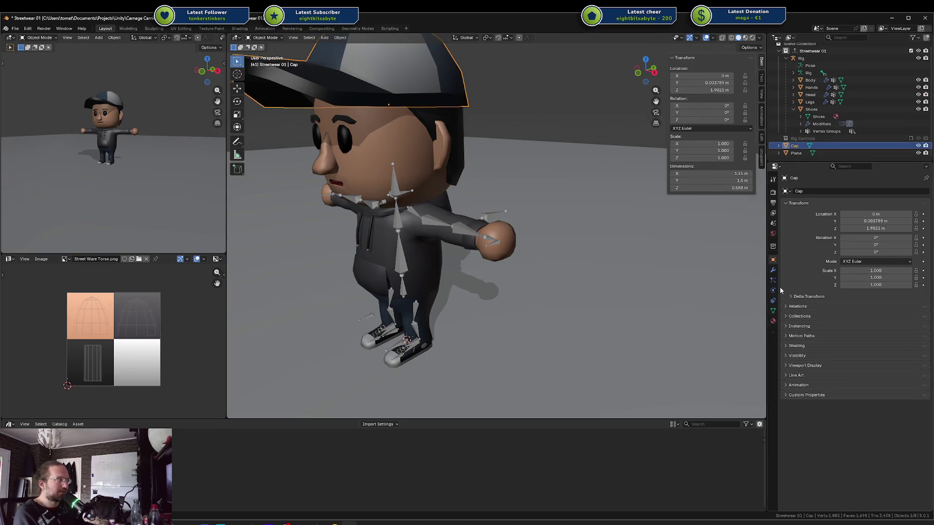
{"action": "left_click", "coordinate": [773, 270]}
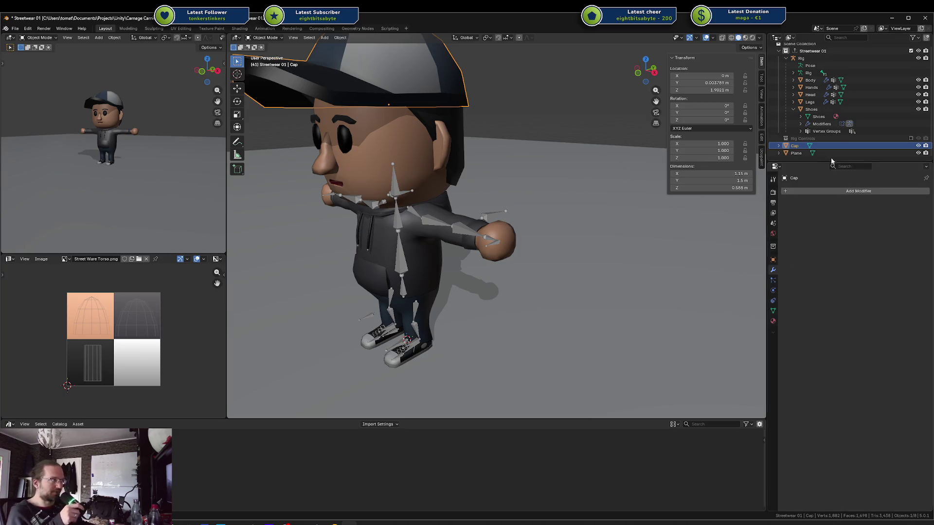
{"action": "left_click", "coordinate": [415, 248]}
{"action": "key", "text": "ctrl+Tab"}
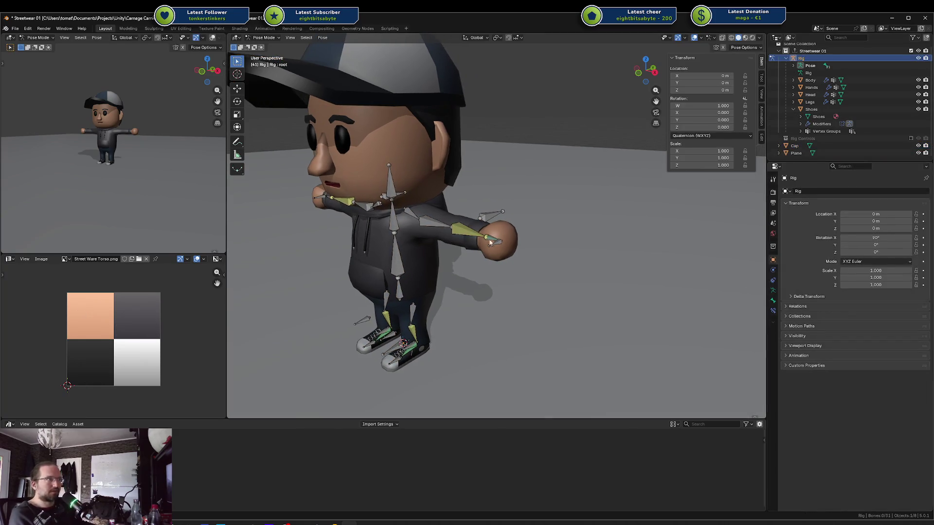
{"action": "left_click", "coordinate": [491, 239]}
{"action": "left_click", "coordinate": [485, 243]}
{"action": "key", "text": "g"}
{"action": "right_click", "coordinate": [436, 245]}
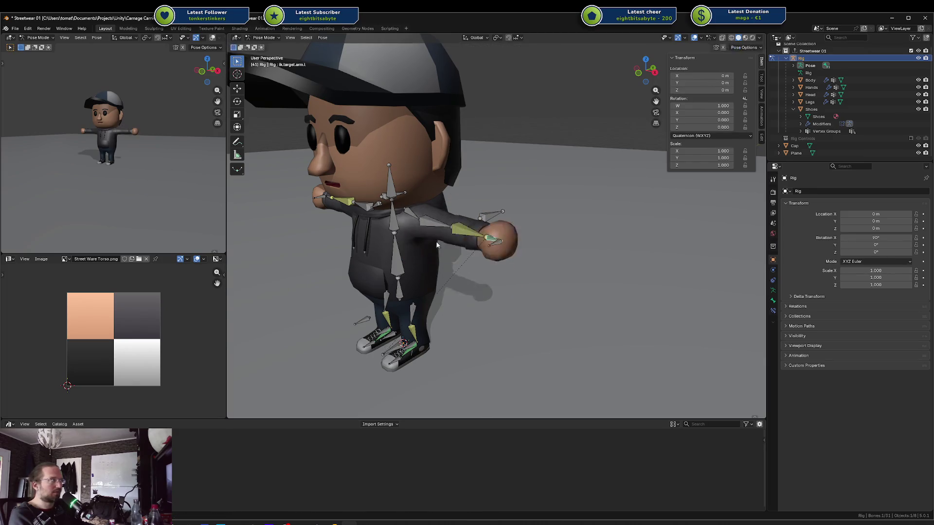
{"action": "left_click", "coordinate": [808, 139]}
{"action": "left_click", "coordinate": [911, 138]}
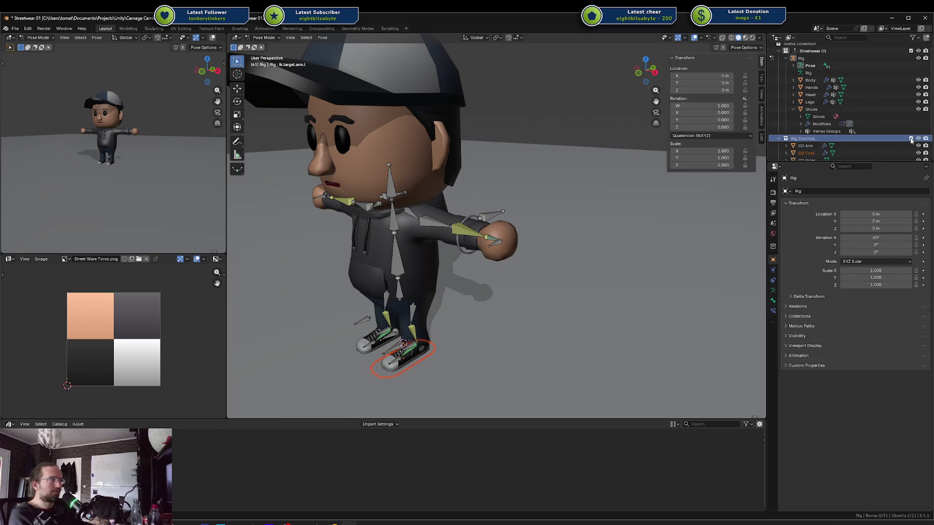
Select the left arm IK target and inspect lowerarm.l's IK constraint in Bone Constraints
{"action": "scroll", "coordinate": [565, 185], "scroll_direction": "up", "scroll_amount": 3}
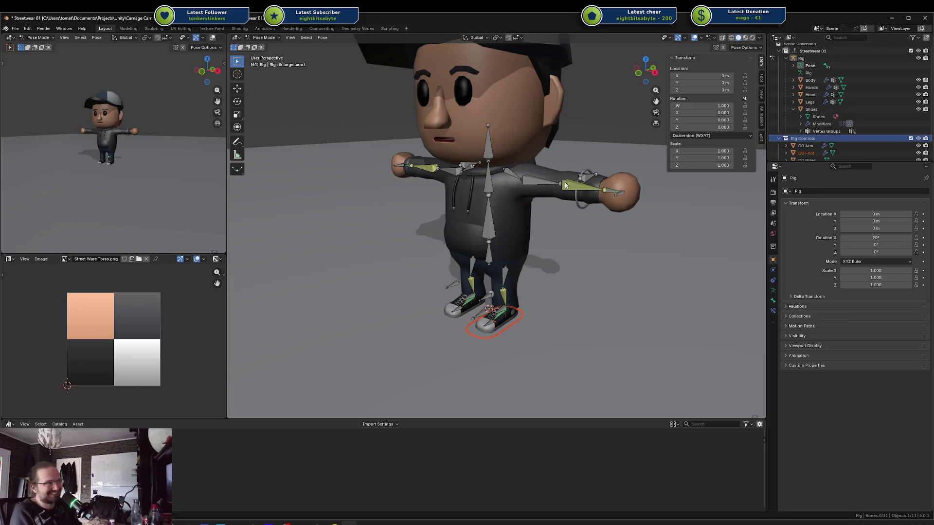
{"action": "left_click", "coordinate": [576, 205]}
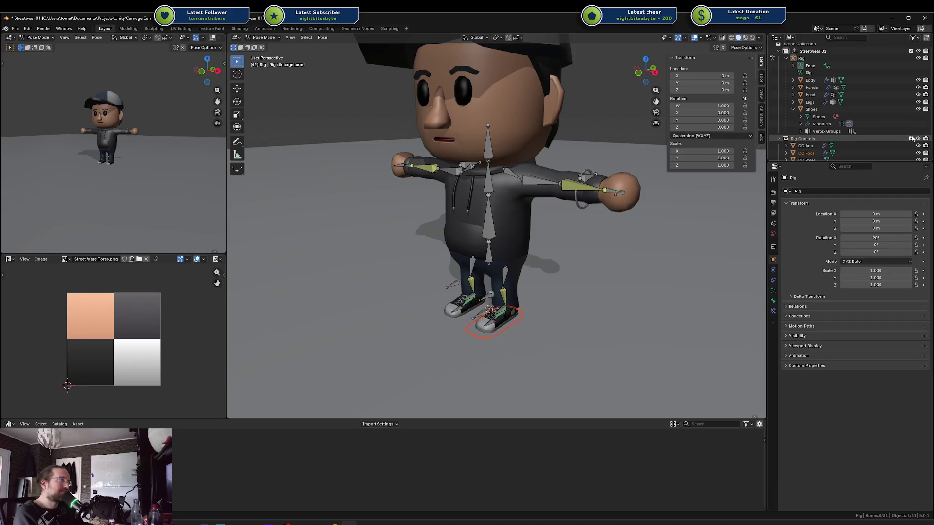
{"action": "key", "text": "ctrl+Tab"}
{"action": "key", "text": "ctrl+Tab"}
{"action": "left_click", "coordinate": [615, 193]}
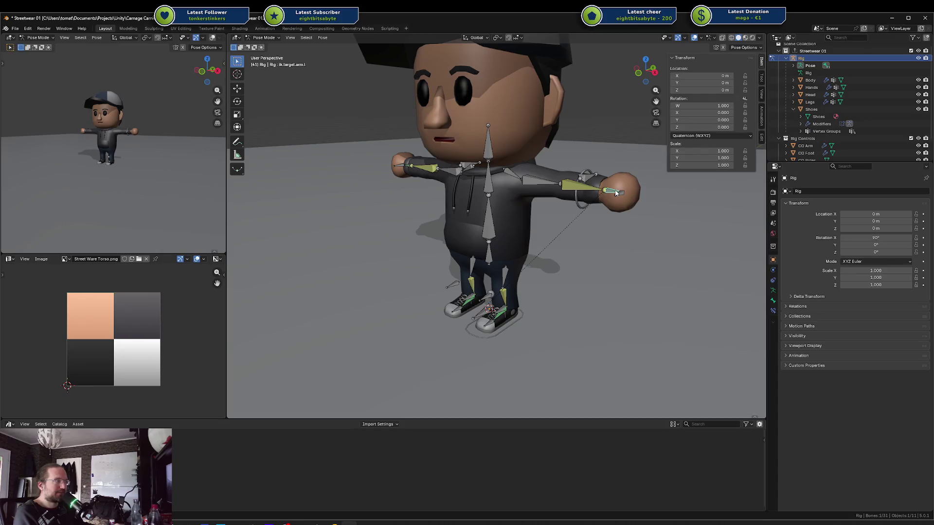
{"action": "left_click", "coordinate": [774, 310]}
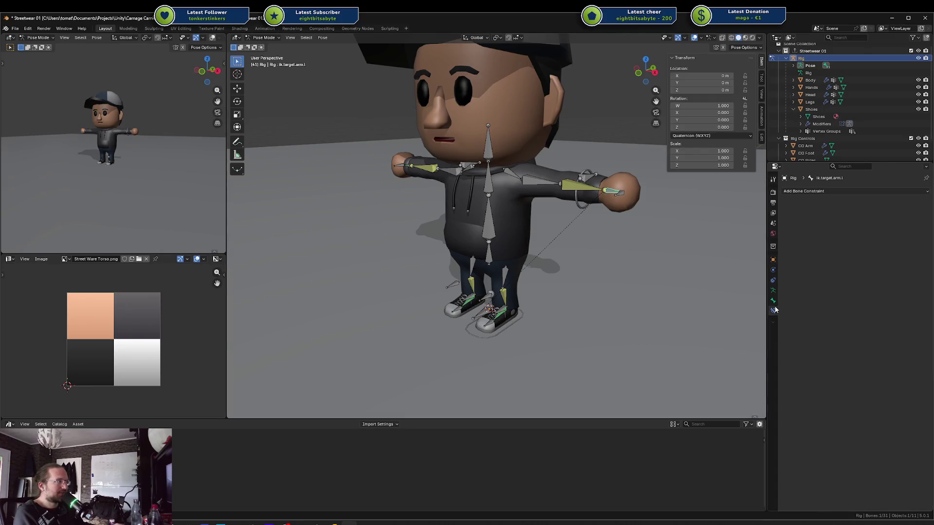
{"action": "left_click", "coordinate": [603, 191]}
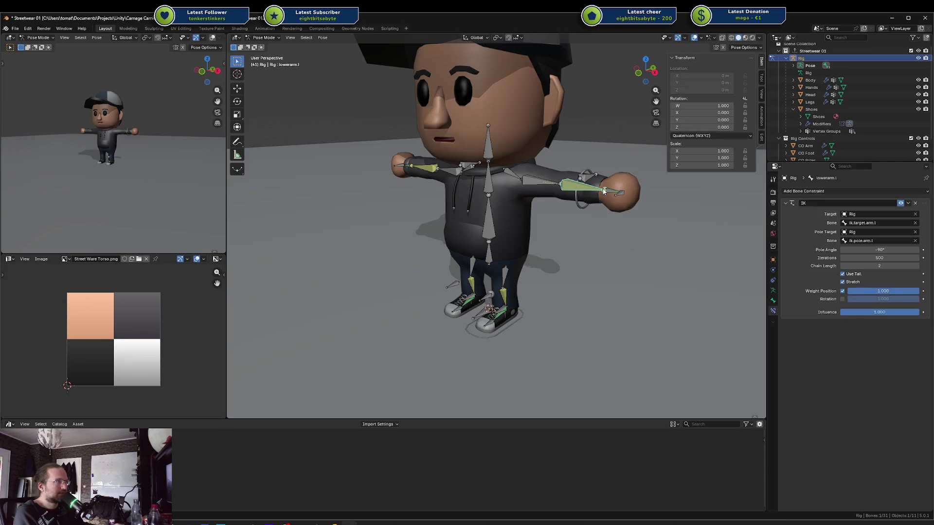
Scroll the Bone tab to Viewport Display, test-grab the IK target and cancel, then list custom shapes
{"action": "left_click", "coordinate": [774, 301]}
{"action": "scroll", "coordinate": [830, 304], "scroll_direction": "down", "scroll_amount": 3}
{"action": "scroll", "coordinate": [829, 304], "scroll_direction": "down", "scroll_amount": 1}
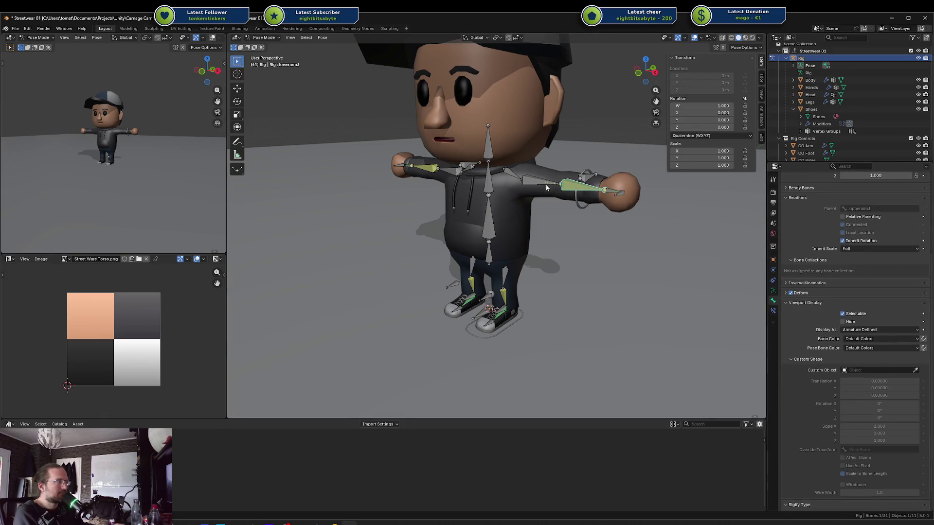
{"action": "left_click", "coordinate": [615, 193]}
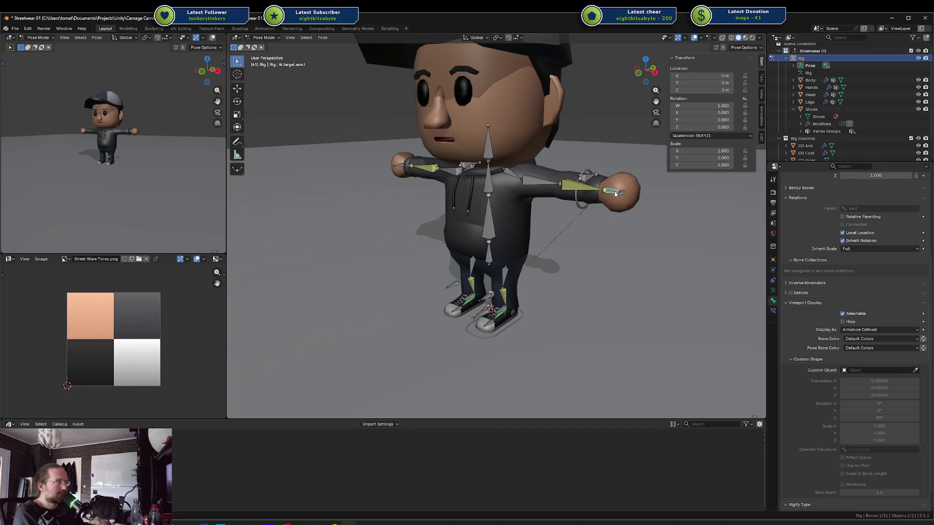
{"action": "key", "text": "g"}
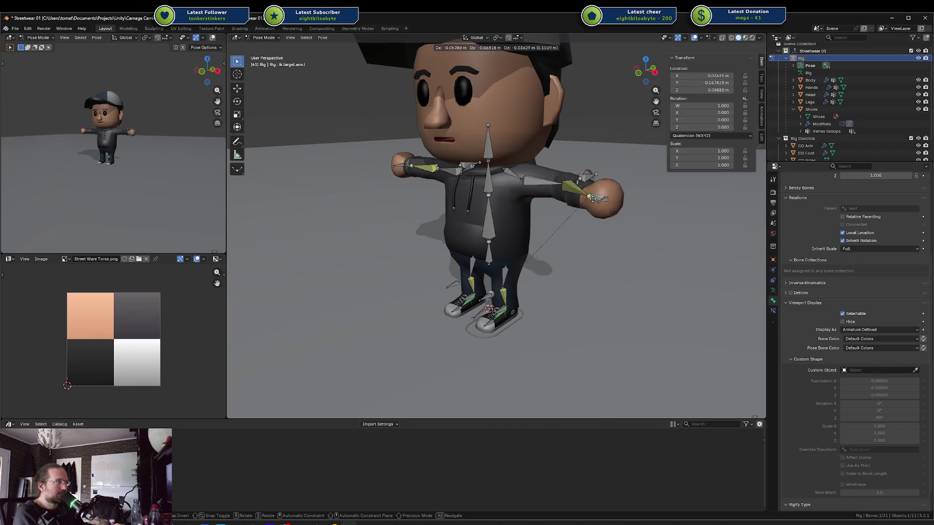
{"action": "key", "text": "Escape"}
{"action": "left_click", "coordinate": [882, 371]}
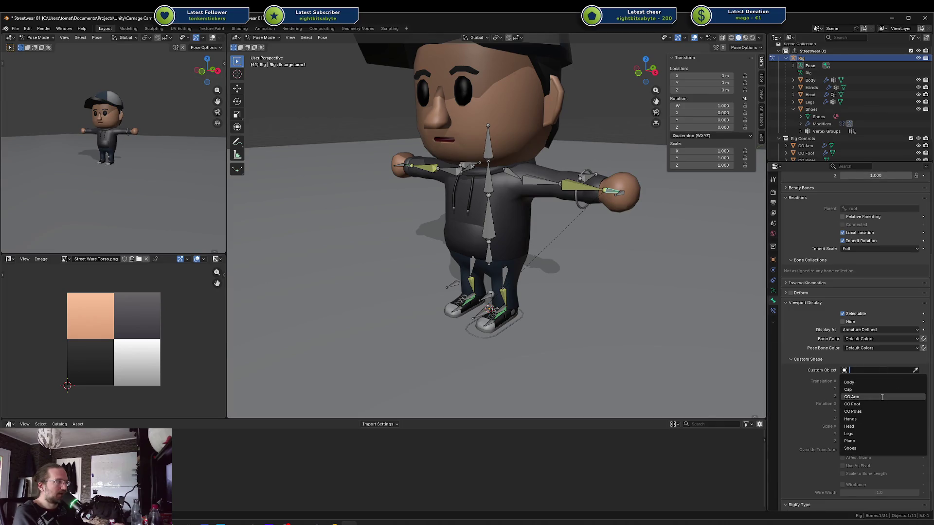
Set the arm IK target's custom shape to CO Arm and check the elbow pole bone's shape options
{"action": "left_click", "coordinate": [882, 397]}
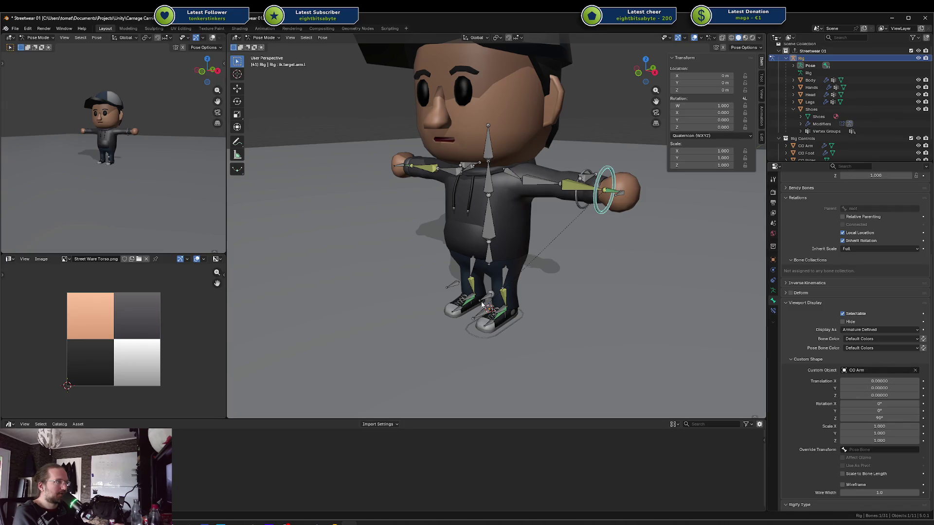
{"action": "mouse_move", "coordinate": [531, 273]}
{"action": "left_mouse_down"}
{"action": "mouse_move", "coordinate": [554, 247]}
{"action": "mouse_move", "coordinate": [637, 246]}
{"action": "left_mouse_up"}
{"action": "left_click", "coordinate": [673, 225]}
{"action": "left_click", "coordinate": [882, 369]}
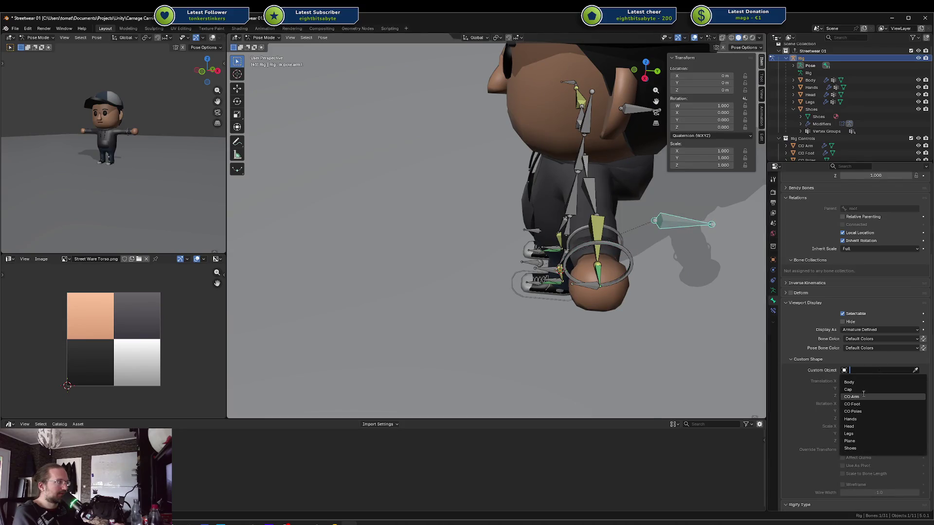
Orbit around the legs and feet to inspect the leg IK, pole and foot bones, then return to Object Mode
{"action": "left_click_drag", "start_coordinate": [556, 323], "coordinate": [557, 246]}
{"action": "left_click", "coordinate": [524, 281]}
{"action": "left_click", "coordinate": [522, 278]}
{"action": "left_click_drag", "start_coordinate": [522, 278], "coordinate": [564, 275]}
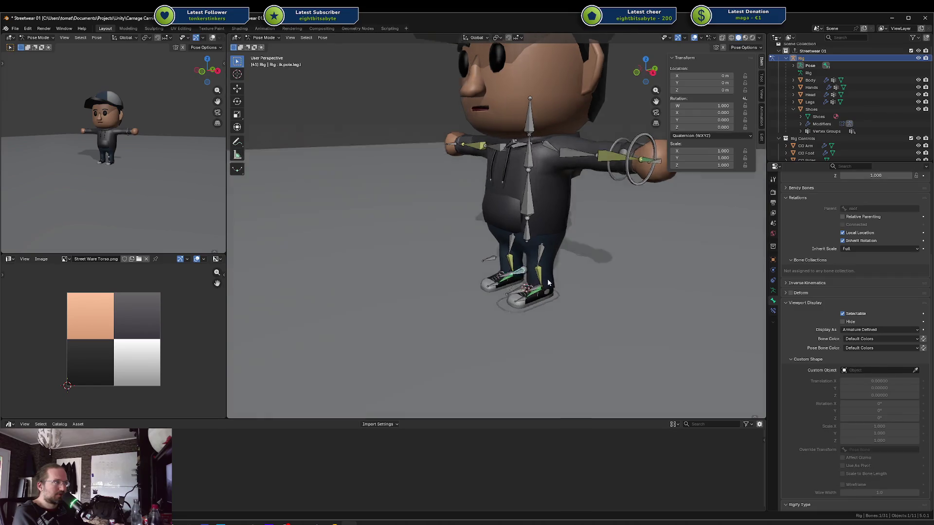
{"action": "mouse_move", "coordinate": [734, 331]}
{"action": "left_mouse_down"}
{"action": "mouse_move", "coordinate": [575, 309]}
{"action": "mouse_move", "coordinate": [535, 291]}
{"action": "left_mouse_up"}
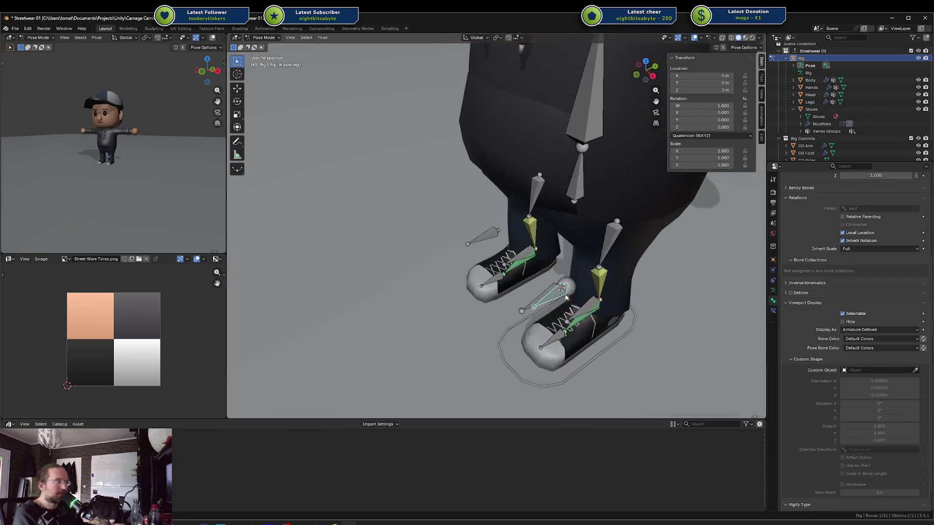
{"action": "scroll", "coordinate": [522, 271], "scroll_direction": "down", "scroll_amount": 4}
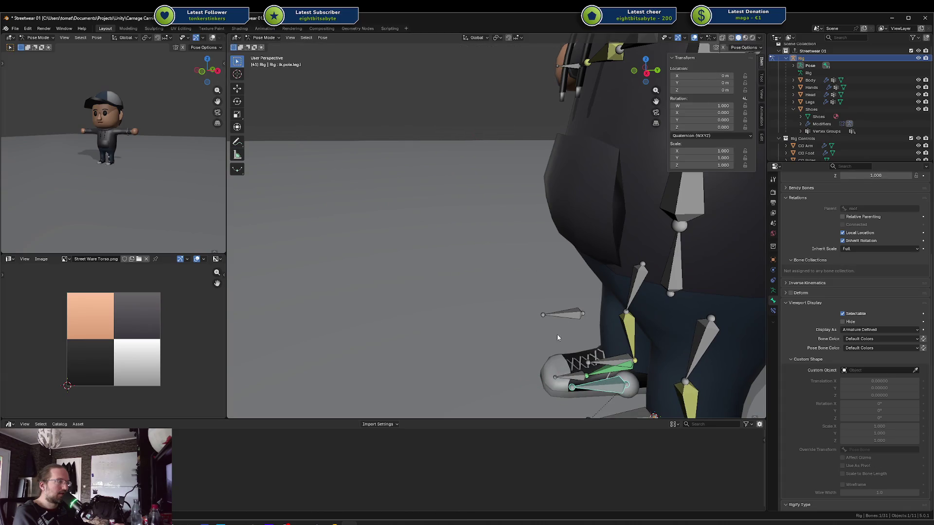
{"action": "scroll", "coordinate": [608, 360], "scroll_direction": "down", "scroll_amount": 4}
{"action": "left_click", "coordinate": [552, 307]}
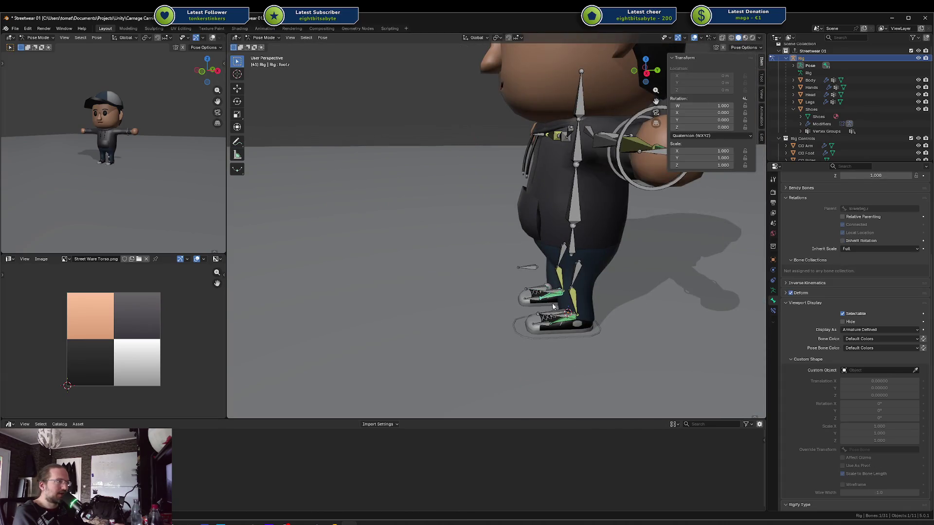
{"action": "scroll", "coordinate": [561, 304], "scroll_direction": "up", "scroll_amount": 3}
{"action": "left_click_drag", "start_coordinate": [561, 304], "coordinate": [619, 297]}
{"action": "scroll", "coordinate": [619, 297], "scroll_direction": "down", "scroll_amount": 3}
{"action": "left_click", "coordinate": [620, 295]}
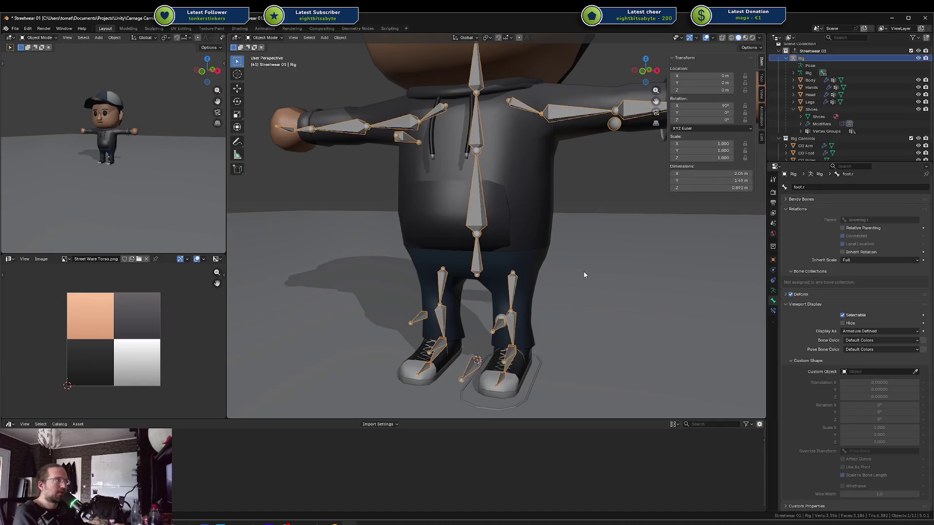
Delete the Rig and its three CO control objects, save, and reopen Streetwear 01.blend
{"action": "left_click", "coordinate": [801, 58]}
{"action": "key", "text": "Delete"}
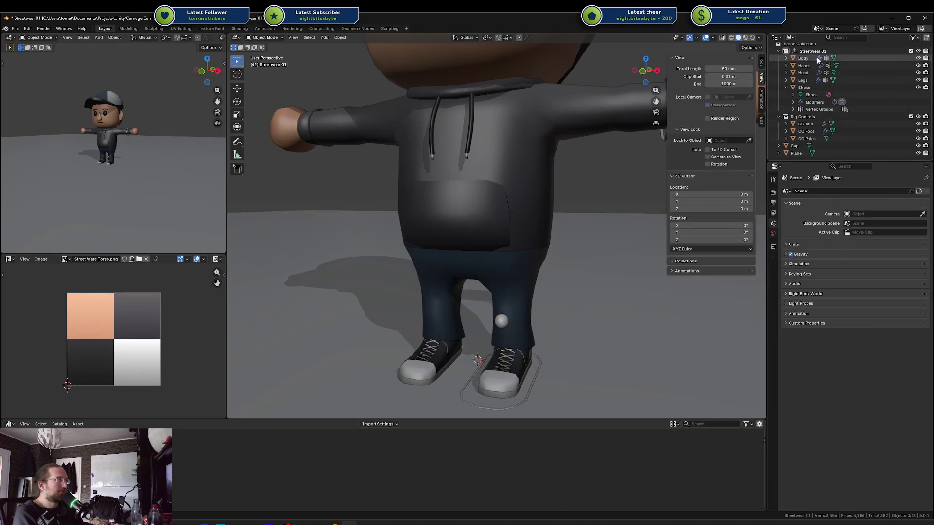
{"action": "left_click", "coordinate": [806, 124]}
{"action": "left_click", "coordinate": [803, 138], "text": "shift"}
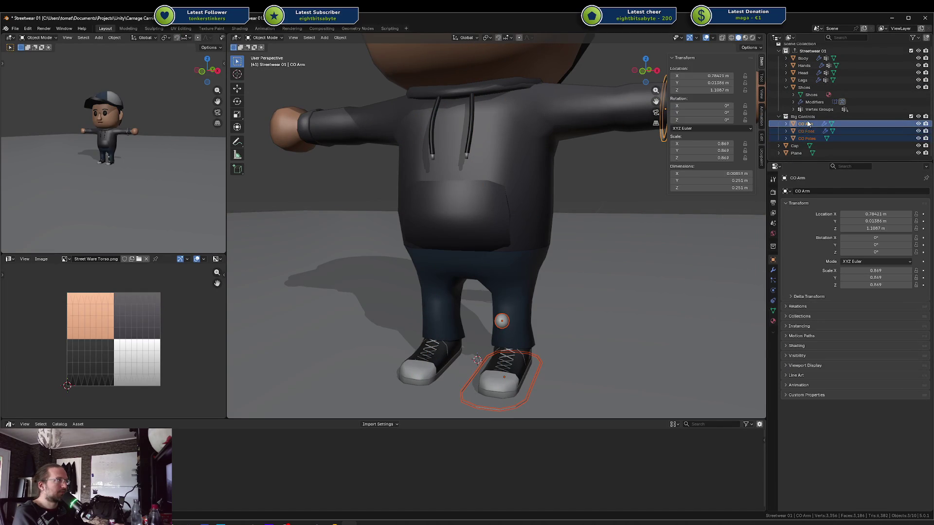
{"action": "key", "text": "Delete"}
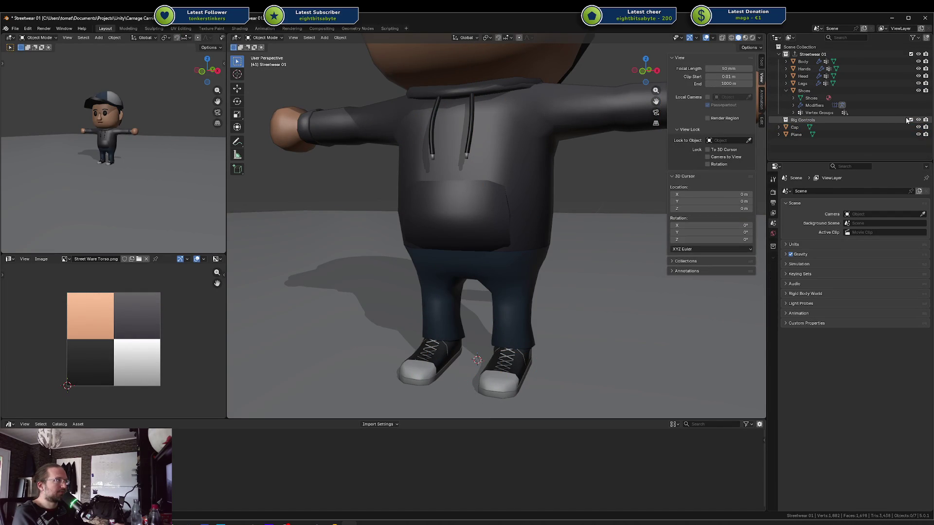
{"action": "key", "text": "ctrl+s"}
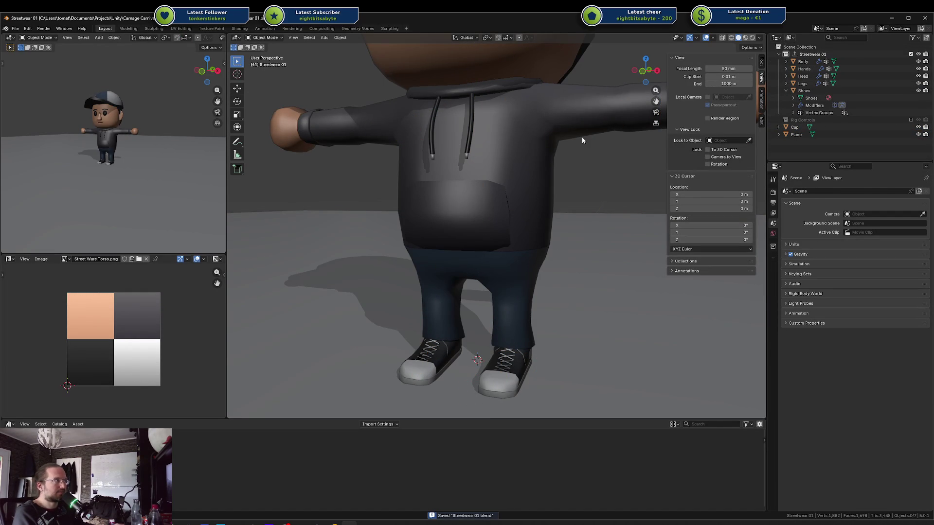
{"action": "right_click", "coordinate": [582, 136]}
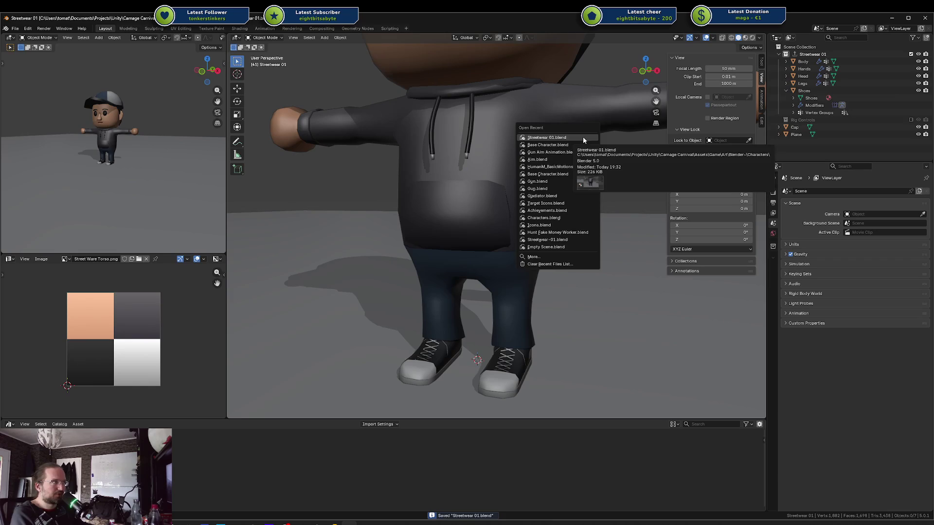
{"action": "left_click", "coordinate": [571, 155]}
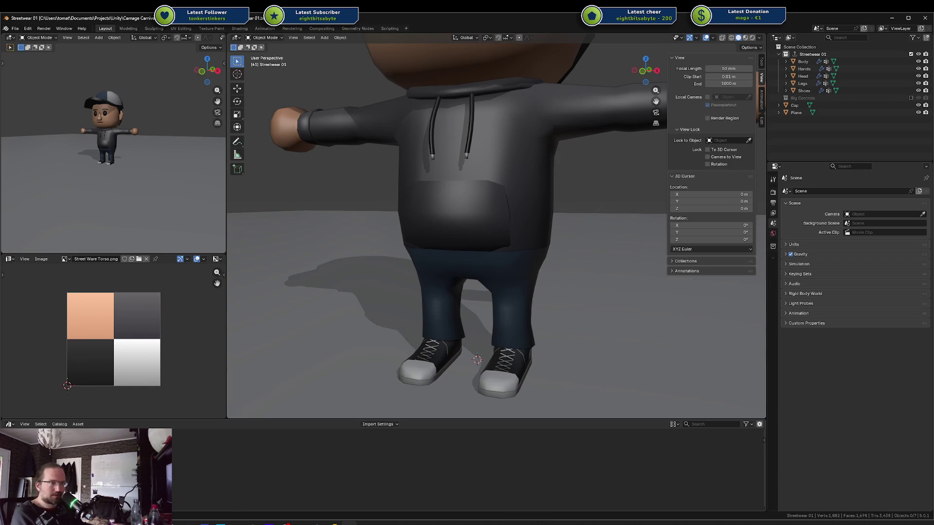
Drag Base Character.blend from Rider's project tree onto Blender's 3D viewport
{"action": "left_click", "coordinate": [305, 520]}
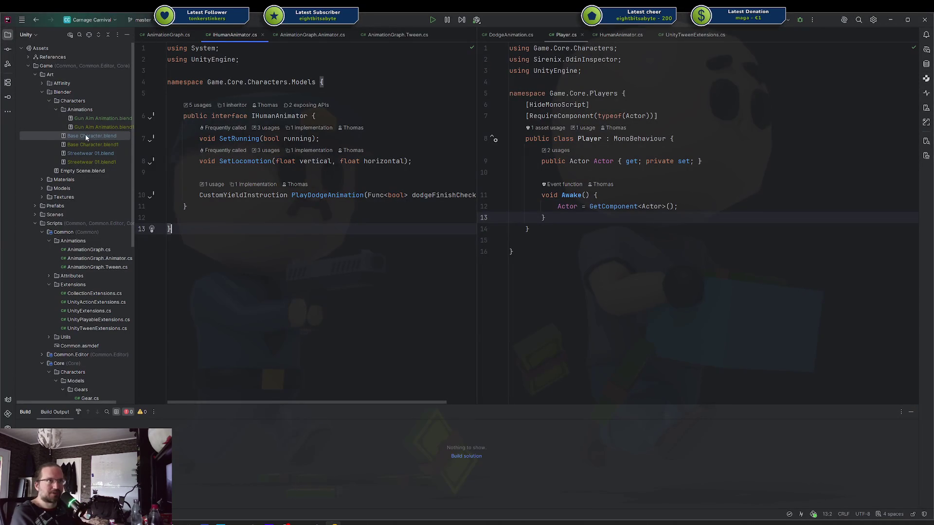
{"action": "left_click_drag", "start_coordinate": [116, 137], "coordinate": [379, 363]}
{"action": "left_click_drag", "start_coordinate": [352, 518], "coordinate": [435, 258]}
Append every object from Base Character.blend's Object folder
{"action": "left_click", "coordinate": [398, 258]}
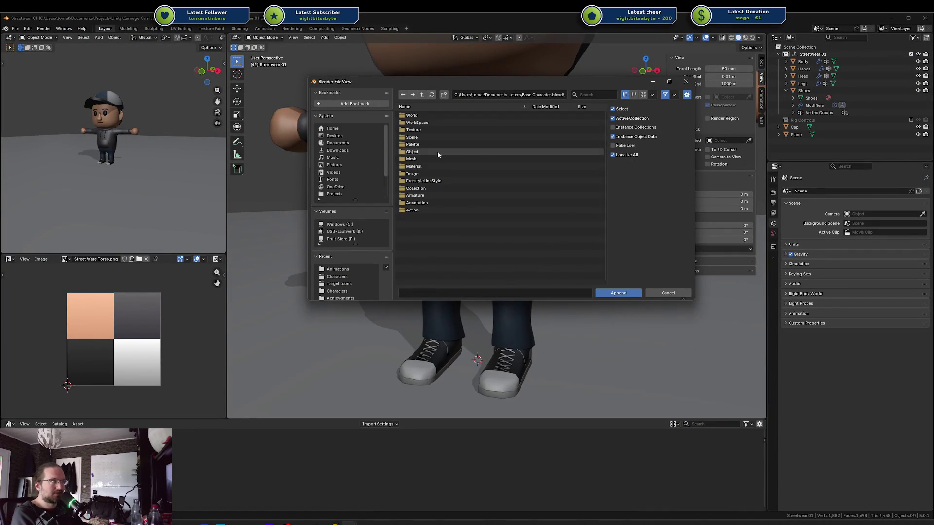
{"action": "left_click", "coordinate": [426, 152]}
{"action": "double_click", "coordinate": [426, 152]}
{"action": "key", "text": "a"}
{"action": "key", "text": "Return"}
{"action": "left_click_drag", "start_coordinate": [623, 153], "coordinate": [622, 159]}
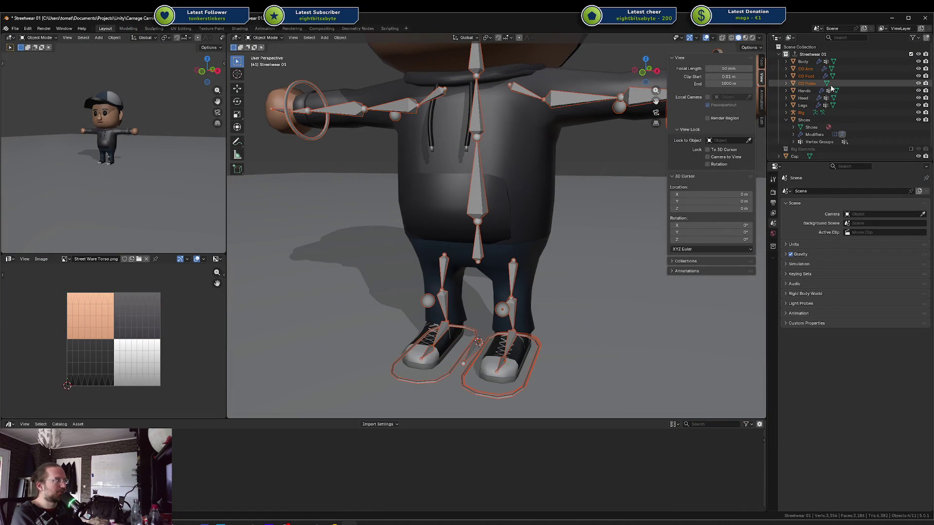
Move CO Arm, CO Foot and CO Poles into the Rig Controls collection
{"action": "left_click", "coordinate": [814, 72]}
{"action": "left_click", "coordinate": [809, 83], "text": "shift"}
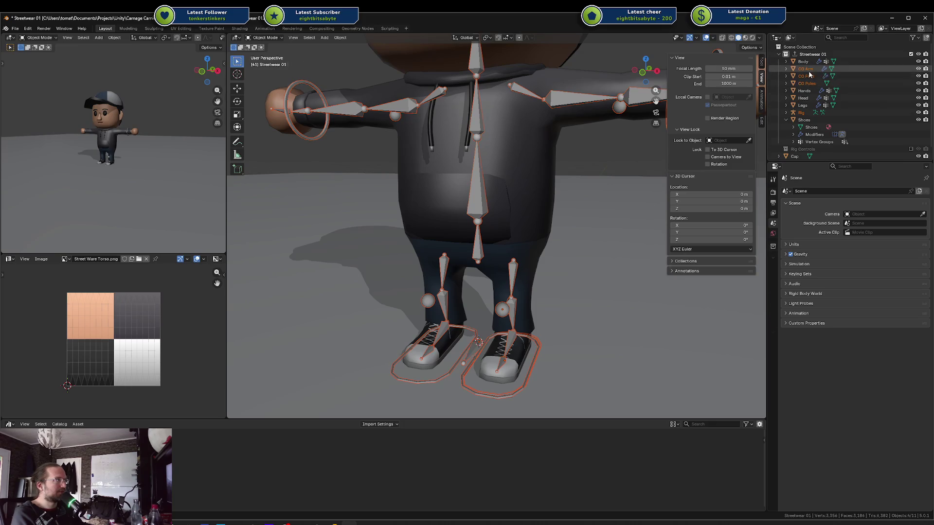
{"action": "mouse_move", "coordinate": [810, 85]}
{"action": "left_mouse_down"}
{"action": "mouse_move", "coordinate": [815, 107]}
{"action": "mouse_move", "coordinate": [802, 149]}
{"action": "left_mouse_up"}
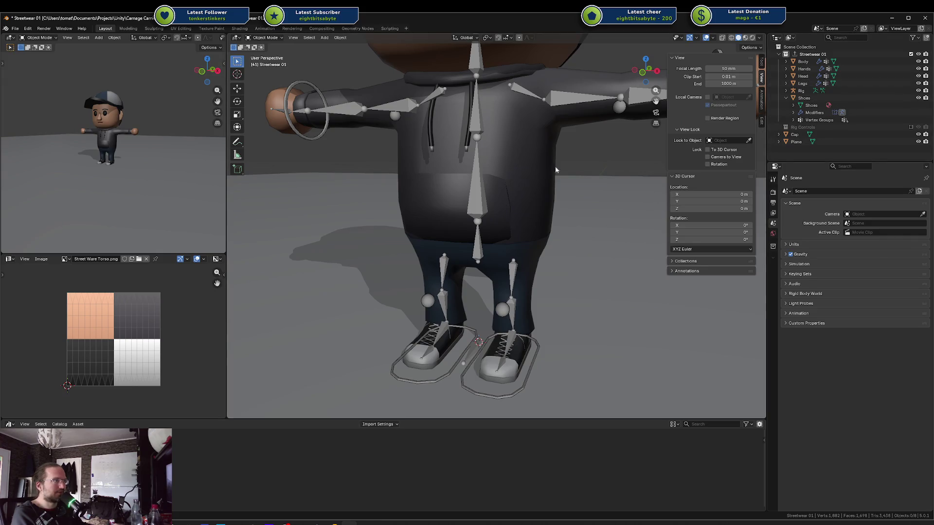
{"action": "left_click_drag", "start_coordinate": [605, 122], "coordinate": [437, 161]}
{"action": "left_click", "coordinate": [803, 61]}
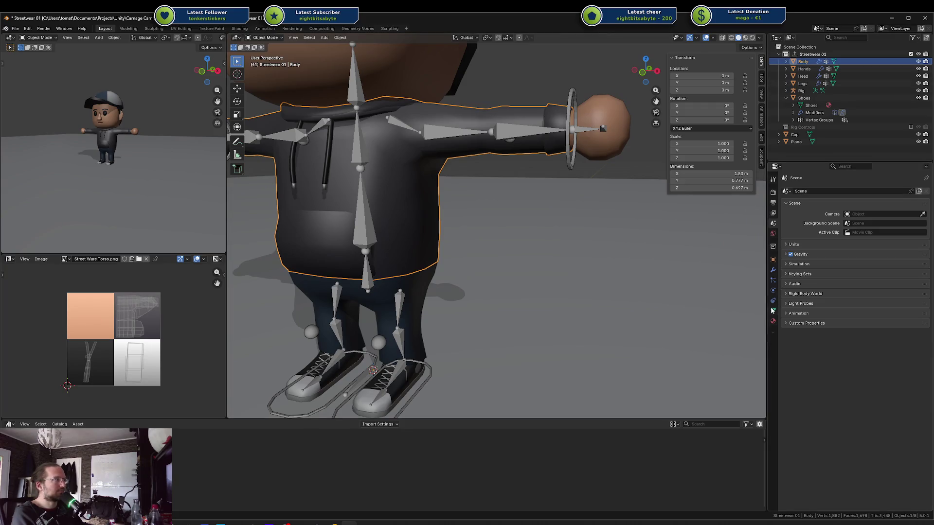
Set Rig as the Armature modifier object for Body, Hands and Head
{"action": "left_click", "coordinate": [773, 270]}
{"action": "left_click", "coordinate": [860, 297]}
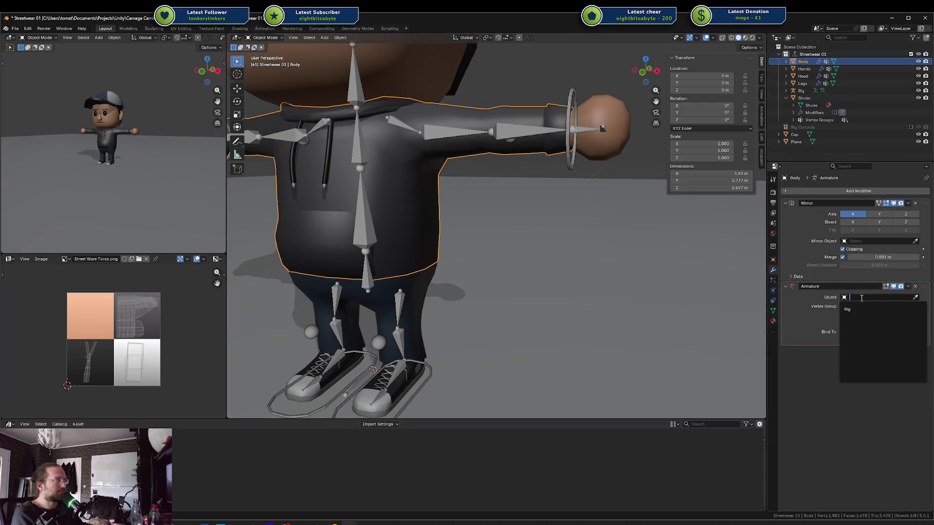
{"action": "left_click", "coordinate": [803, 68]}
{"action": "left_click", "coordinate": [870, 306]}
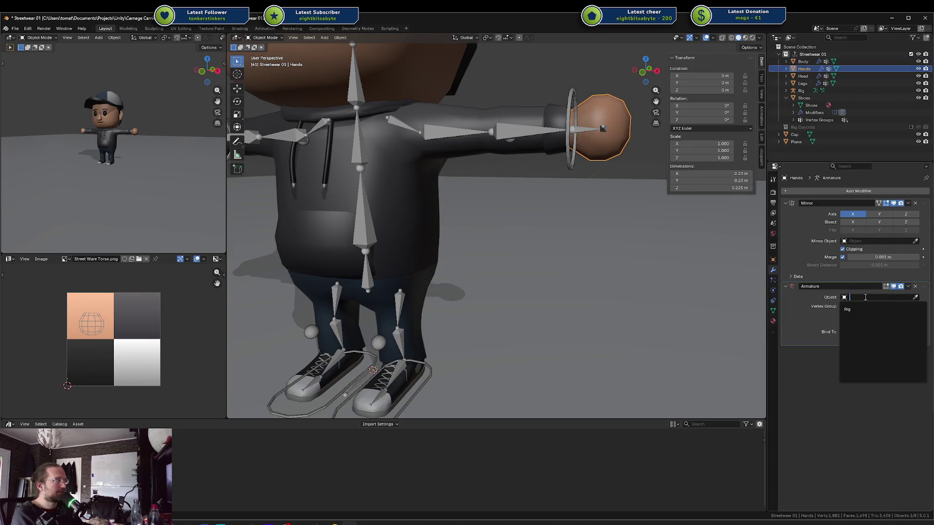
{"action": "left_click", "coordinate": [803, 76]}
{"action": "left_click", "coordinate": [862, 308]}
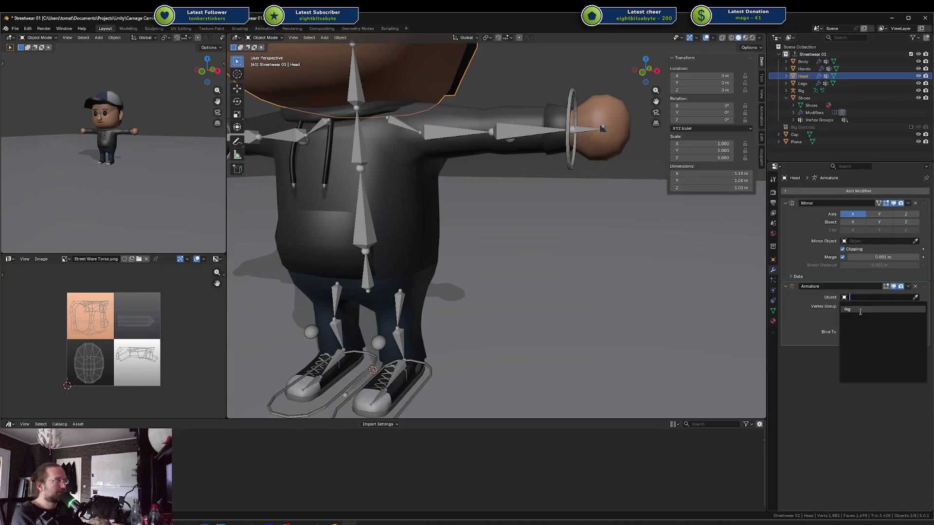
Set Rig as the Armature modifier object for Legs and Shoes, then save
{"action": "left_click", "coordinate": [803, 83]}
{"action": "left_click", "coordinate": [859, 298]}
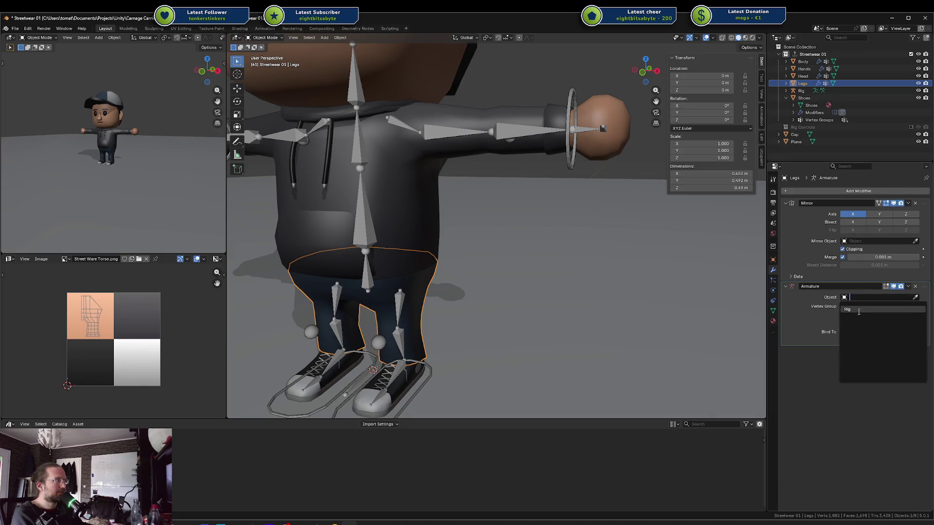
{"action": "left_click", "coordinate": [859, 309]}
{"action": "left_click", "coordinate": [804, 98]}
{"action": "left_click", "coordinate": [851, 300]}
{"action": "left_click", "coordinate": [859, 309]}
{"action": "key", "text": "ctrl+s"}
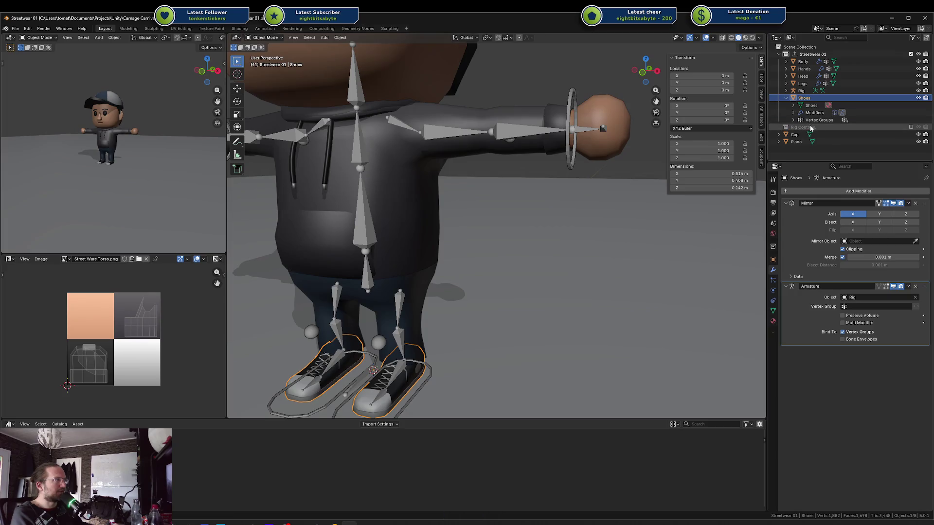
Parent Body, Hands, Head, Legs and Shoes under Rig, save, and put Rig into Pose Mode
{"action": "left_click", "coordinate": [911, 127]}
{"action": "left_click", "coordinate": [911, 127]}
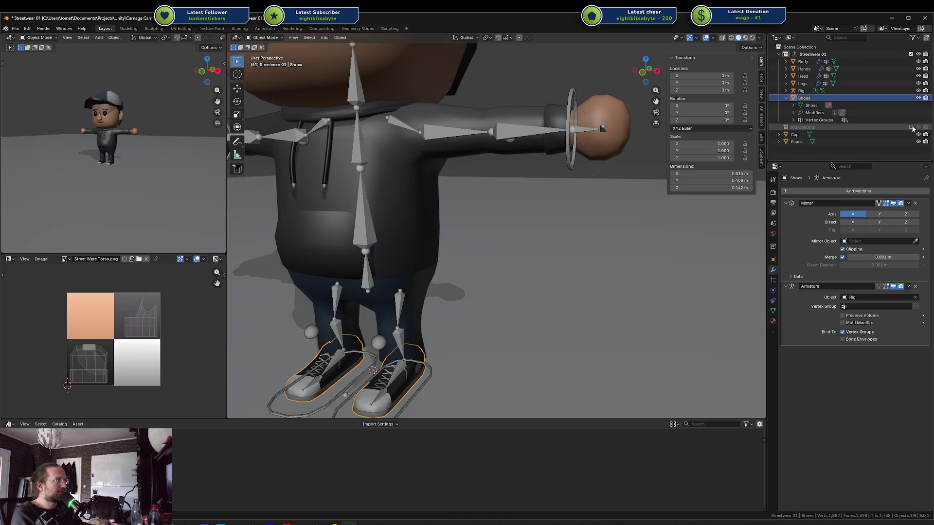
{"action": "left_click", "coordinate": [803, 83], "text": "ctrl"}
{"action": "left_click", "coordinate": [803, 69], "text": "ctrl"}
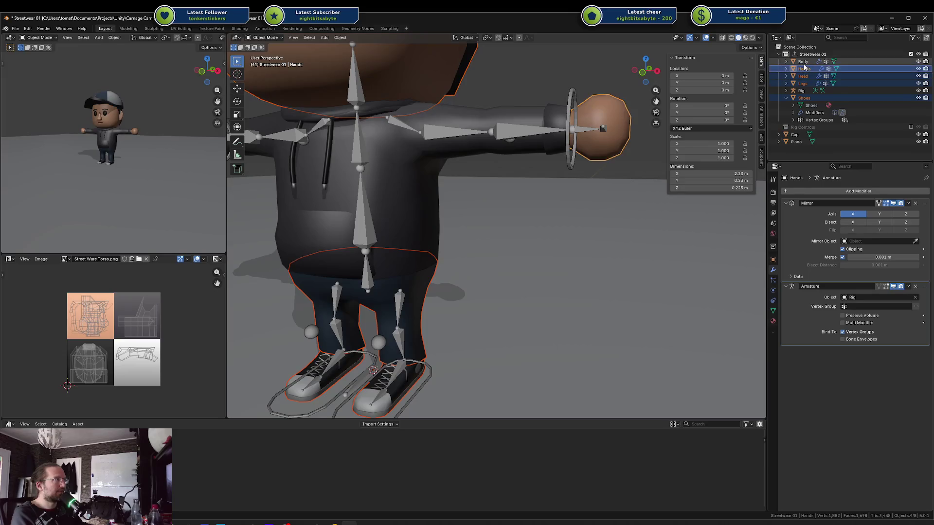
{"action": "left_click", "coordinate": [802, 76], "text": "ctrl"}
{"action": "left_click", "coordinate": [802, 61], "text": "ctrl"}
{"action": "left_click_drag", "start_coordinate": [802, 61], "coordinate": [800, 91]}
{"action": "key", "text": "ctrl+s"}
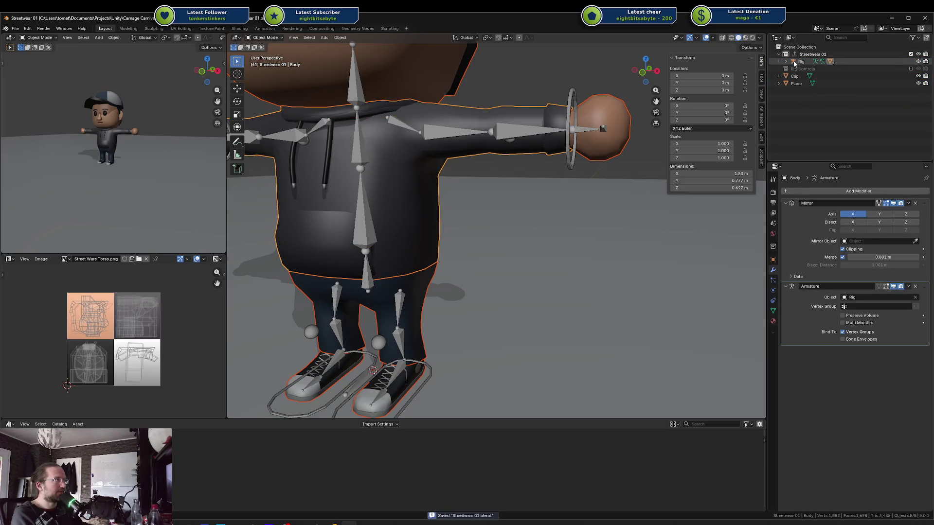
{"action": "left_click", "coordinate": [786, 61]}
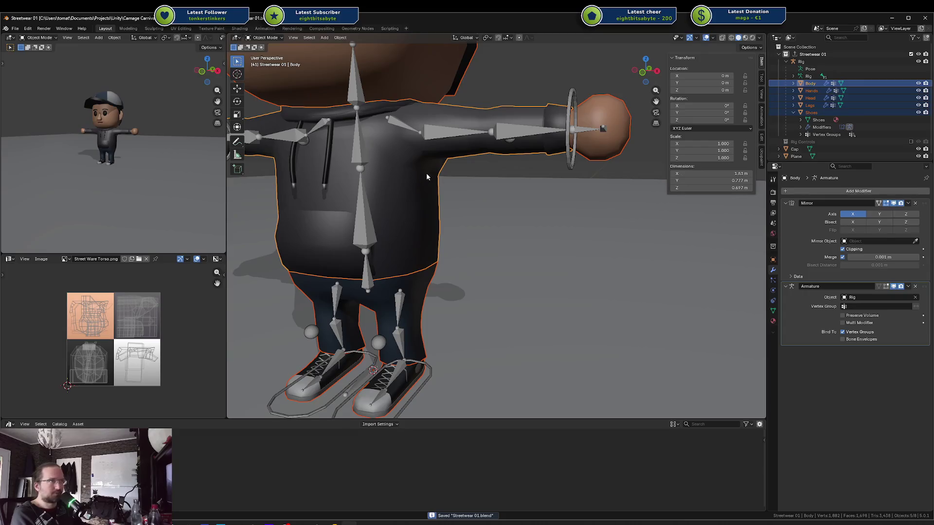
{"action": "left_click", "coordinate": [561, 127]}
{"action": "key", "text": "ctrl+Tab"}
Test-move the bones and the left arm IK target, cancel each move, and save
{"action": "key", "text": "g"}
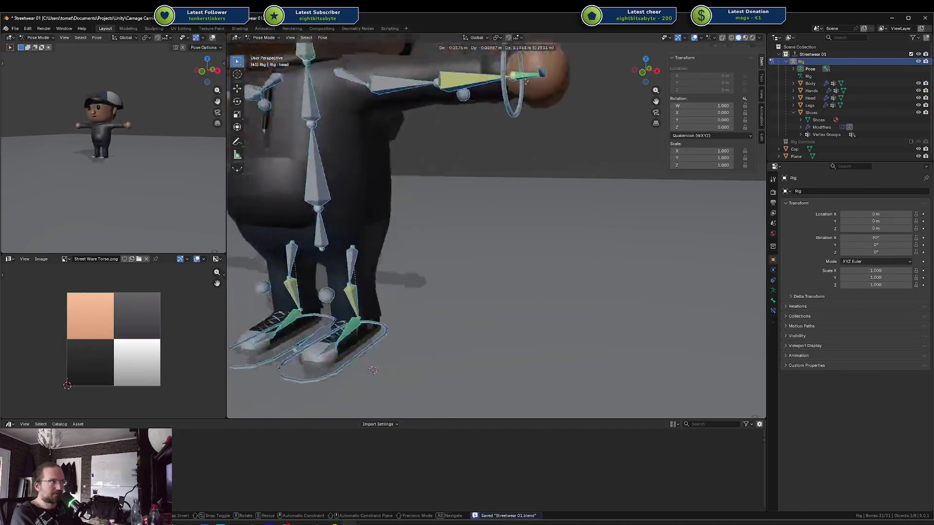
{"action": "key", "text": "Escape"}
{"action": "left_click", "coordinate": [572, 107]}
{"action": "key", "text": "g"}
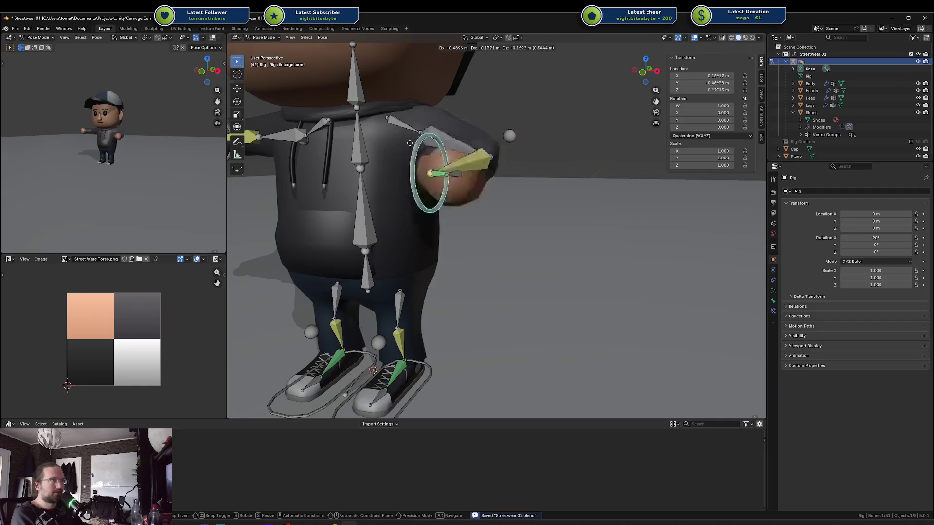
{"action": "key", "text": "Escape"}
{"action": "key", "text": "ctrl+s"}
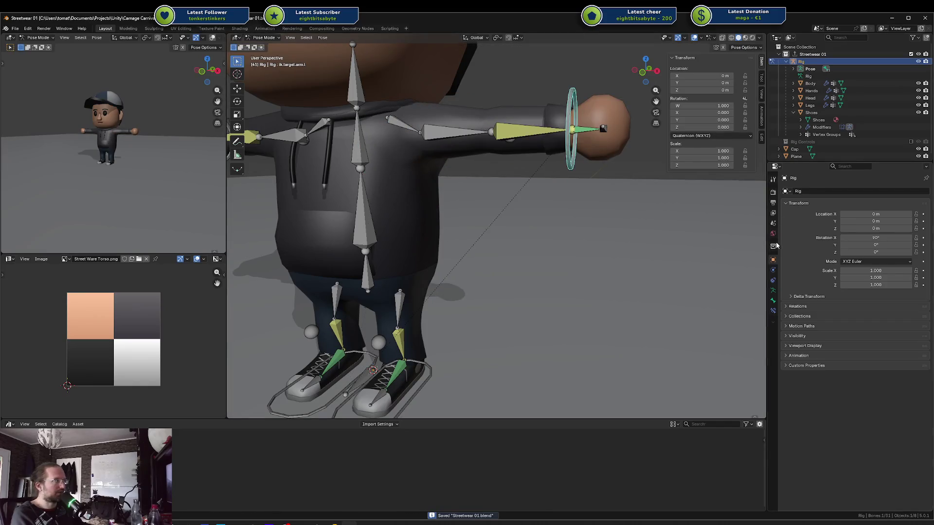
Export the collection to FBX from its exporter settings and save Streetwear 01.blend
{"action": "left_click", "coordinate": [773, 246]}
{"action": "left_click", "coordinate": [858, 340]}
{"action": "key", "text": "ctrl+s"}
{"action": "left_click", "coordinate": [15, 28]}
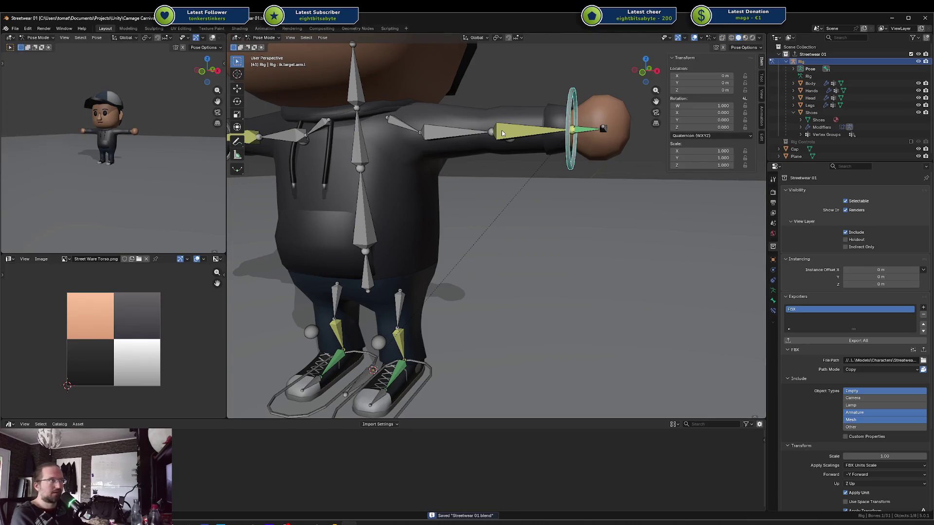
{"action": "key", "text": "ctrl+shift+o"}
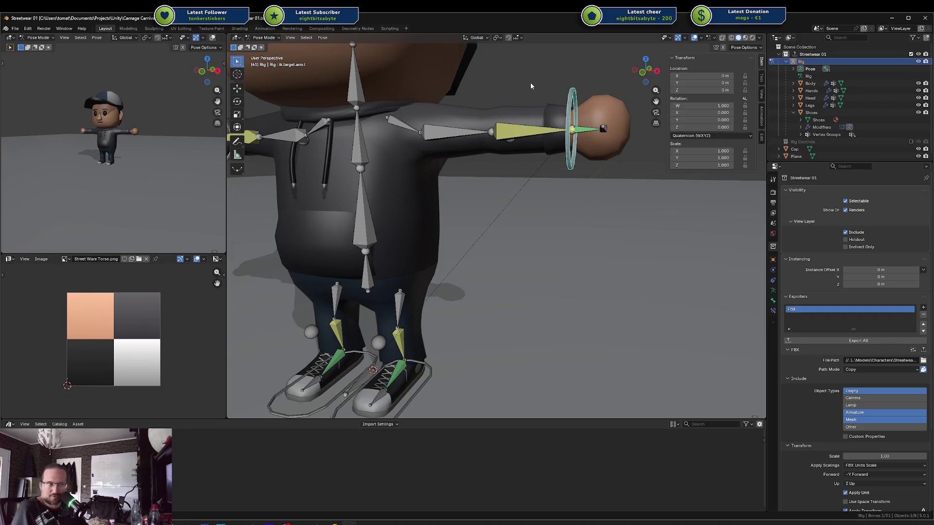
In Unity, inspect the Locomotion state and view the Model.Animator graph in PlayableGraph Visualizer
{"action": "mouse_move", "coordinate": [316, 523]}
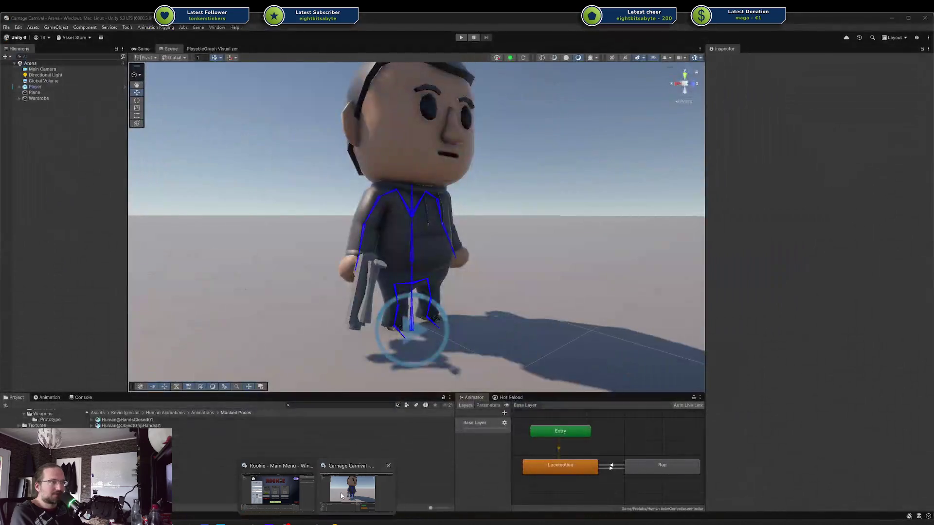
{"action": "left_click", "coordinate": [354, 491]}
{"action": "scroll", "coordinate": [527, 261], "scroll_direction": "down", "scroll_amount": 3}
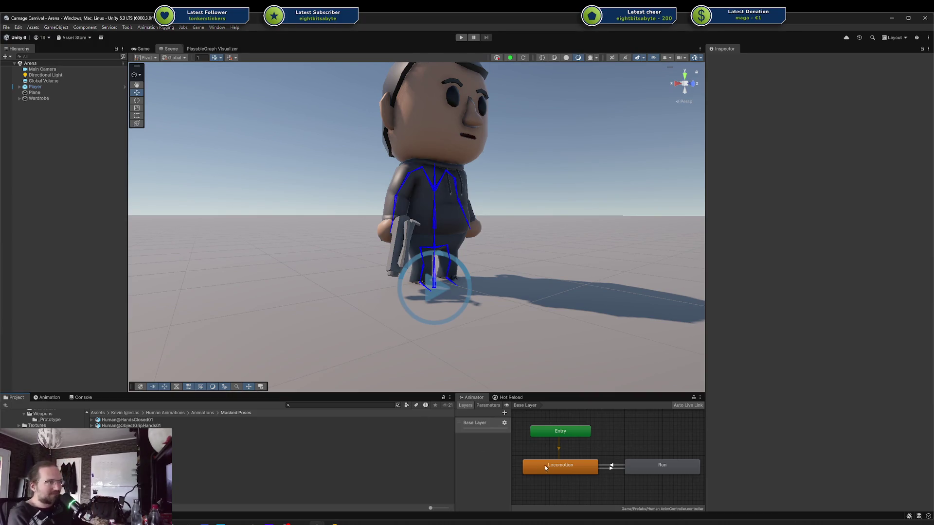
{"action": "left_click", "coordinate": [539, 427]}
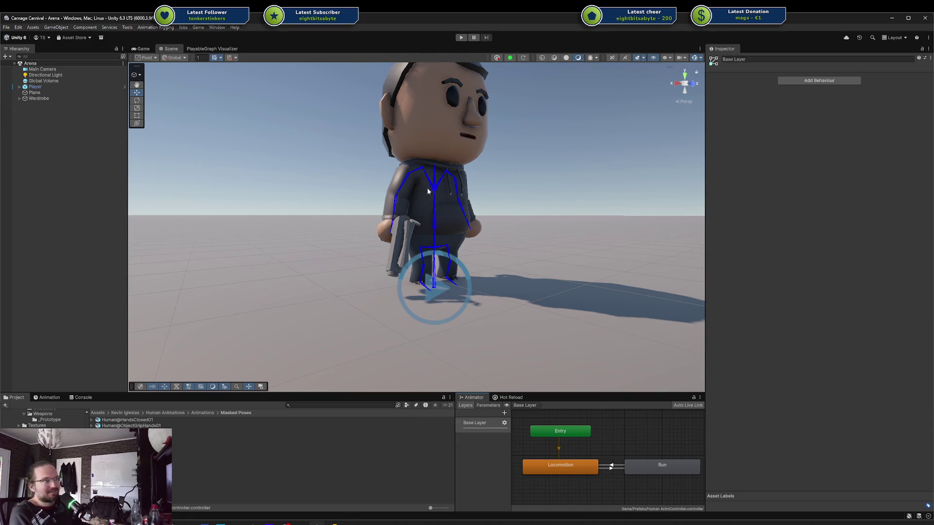
{"action": "left_click", "coordinate": [212, 48]}
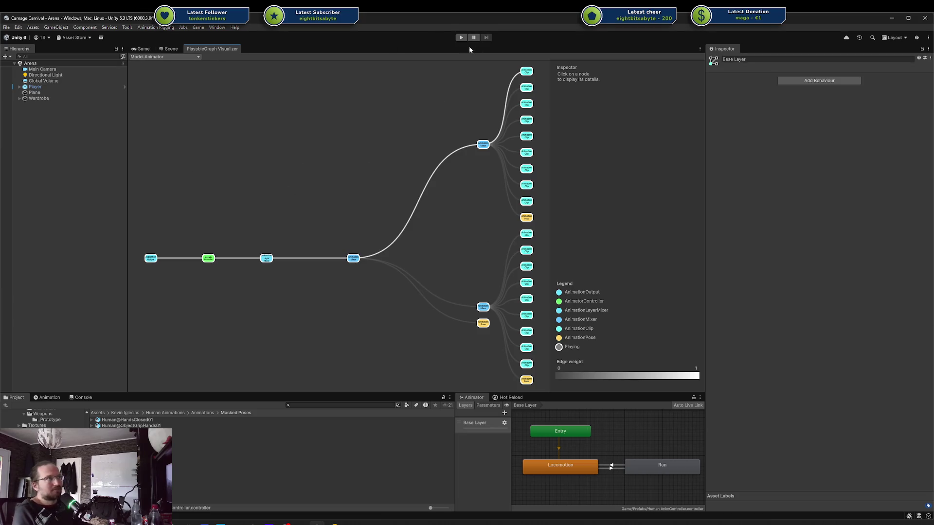
Start play mode and walk the new character left, up, right and down around the arena
{"action": "key", "text": "ctrl+p"}
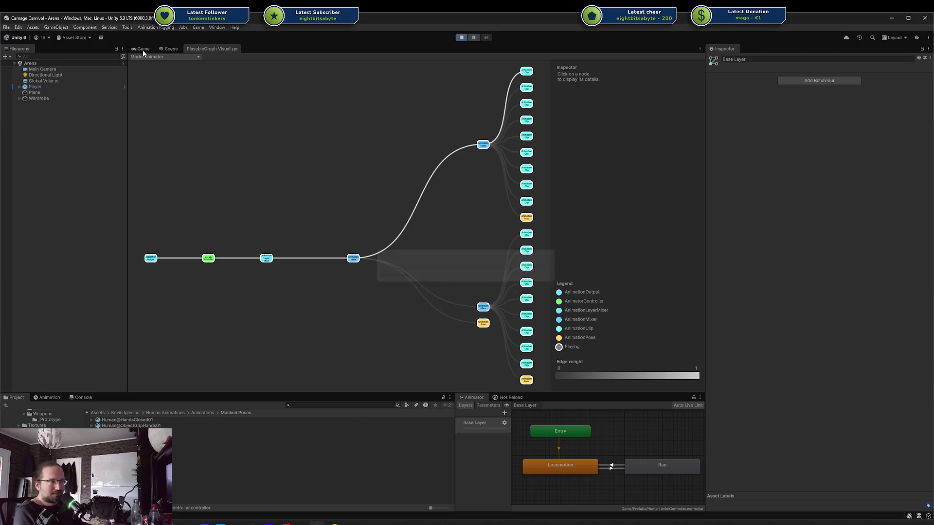
{"action": "key", "text": "a"}
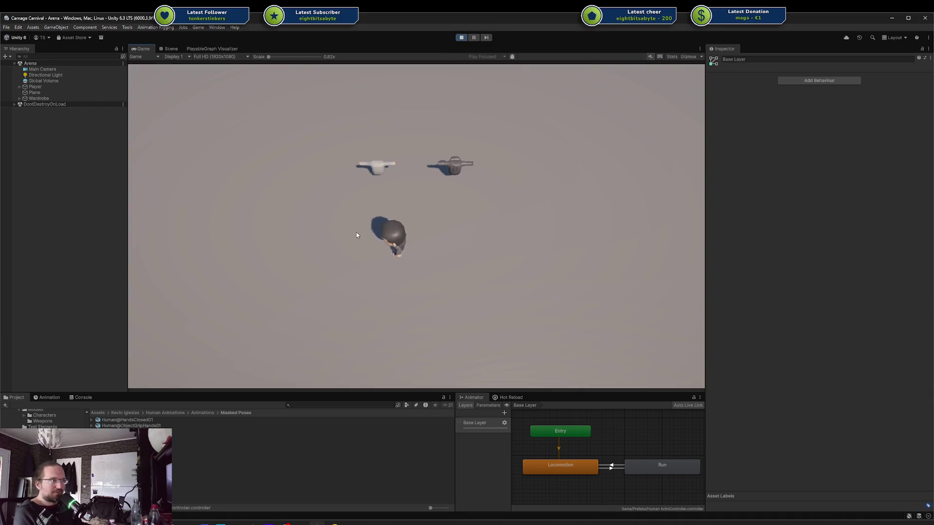
{"action": "key", "text": "w"}
{"action": "key", "text": "d"}
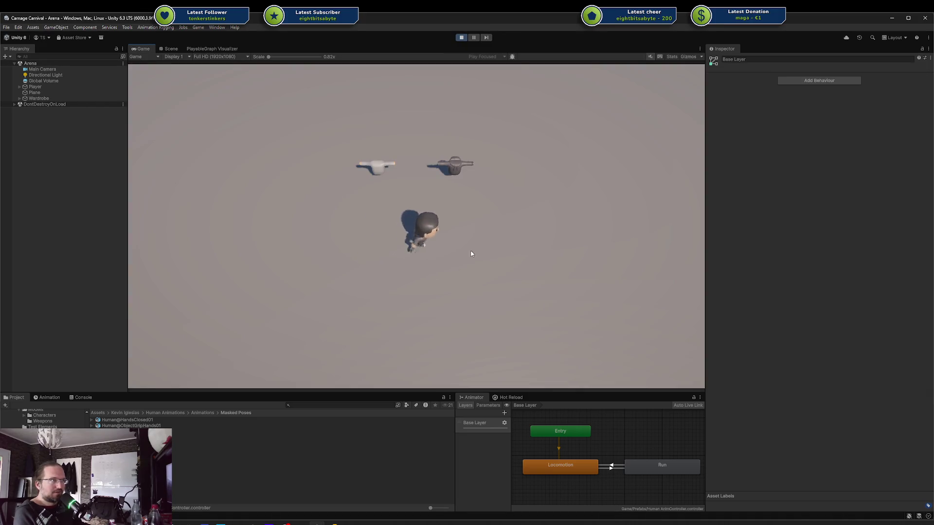
{"action": "key", "text": "w"}
{"action": "key", "text": "a"}
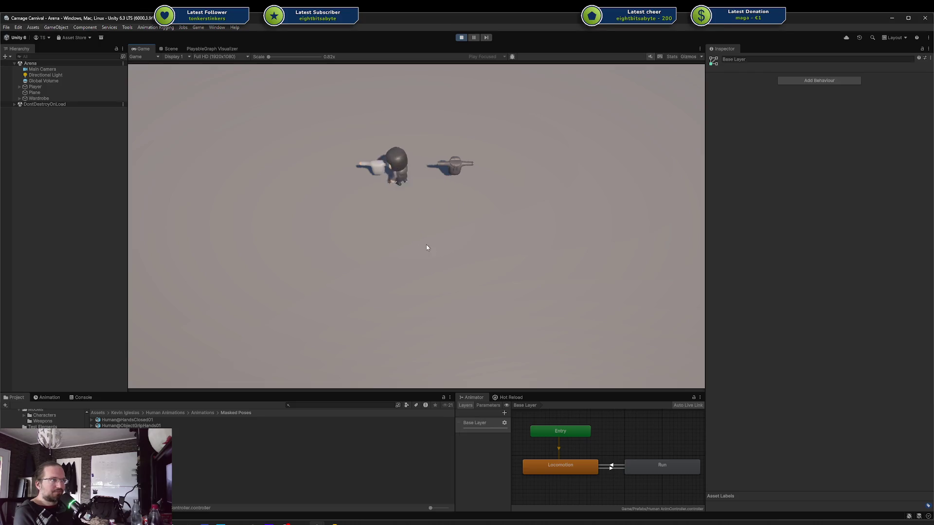
{"action": "key", "text": "s"}
Keep steering the character left, up and right, then bring up the PlayableGraph Visualizer's graph list
{"action": "key", "text": "a"}
{"action": "key", "text": "w"}
{"action": "key", "text": "a"}
{"action": "key", "text": "d"}
{"action": "key", "text": "s"}
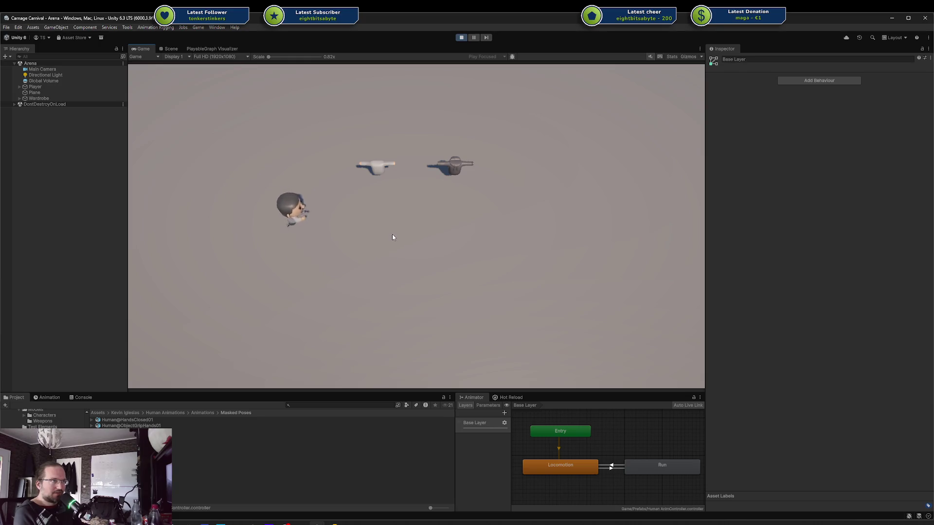
{"action": "key", "text": "d"}
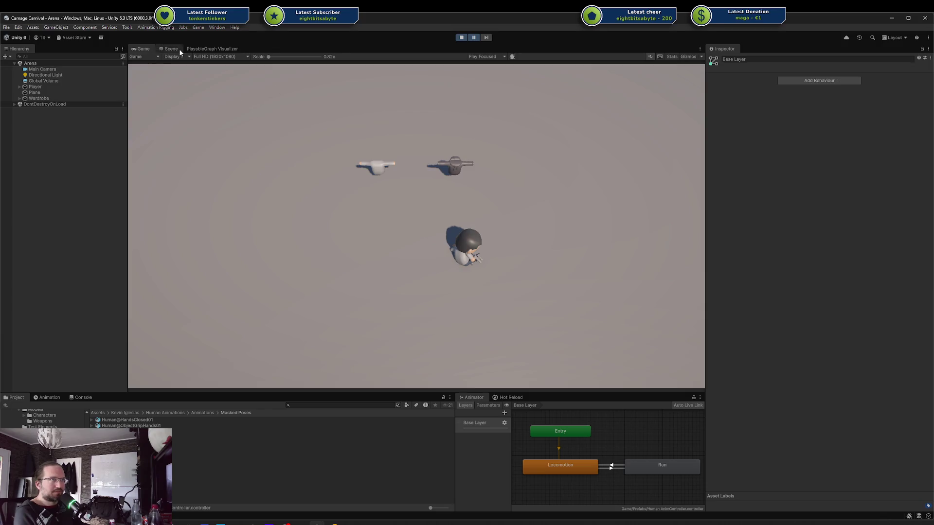
{"action": "left_click", "coordinate": [212, 49]}
{"action": "left_click", "coordinate": [151, 56]}
Show the playable graph and inspect its AnimationClip, AnimatorController and AnimationLayerMixer nodes
{"action": "left_click", "coordinate": [166, 81]}
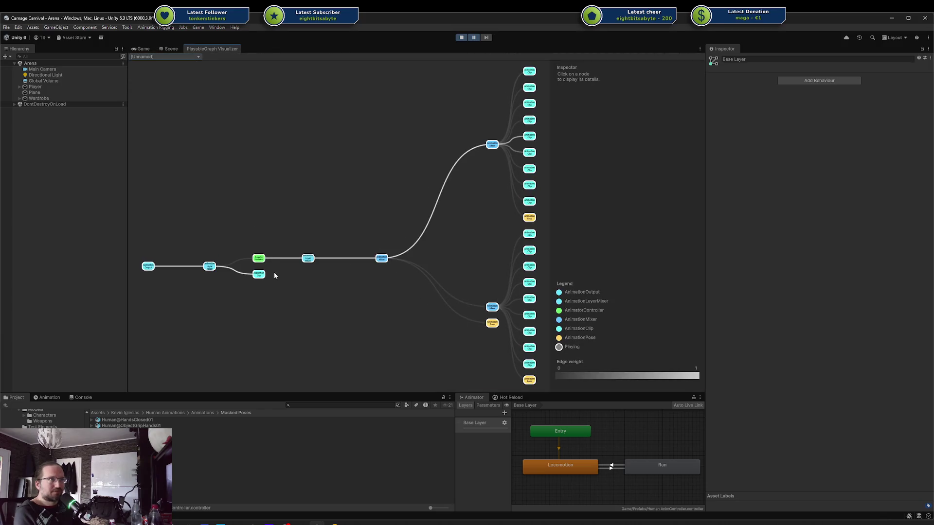
{"action": "left_click", "coordinate": [259, 276]}
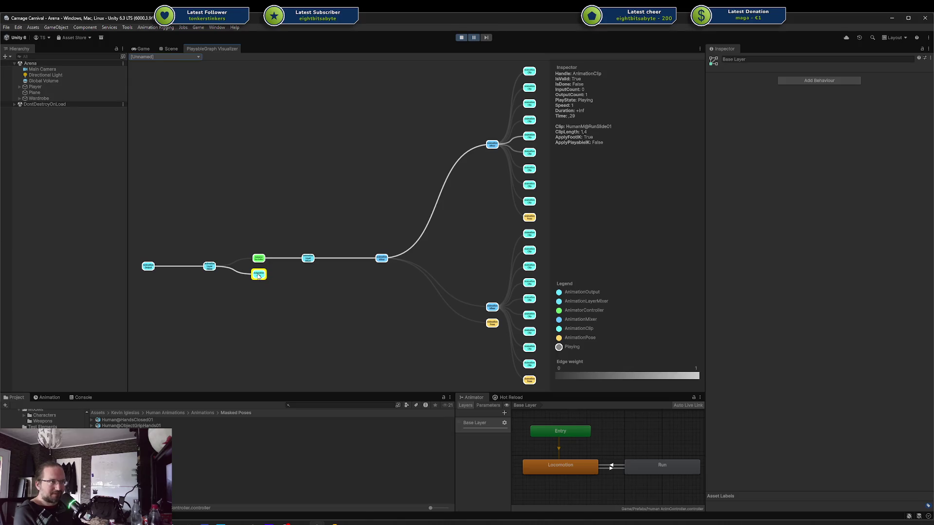
{"action": "left_click", "coordinate": [276, 294]}
{"action": "left_click", "coordinate": [260, 260]}
{"action": "left_click", "coordinate": [311, 260]}
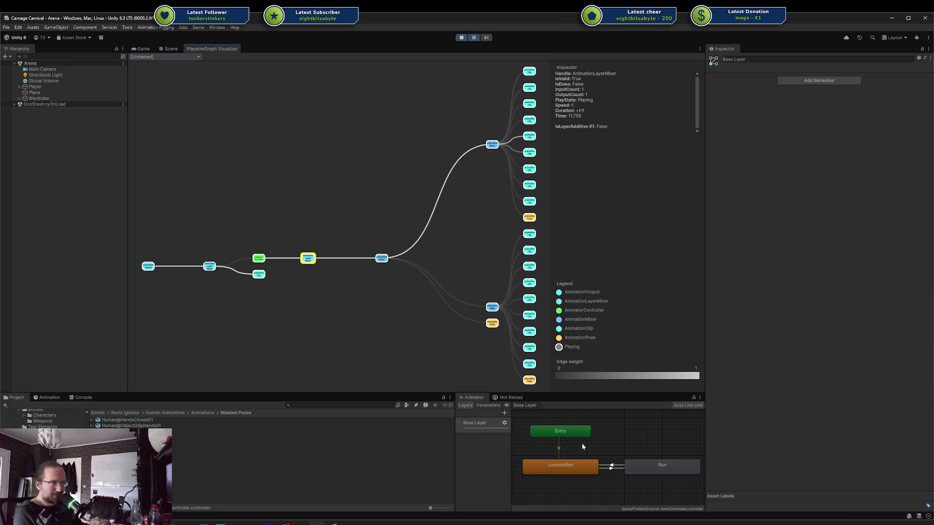
{"action": "left_click", "coordinate": [263, 274]}
Check the running scene in the Scene and Game views
{"action": "left_click", "coordinate": [170, 49]}
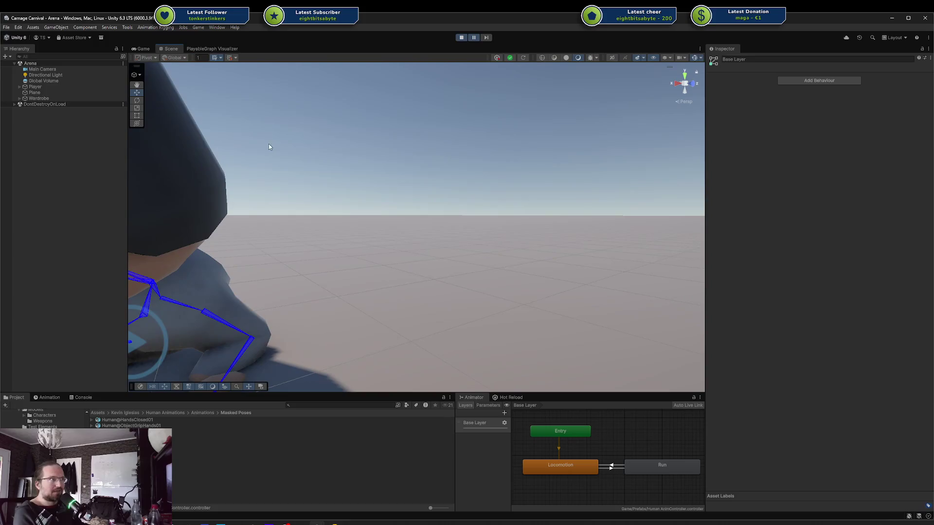
{"action": "scroll", "coordinate": [258, 130], "scroll_direction": "down", "scroll_amount": 5}
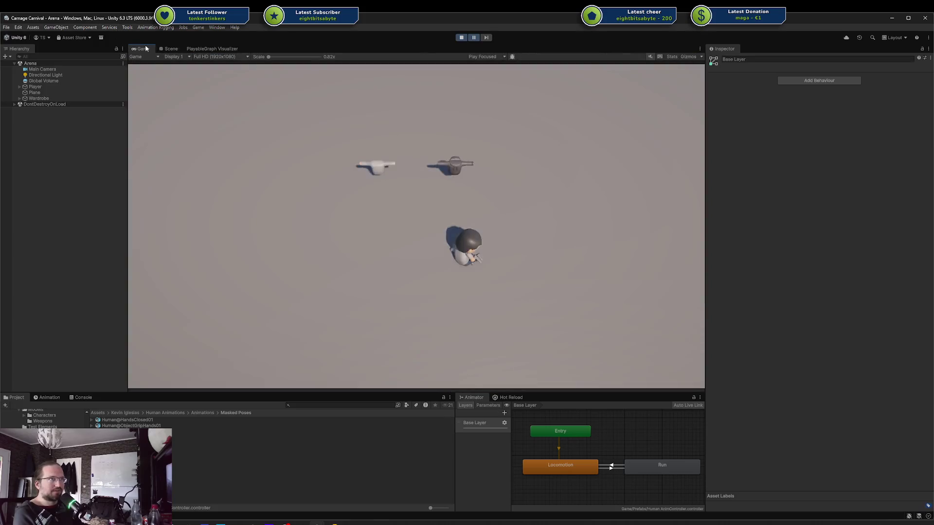
{"action": "left_click", "coordinate": [220, 49]}
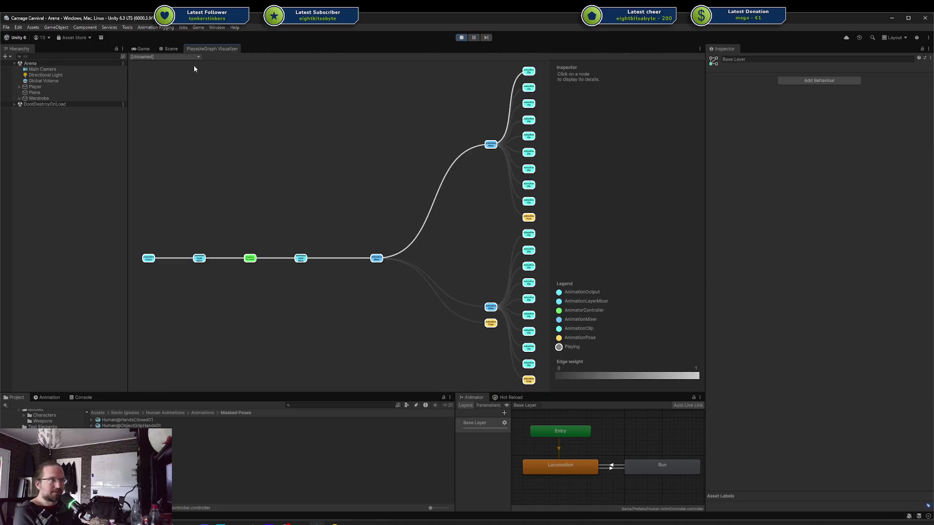
{"action": "left_click", "coordinate": [143, 49]}
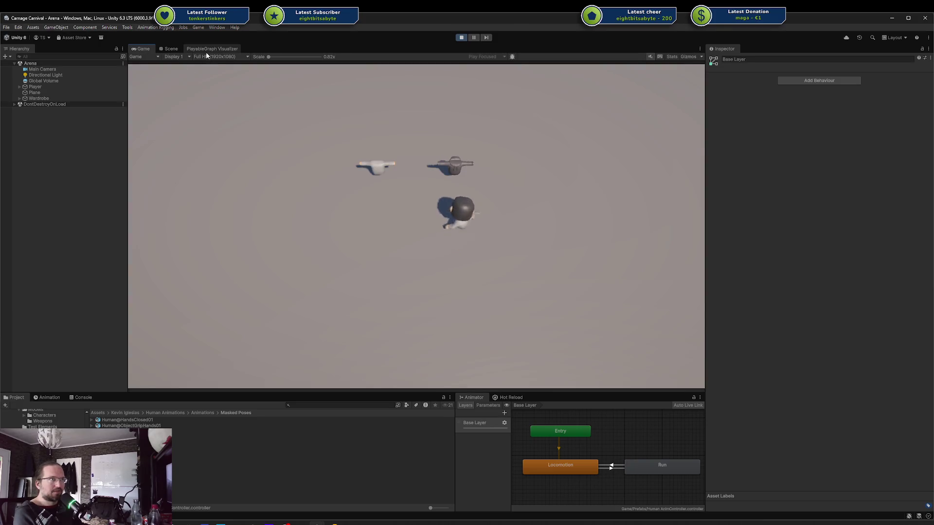
{"action": "left_click", "coordinate": [212, 49]}
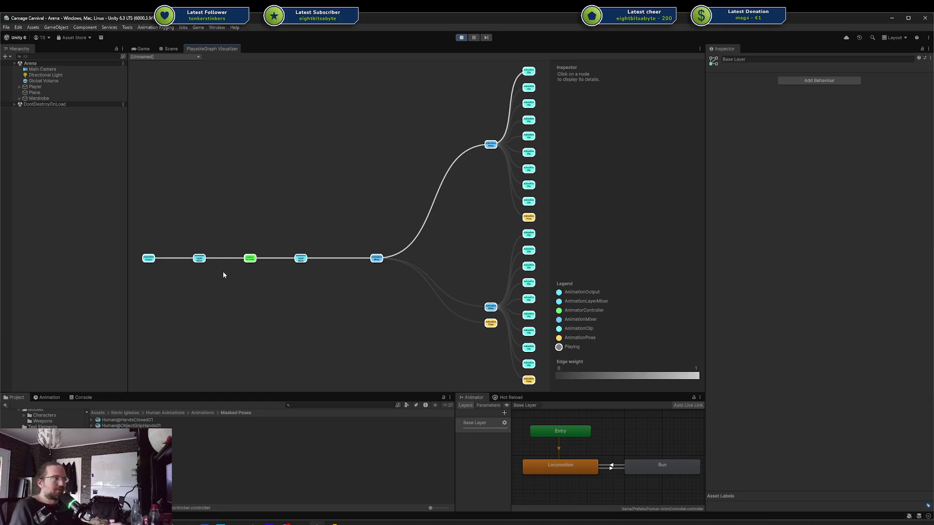
Stop play mode to reset the arena, then open the GoTrash project in Godot
{"action": "left_click", "coordinate": [461, 37]}
{"action": "left_click", "coordinate": [461, 37]}
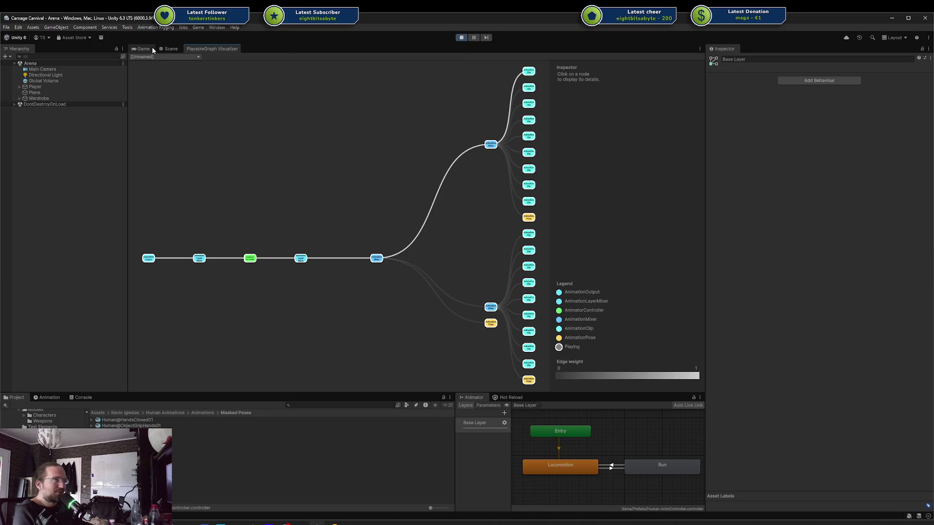
{"action": "left_click", "coordinate": [461, 37]}
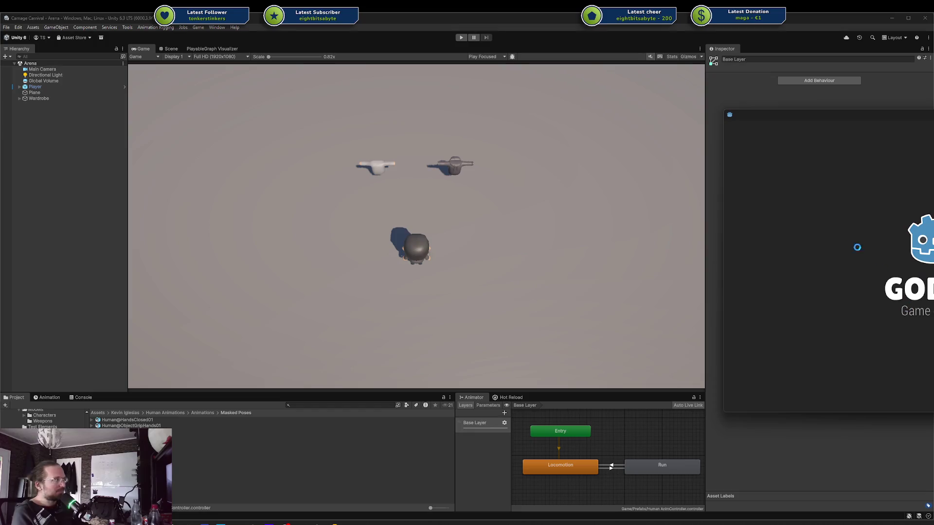
{"action": "double_click", "coordinate": [806, 176]}
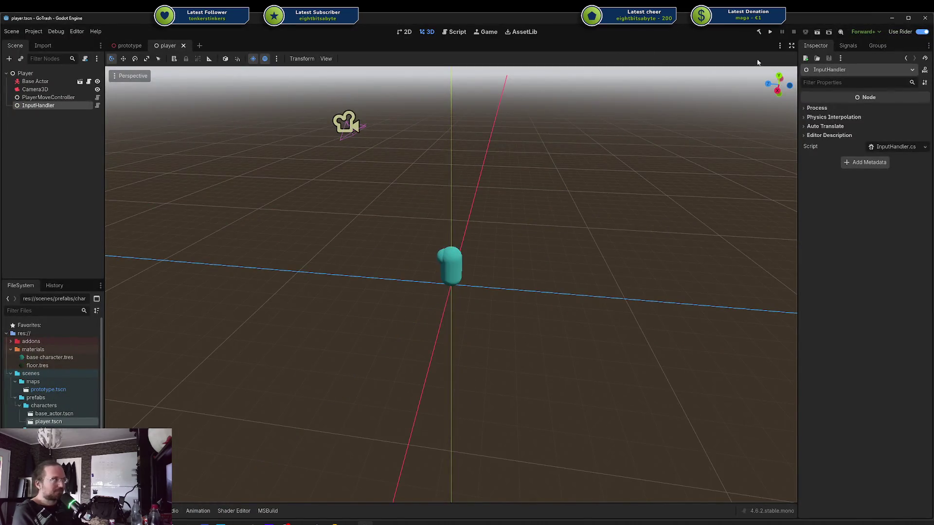
Run the GoTrash capsule prototype and drive the capsule around the ground with WASD
{"action": "left_click", "coordinate": [770, 32]}
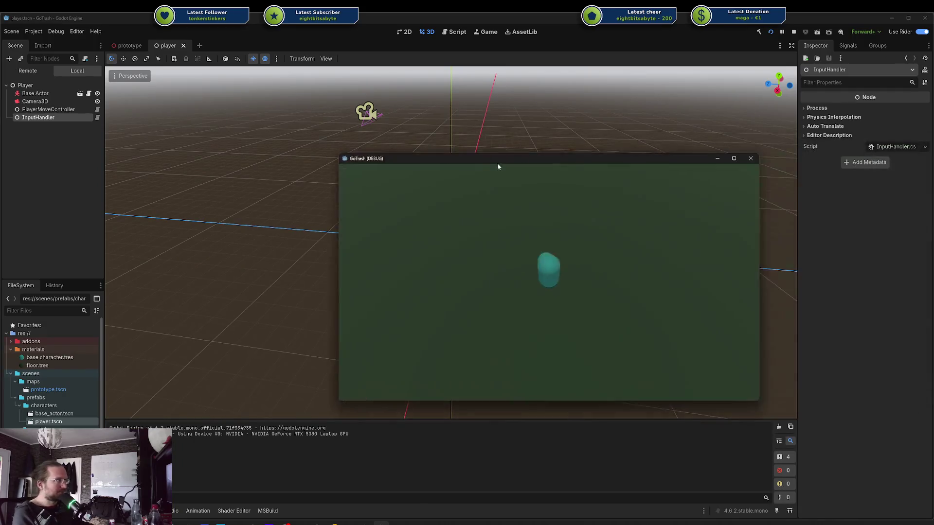
{"action": "key", "text": "d"}
{"action": "key", "text": "w"}
{"action": "key", "text": "a"}
{"action": "key", "text": "s"}
{"action": "key", "text": "d"}
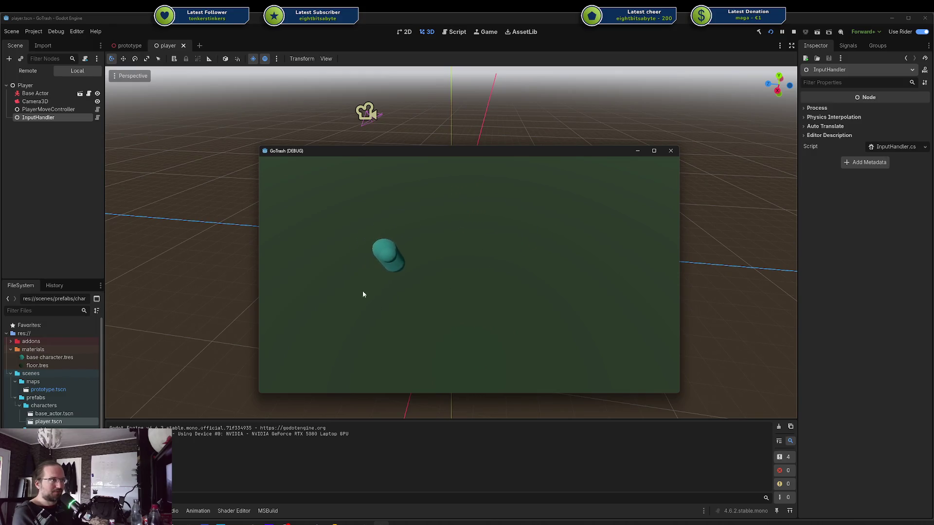
{"action": "key", "text": "a"}
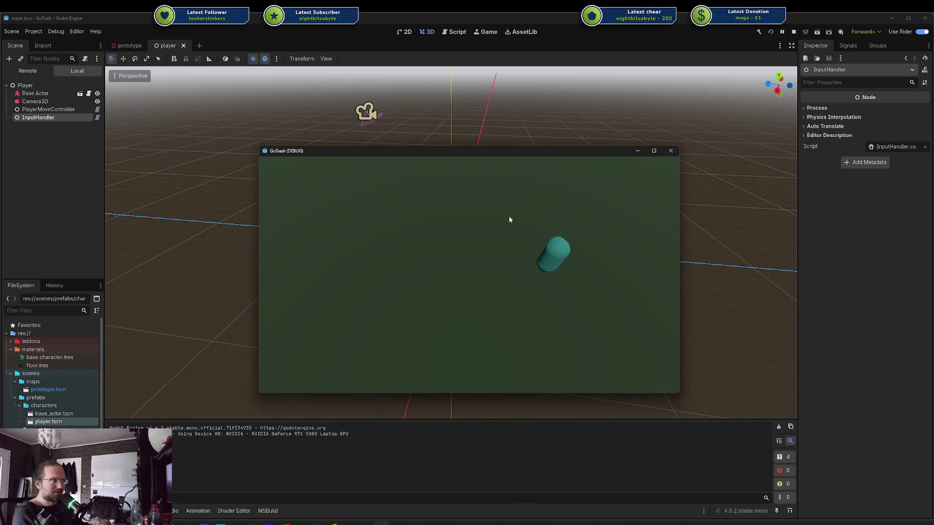
{"action": "key", "text": "s"}
{"action": "key", "text": "w"}
{"action": "key", "text": "d"}
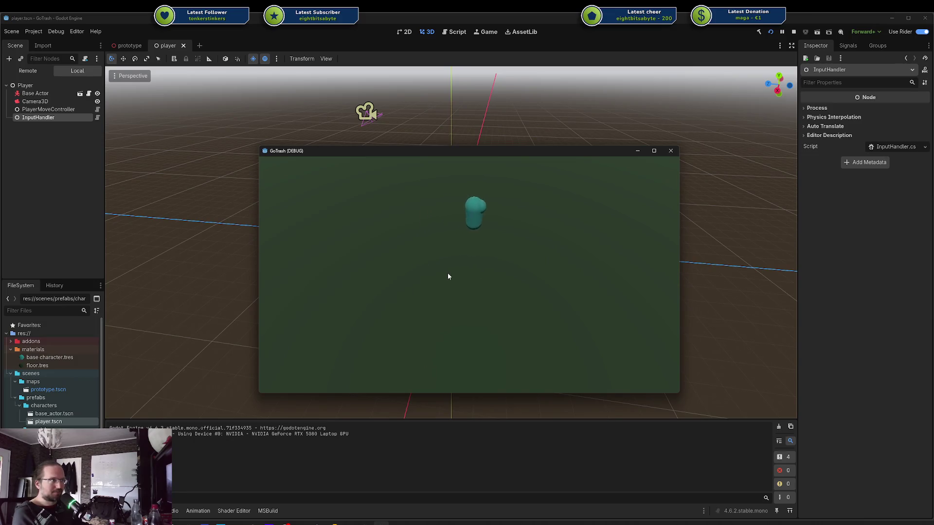
{"action": "key", "text": "a"}
{"action": "key", "text": "d"}
{"action": "key", "text": "s"}
{"action": "key", "text": "a"}
{"action": "key", "text": "w"}
{"action": "key", "text": "d"}
{"action": "key", "text": "s"}
{"action": "key", "text": "a"}
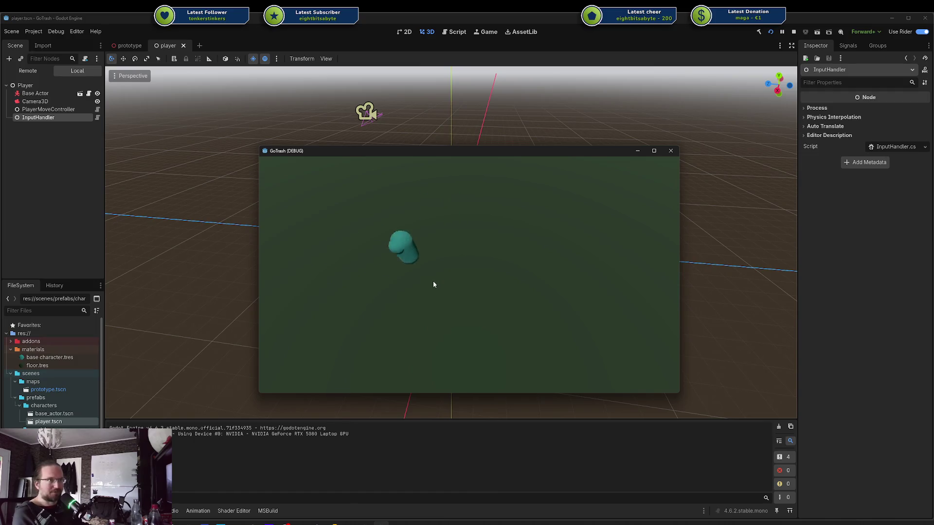
{"action": "key", "text": "d"}
{"action": "key", "text": "w"}
{"action": "key", "text": "a"}
{"action": "key", "text": "s"}
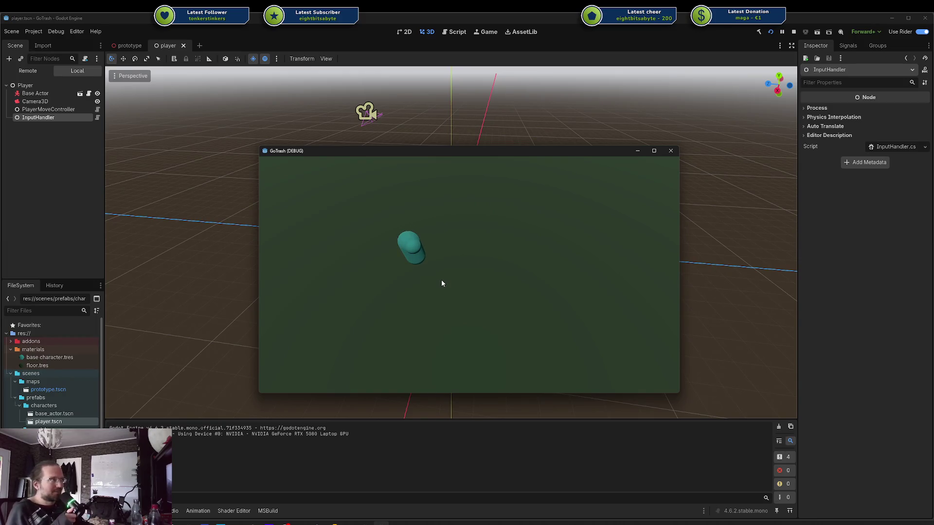
Keep rolling the capsule in loops, side to side and toward the camera
{"action": "key", "text": "d"}
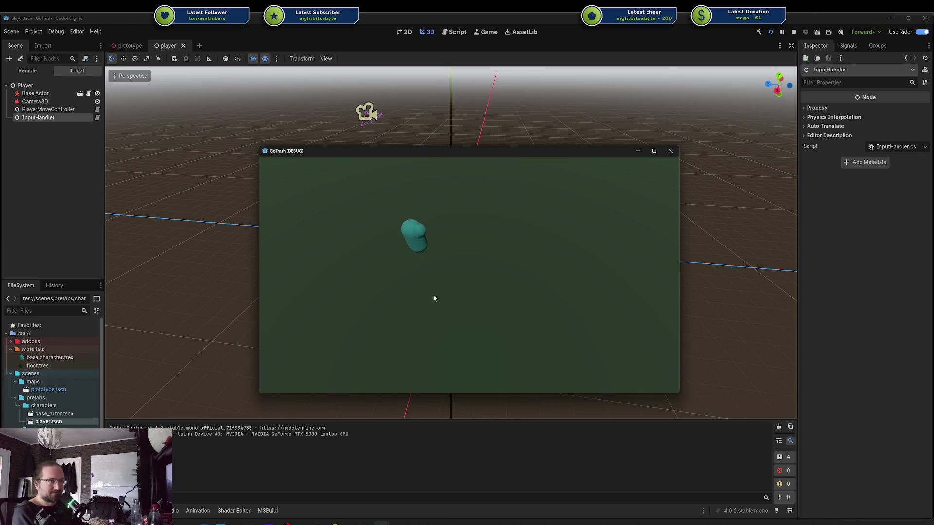
{"action": "key", "text": "w"}
{"action": "key", "text": "a"}
{"action": "key", "text": "s"}
{"action": "key", "text": "d"}
{"action": "key", "text": "w"}
{"action": "key", "text": "d"}
{"action": "key", "text": "s"}
{"action": "key", "text": "a"}
{"action": "key", "text": "w"}
{"action": "key", "text": "a"}
{"action": "key", "text": "w"}
{"action": "key", "text": "a"}
{"action": "key", "text": "s"}
{"action": "key", "text": "d"}
{"action": "key", "text": "w"}
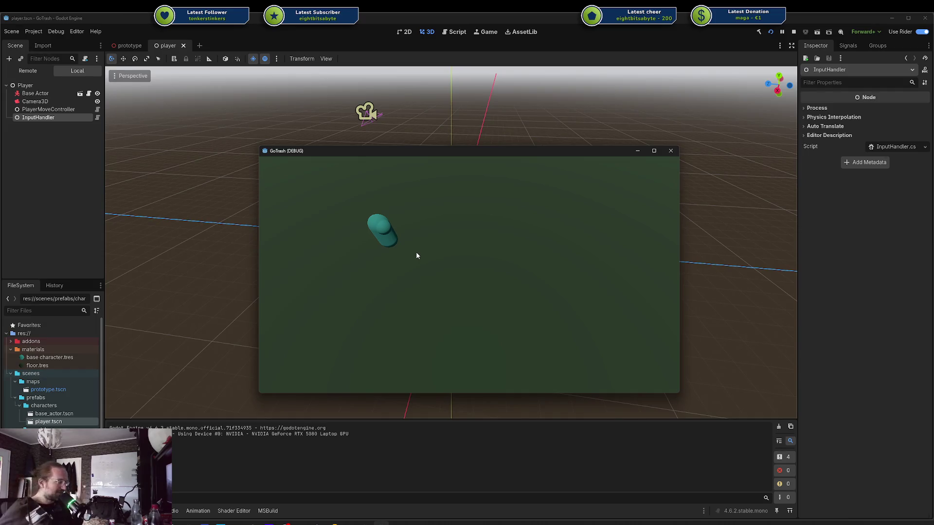
{"action": "key", "text": "d"}
{"action": "key", "text": "d"}
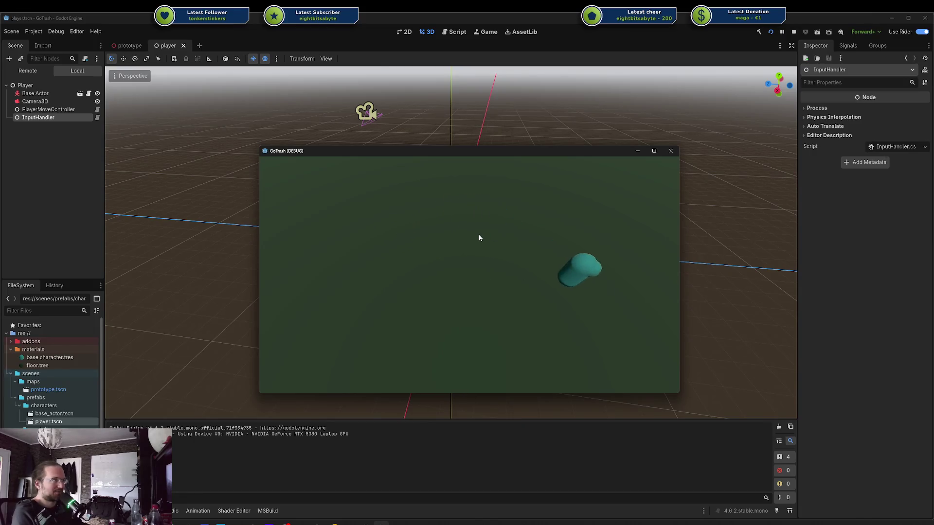
{"action": "key", "text": "a"}
{"action": "key", "text": "w"}
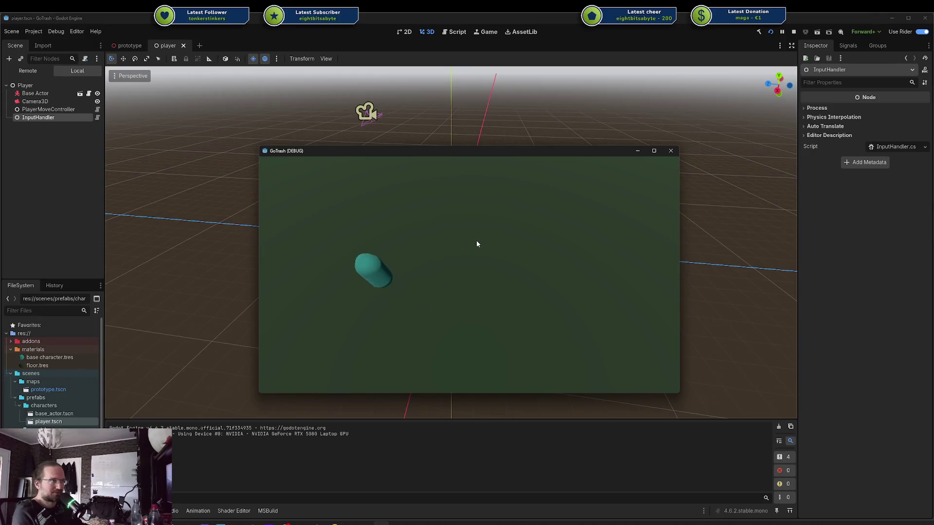
{"action": "key", "text": "d"}
{"action": "key", "text": "s"}
{"action": "key", "text": "a"}
{"action": "key", "text": "w"}
{"action": "key", "text": "d"}
{"action": "key", "text": "d"}
{"action": "key", "text": "a"}
{"action": "key", "text": "d"}
{"action": "key", "text": "s"}
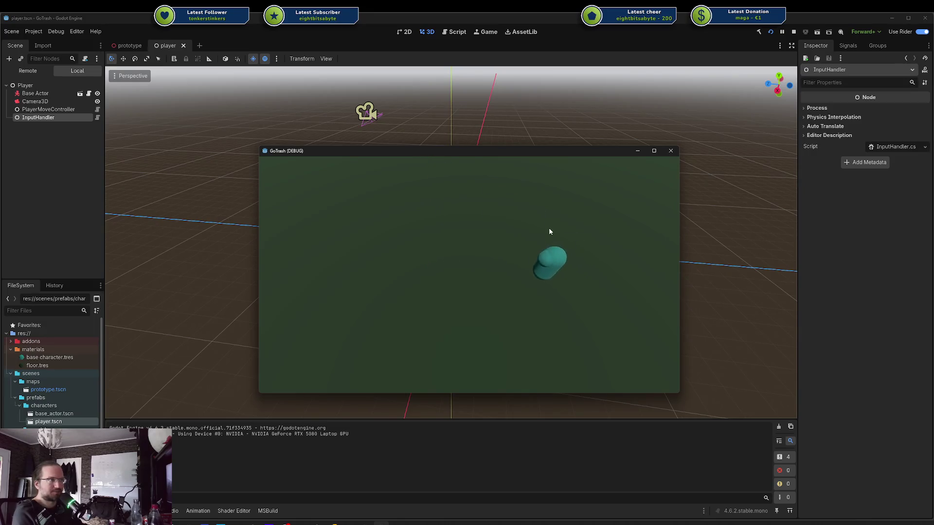
{"action": "key", "text": "a"}
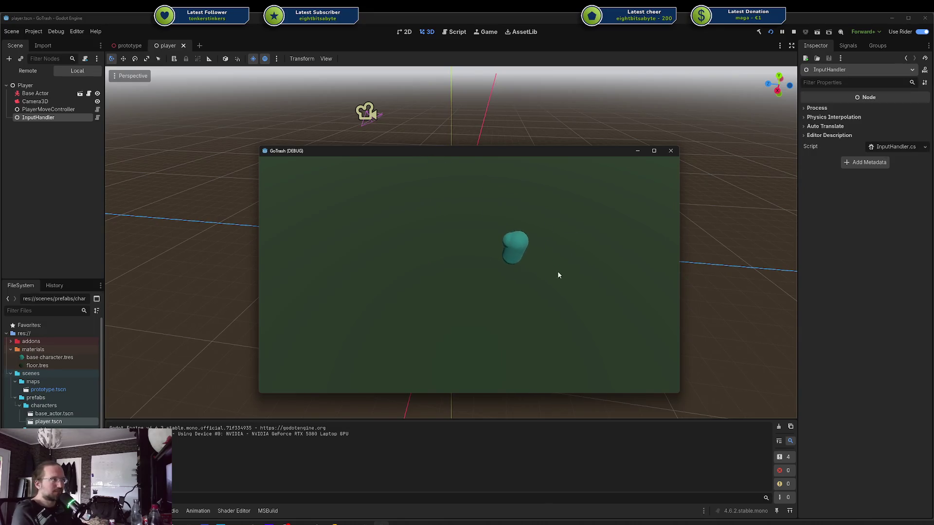
Close the game window, orbit the viewport around the capsule, and minimize Godot
{"action": "left_click", "coordinate": [669, 151]}
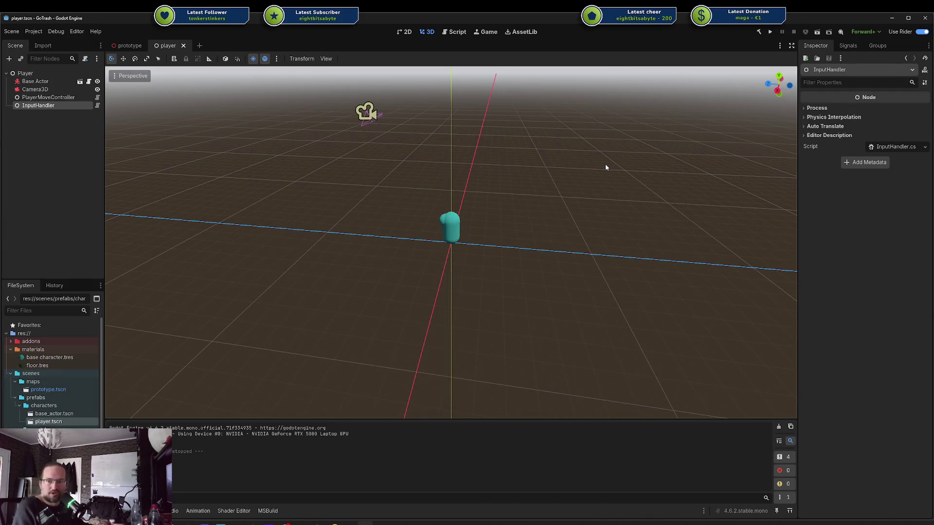
{"action": "mouse_move", "coordinate": [357, 177]}
{"action": "left_mouse_down"}
{"action": "mouse_move", "coordinate": [454, 198]}
{"action": "mouse_move", "coordinate": [905, 53]}
{"action": "left_mouse_up"}
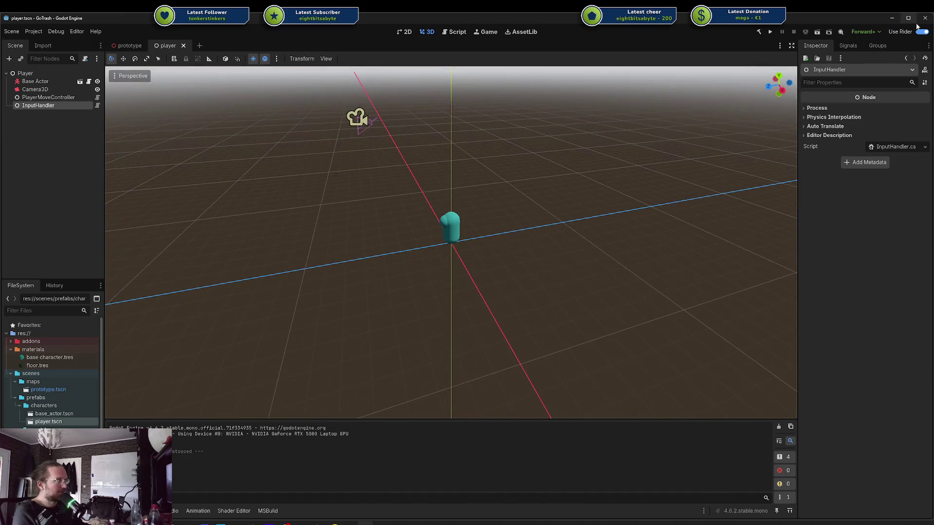
{"action": "left_click", "coordinate": [891, 18]}
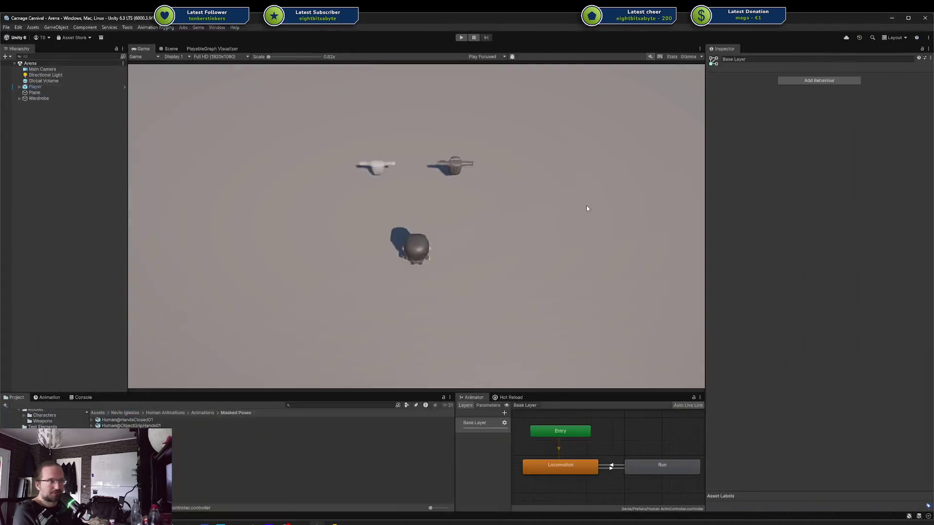
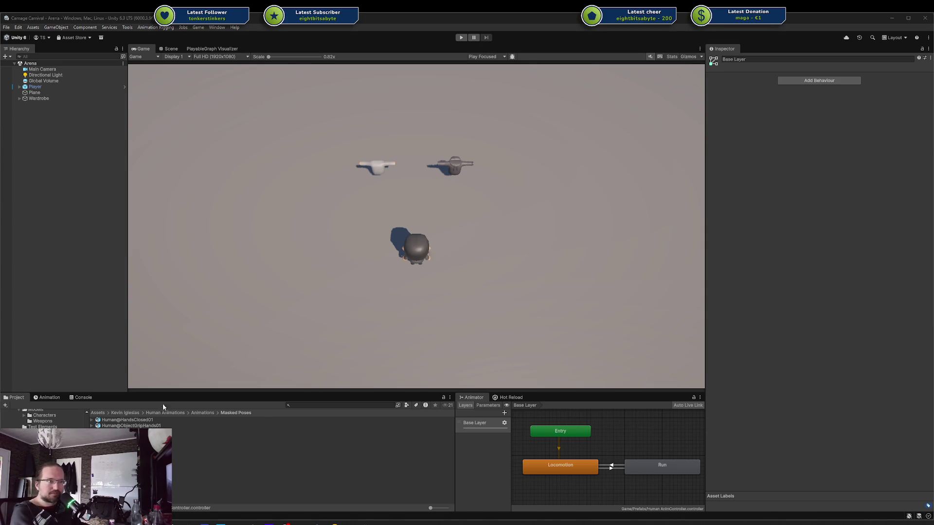
Leave Unity and bring up Blender showing the Streetwear 01 rig in Pose Mode
{"action": "left_click", "coordinate": [146, 462]}
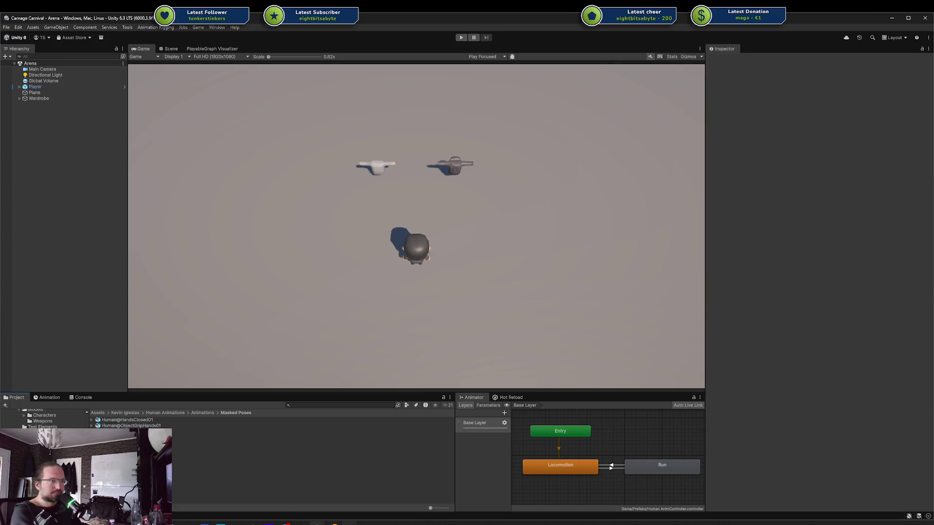
{"action": "left_click", "coordinate": [349, 523]}
{"action": "scroll", "coordinate": [426, 277], "scroll_direction": "down", "scroll_amount": 6}
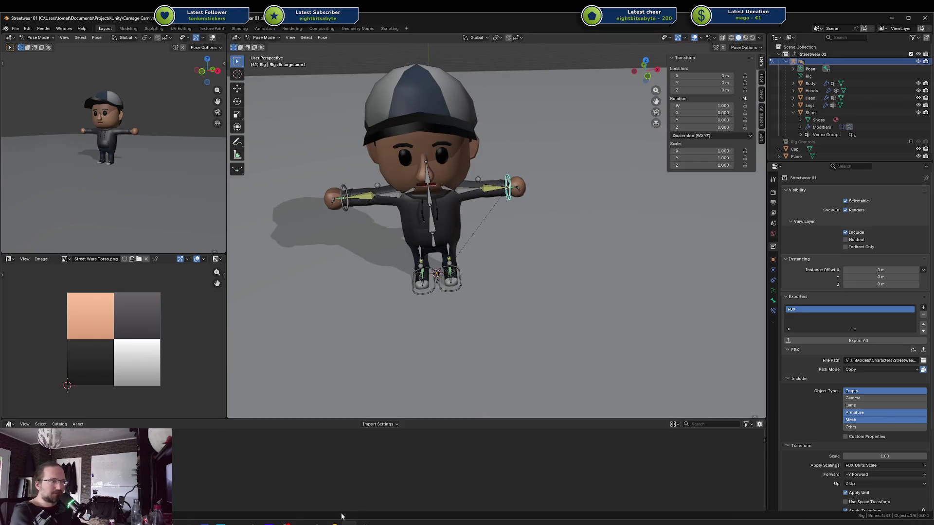
Open Gun Aim Animation.blend from recent files, deselect the rig, and quit without saving
{"action": "key", "text": "ctrl+shift+o"}
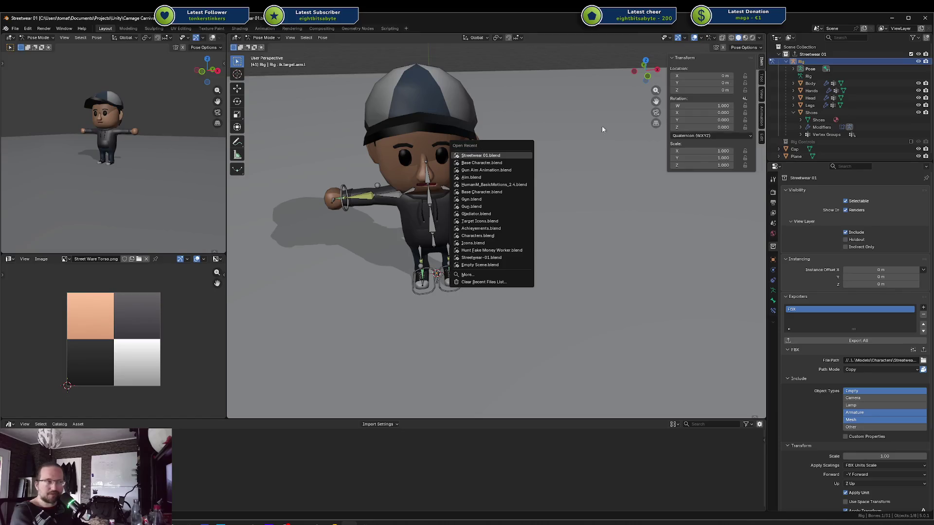
{"action": "left_click", "coordinate": [501, 170]}
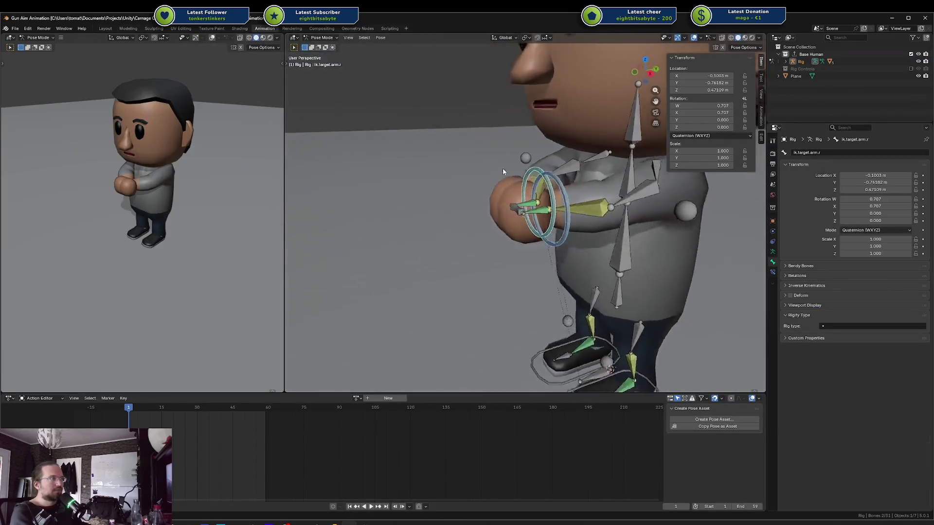
{"action": "scroll", "coordinate": [506, 172], "scroll_direction": "down", "scroll_amount": 5}
{"action": "left_click", "coordinate": [563, 166]}
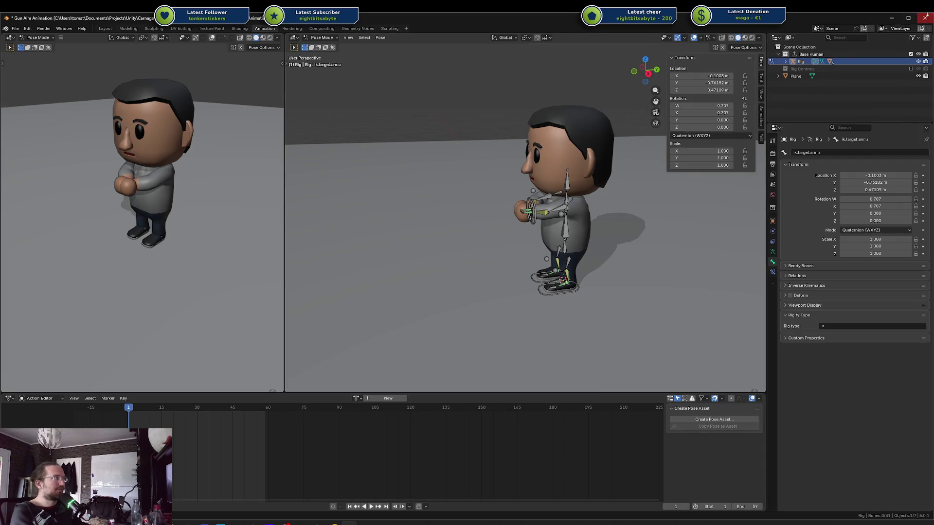
{"action": "left_click", "coordinate": [925, 19]}
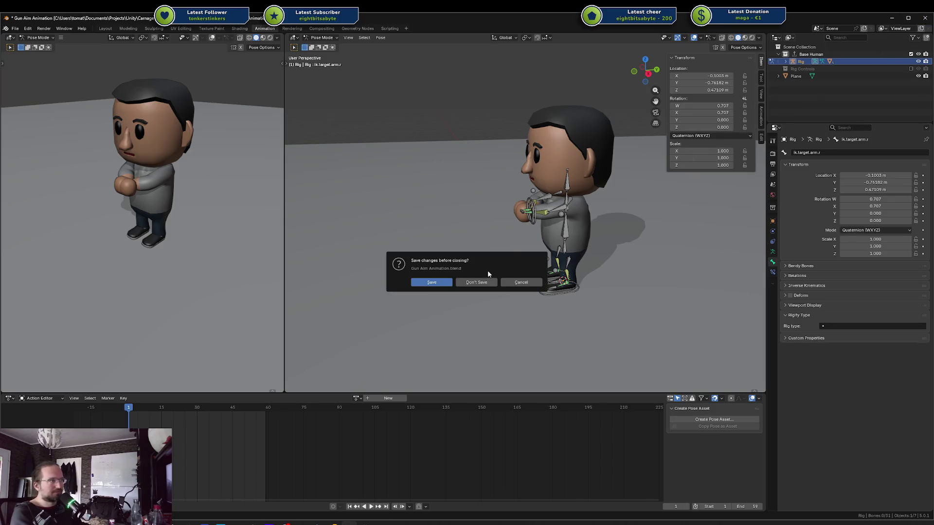
{"action": "left_click", "coordinate": [492, 276]}
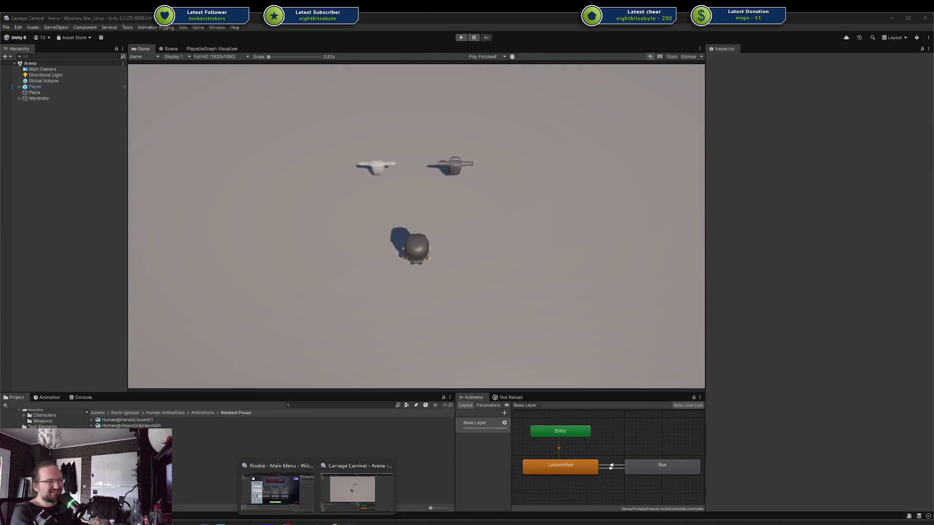
In Rider, delete Gun Aim Animation.blend and Gun Aim Animation.blend1 from the Animations folder
{"action": "left_click", "coordinate": [287, 486]}
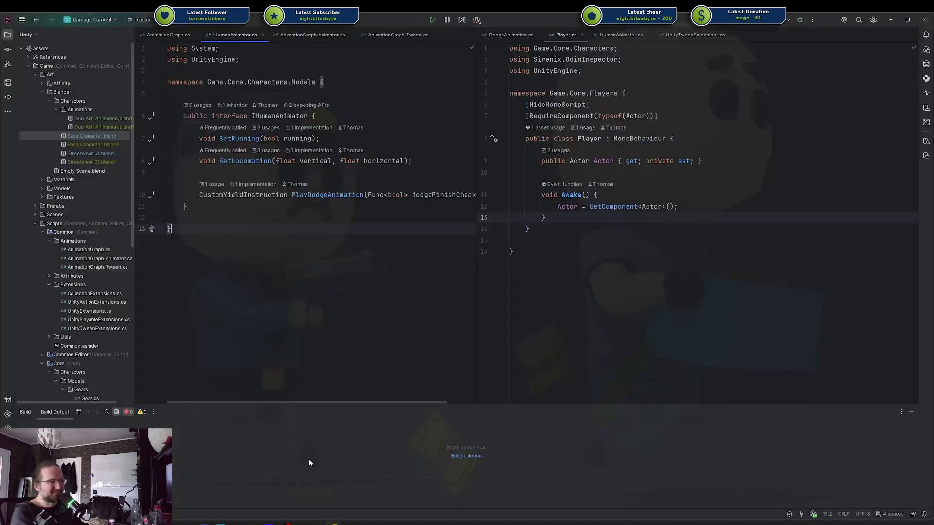
{"action": "left_click", "coordinate": [84, 120]}
{"action": "left_click", "coordinate": [82, 126], "text": "shift"}
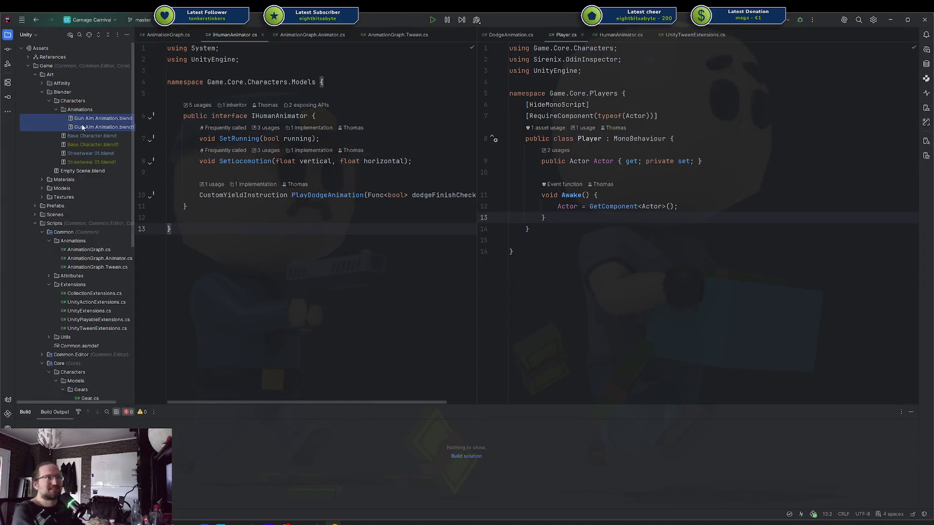
{"action": "key", "text": "Delete"}
{"action": "key", "text": "Return"}
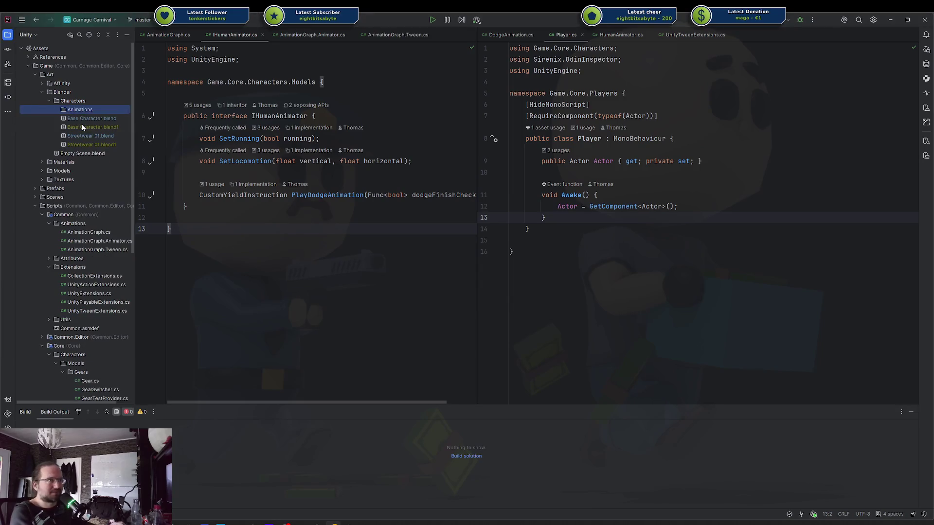
{"action": "left_click", "coordinate": [100, 109]}
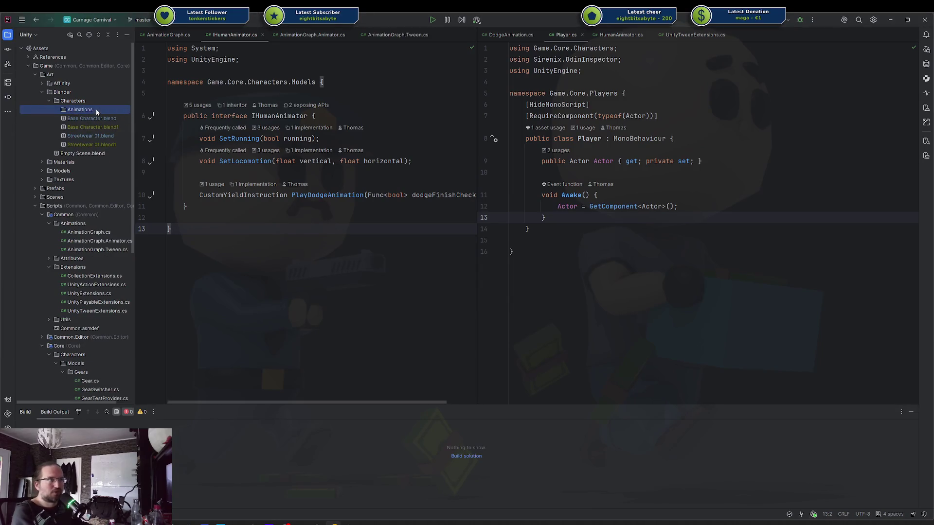
{"action": "left_click", "coordinate": [580, 286]}
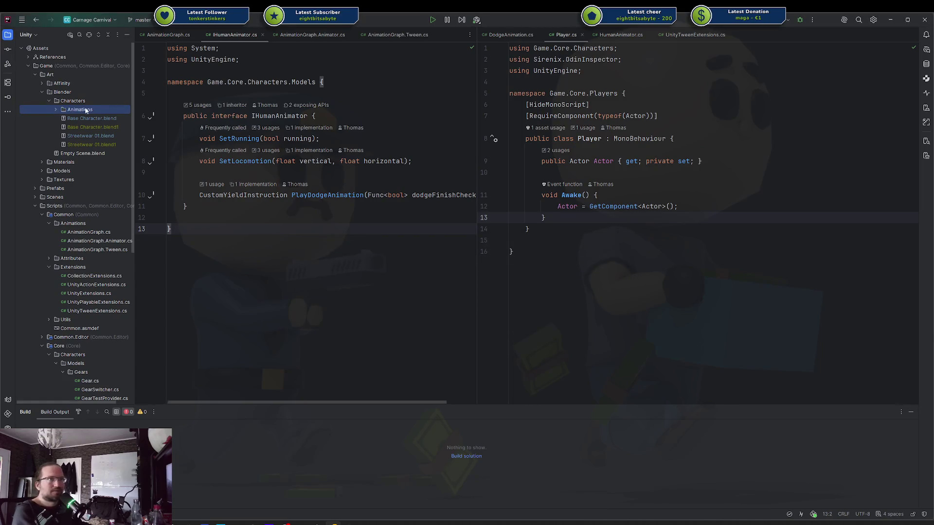
{"action": "left_click", "coordinate": [69, 118]}
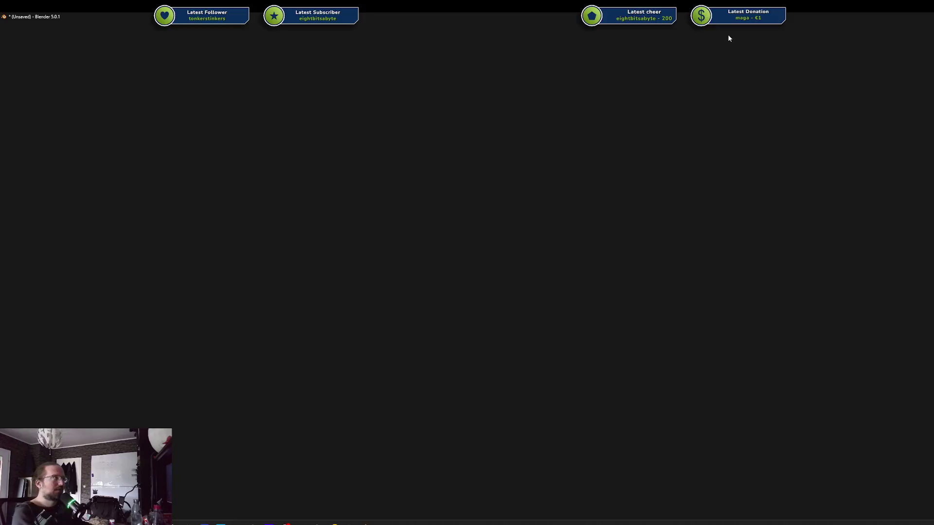
Select the character's head and show its material settings
{"action": "right_click", "coordinate": [725, 38]}
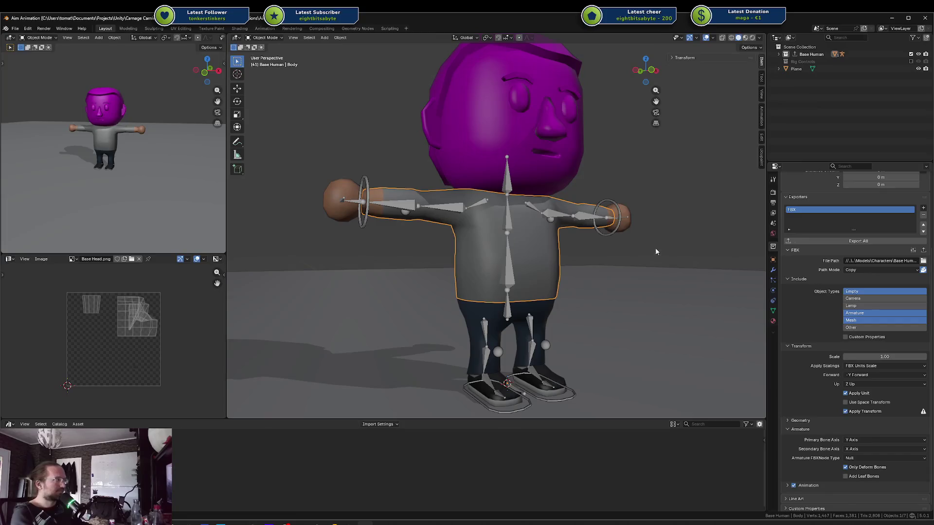
{"action": "left_click", "coordinate": [440, 146]}
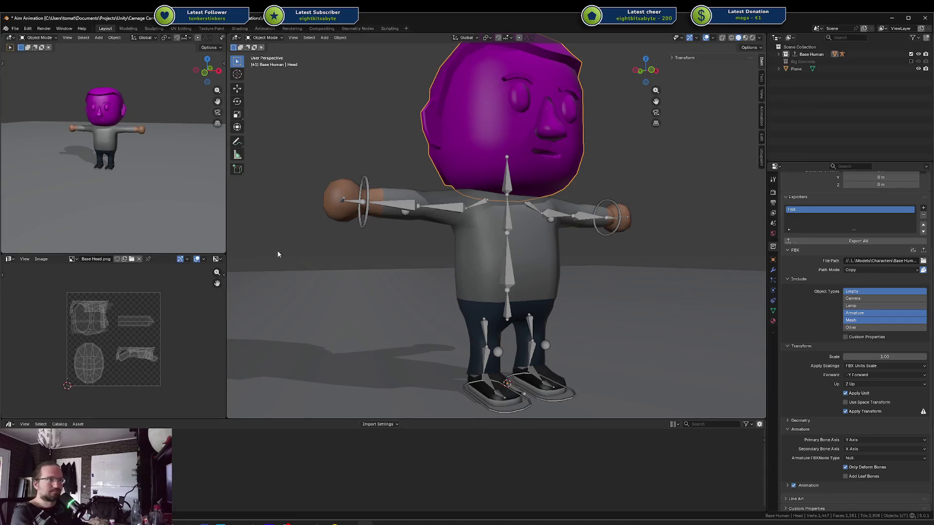
{"action": "left_click", "coordinate": [771, 321]}
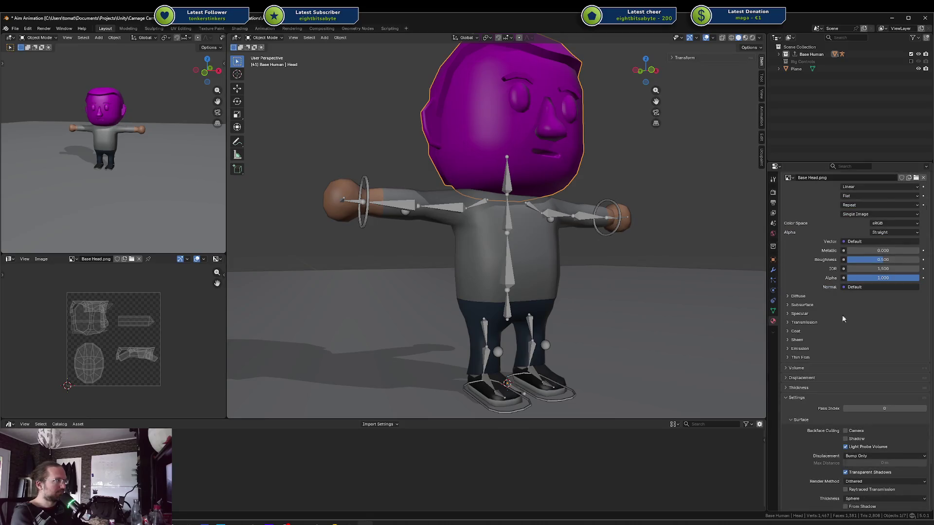
{"action": "scroll", "coordinate": [841, 309], "scroll_direction": "down", "scroll_amount": 3}
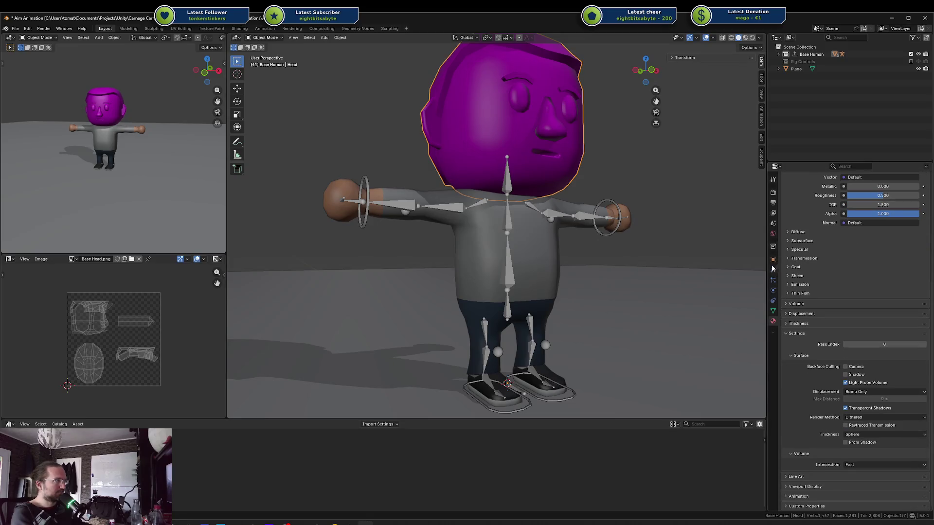
{"action": "scroll", "coordinate": [859, 275], "scroll_direction": "up", "scroll_amount": 8}
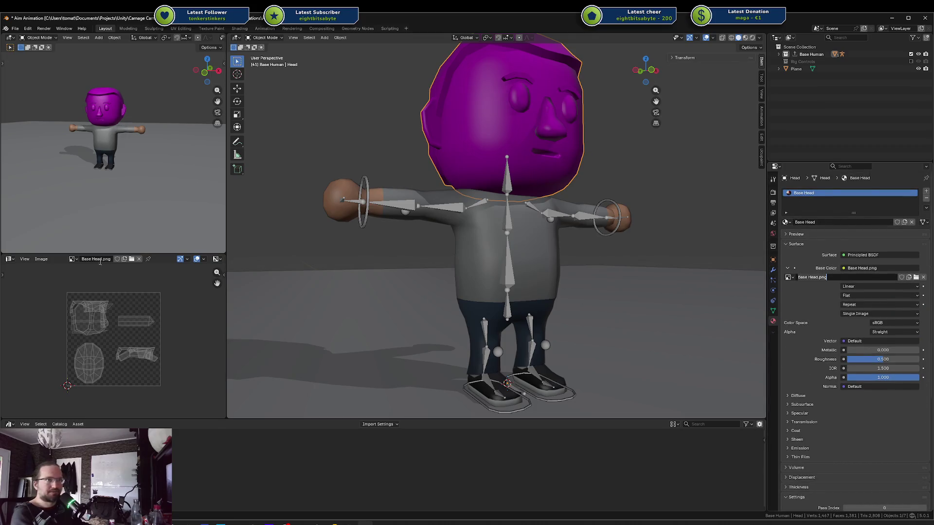
Prefix the Base Head.png file path with ..\ to relink the texture, then save
{"action": "left_click", "coordinate": [224, 276]}
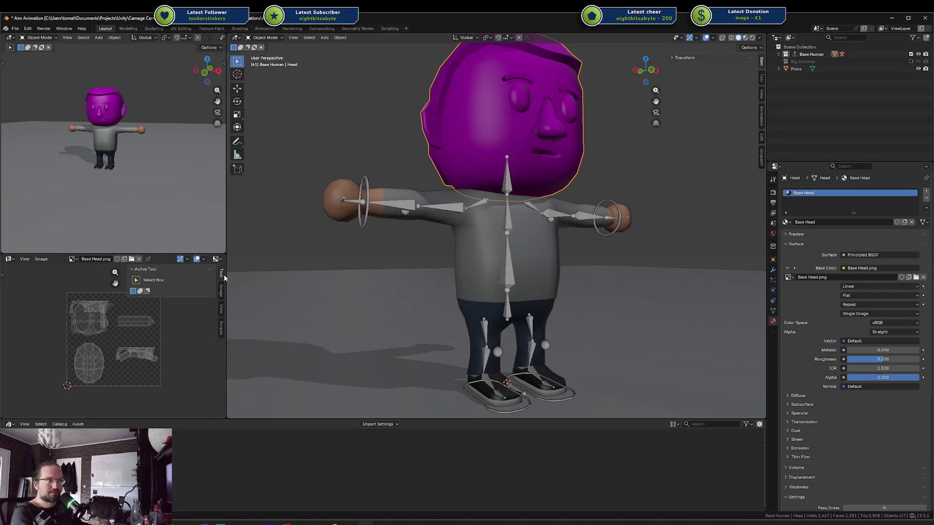
{"action": "left_click", "coordinate": [221, 291]}
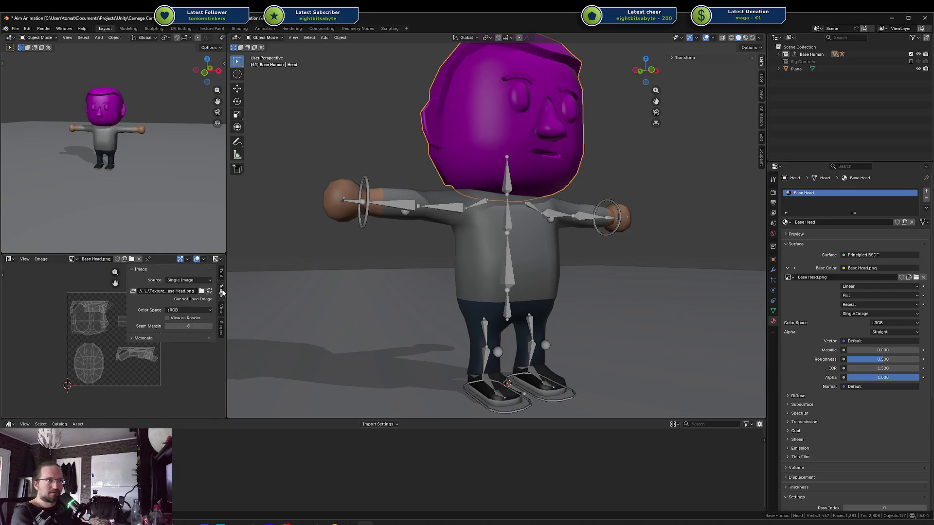
{"action": "left_click", "coordinate": [170, 291]}
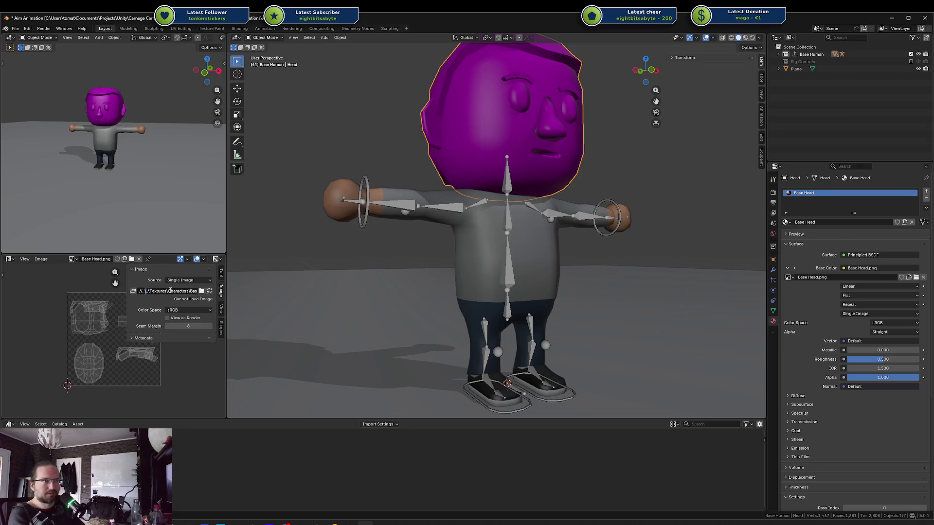
{"action": "type", "text": "..\\"}
{"action": "key", "text": "Return"}
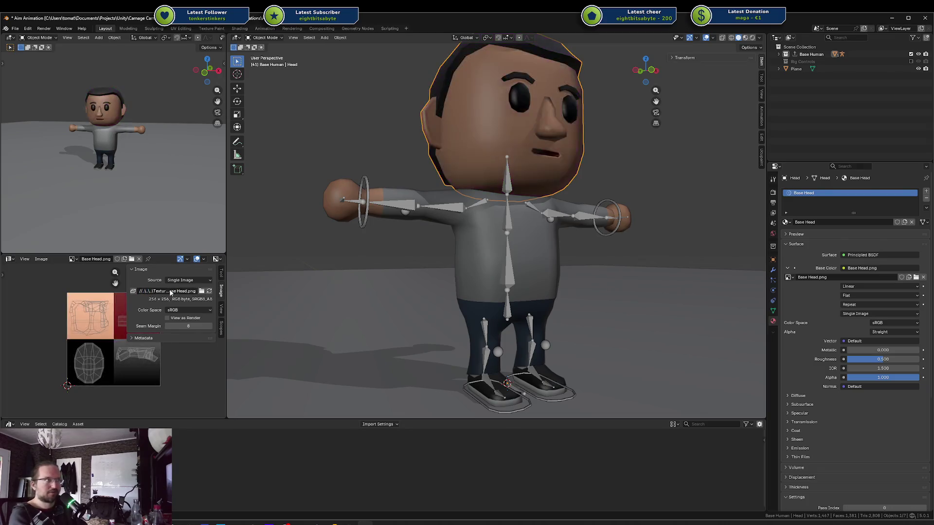
{"action": "key", "text": "ctrl+s"}
{"action": "left_click", "coordinate": [402, 191]}
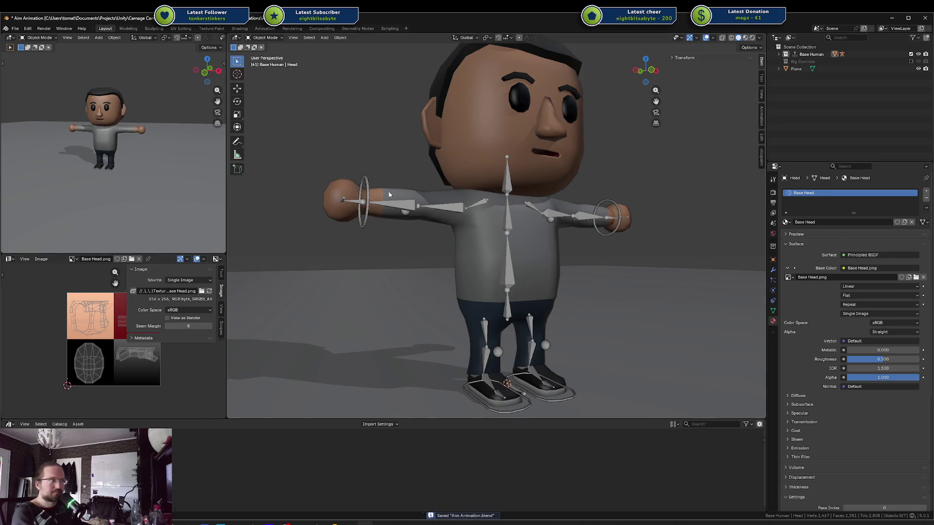
{"action": "left_click", "coordinate": [401, 191]}
{"action": "scroll", "coordinate": [402, 191], "scroll_direction": "down", "scroll_amount": 4}
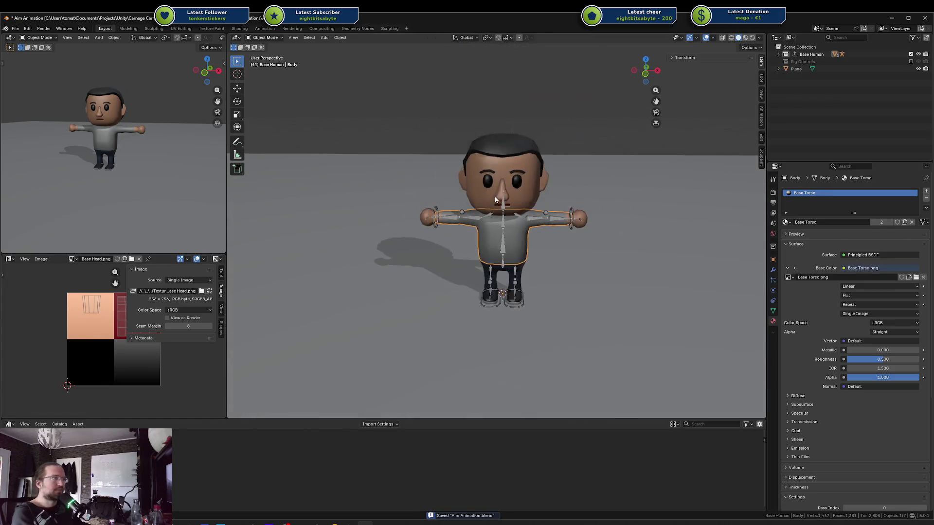
Switch to the Animation workspace, check the existing actions list, and save
{"action": "left_click_drag", "start_coordinate": [496, 199], "coordinate": [457, 170]}
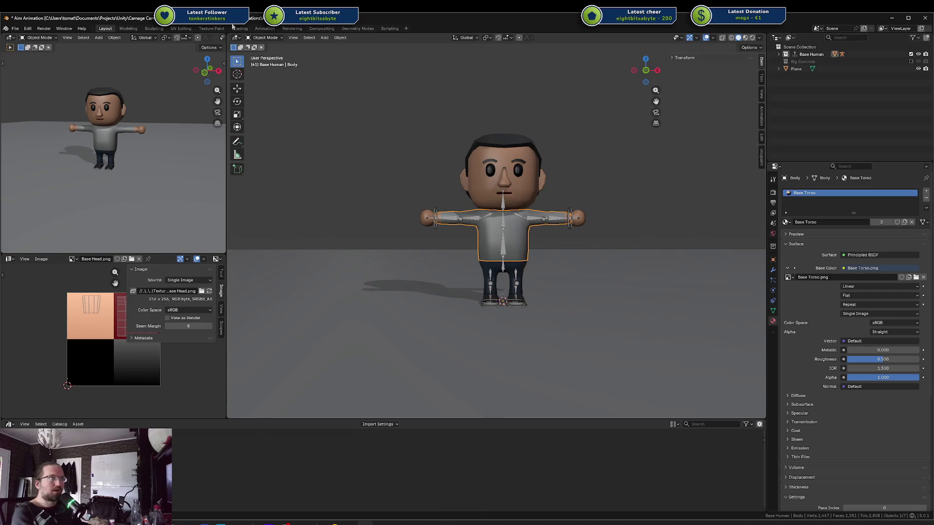
{"action": "left_click", "coordinate": [264, 28]}
{"action": "left_click", "coordinate": [357, 399]}
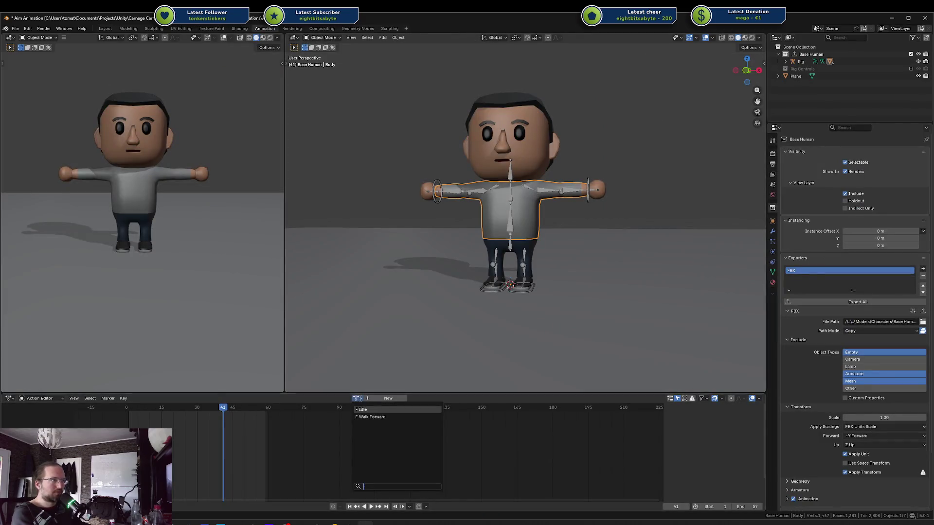
{"action": "key", "text": "ctrl+s"}
Delete both existing actions from the outliner's Blender File view
{"action": "left_click", "coordinate": [776, 38]}
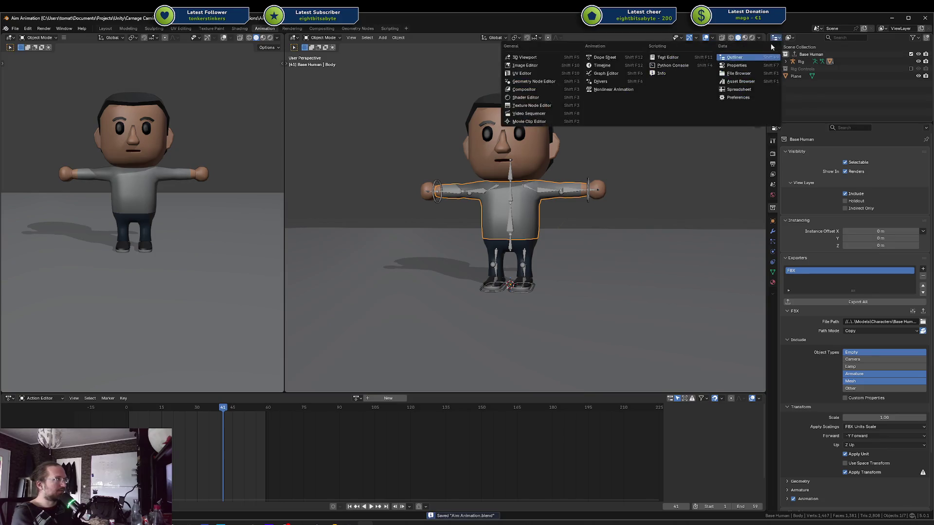
{"action": "left_click", "coordinate": [789, 38]}
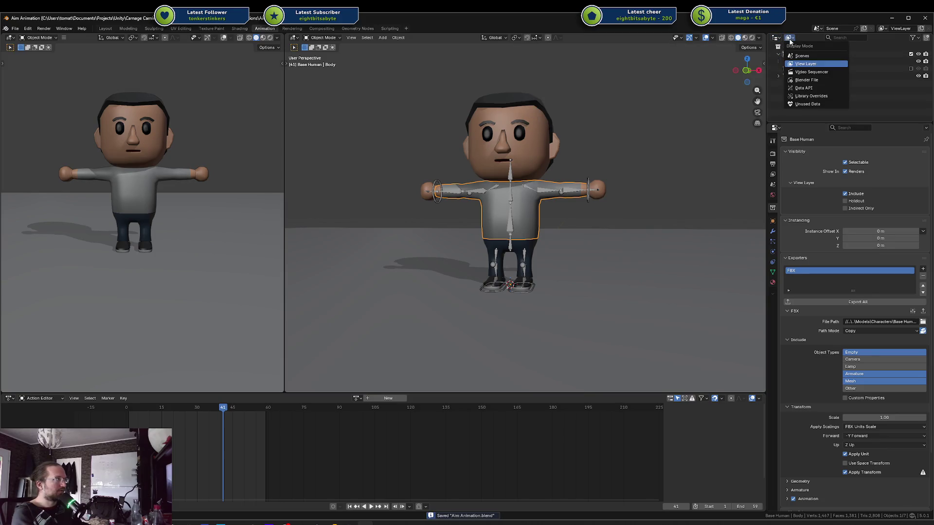
{"action": "left_click", "coordinate": [817, 80]}
{"action": "left_click", "coordinate": [779, 54]}
{"action": "left_click", "coordinate": [797, 61]}
{"action": "left_click", "coordinate": [800, 69], "text": "shift"}
{"action": "right_click", "coordinate": [800, 67]}
{"action": "left_click", "coordinate": [783, 86]}
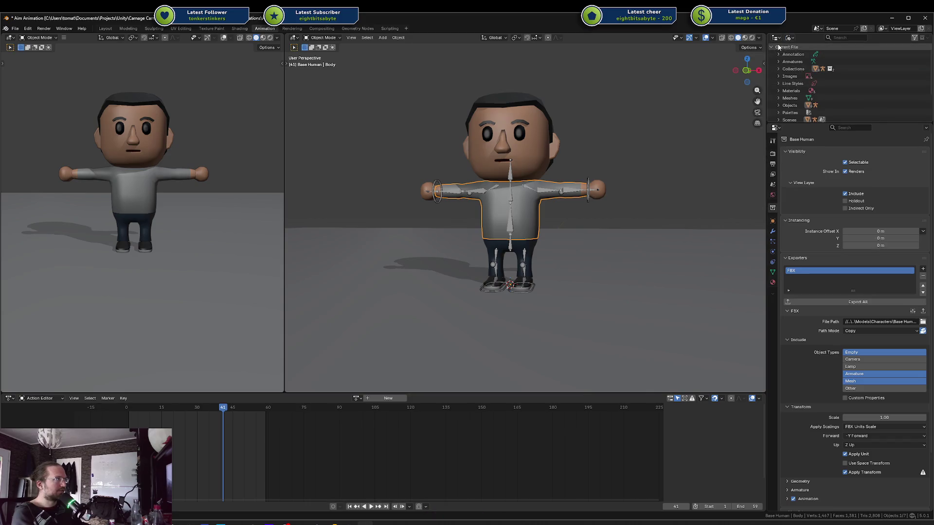
Set the outliner back to View Layer, save, and put the Rig into Pose Mode
{"action": "left_click", "coordinate": [789, 38]}
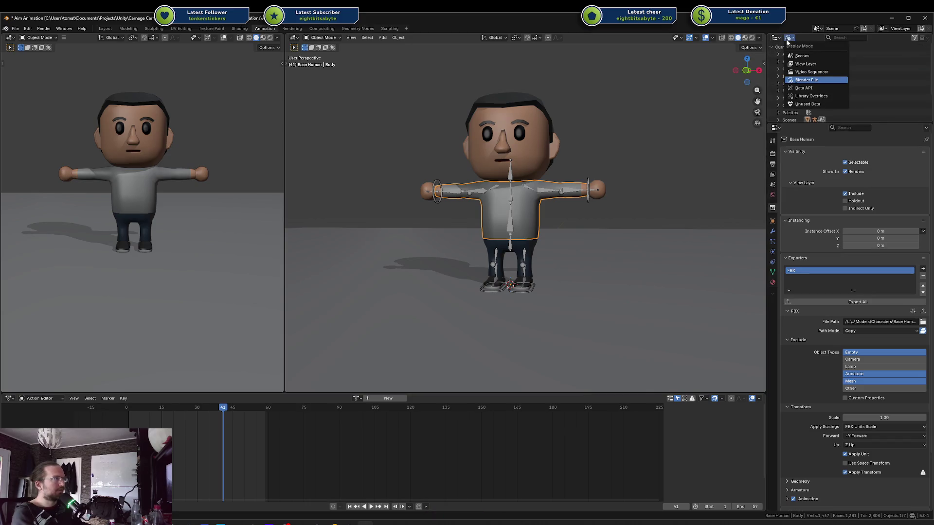
{"action": "left_click", "coordinate": [806, 64]}
{"action": "key", "text": "ctrl+s"}
{"action": "left_click", "coordinate": [642, 130]}
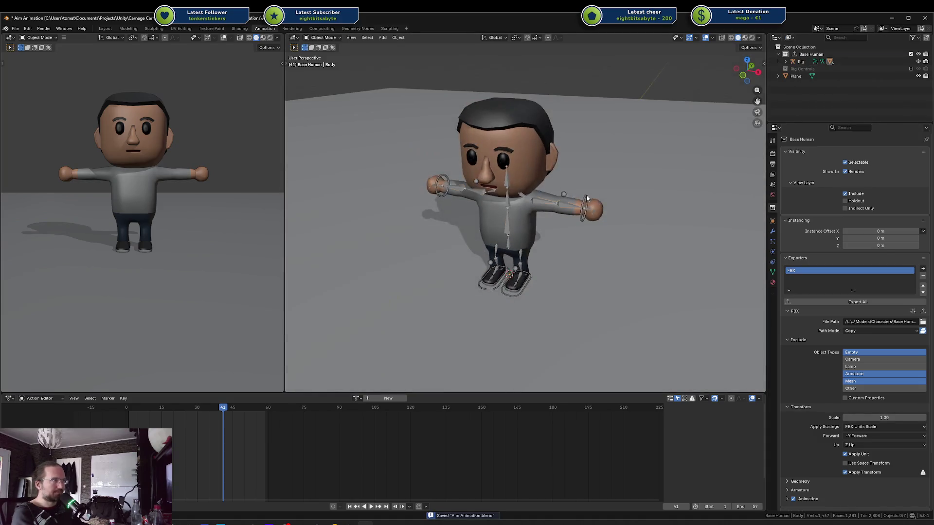
{"action": "left_click", "coordinate": [800, 61]}
{"action": "key", "text": "ctrl+Tab"}
{"action": "left_click", "coordinate": [449, 216]}
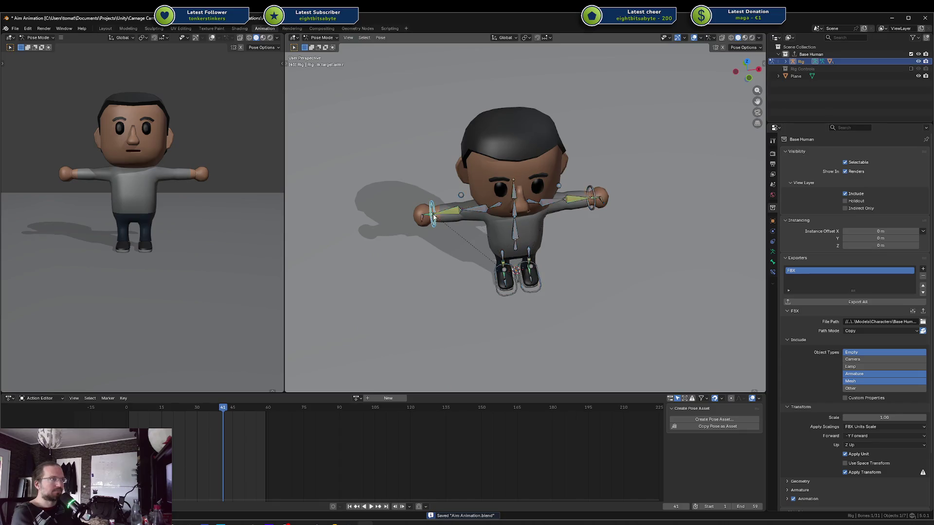
Move the right arm IK target along Y and rotate it 90° about Z
{"action": "key", "text": "g"}
{"action": "key", "text": "Escape"}
{"action": "key", "text": "g"}
{"action": "key", "text": "y"}
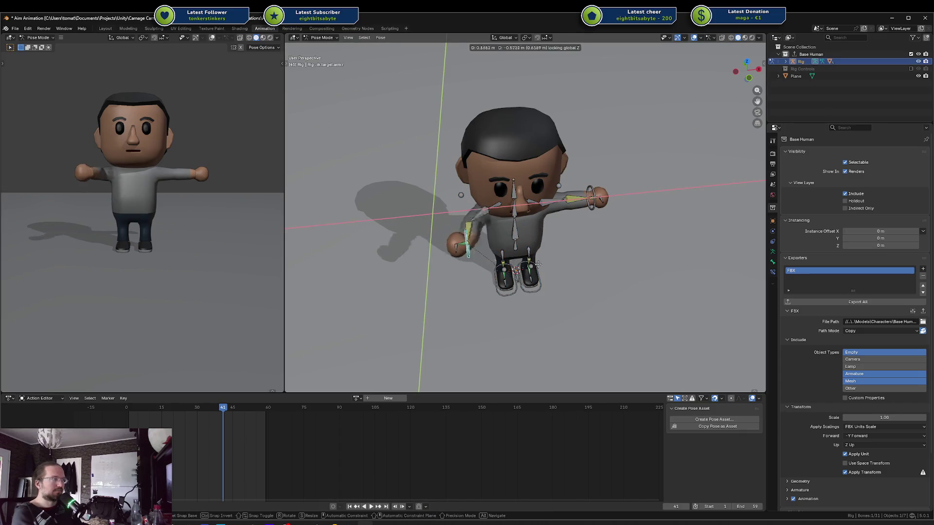
{"action": "key", "text": "Return"}
{"action": "key", "text": "r"}
{"action": "key", "text": "z"}
{"action": "type", "text": "90"}
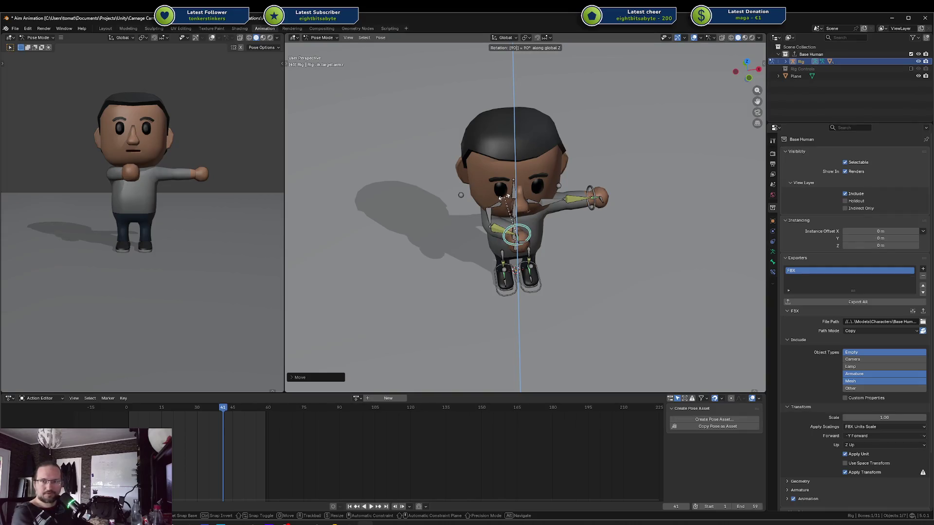
{"action": "key", "text": "Return"}
{"action": "scroll", "coordinate": [566, 281], "scroll_direction": "up", "scroll_amount": 4}
{"action": "left_click_drag", "start_coordinate": [566, 280], "coordinate": [465, 218]}
Move the right arm's pole target lower and outward
{"action": "left_click", "coordinate": [379, 210]}
{"action": "key", "text": "g"}
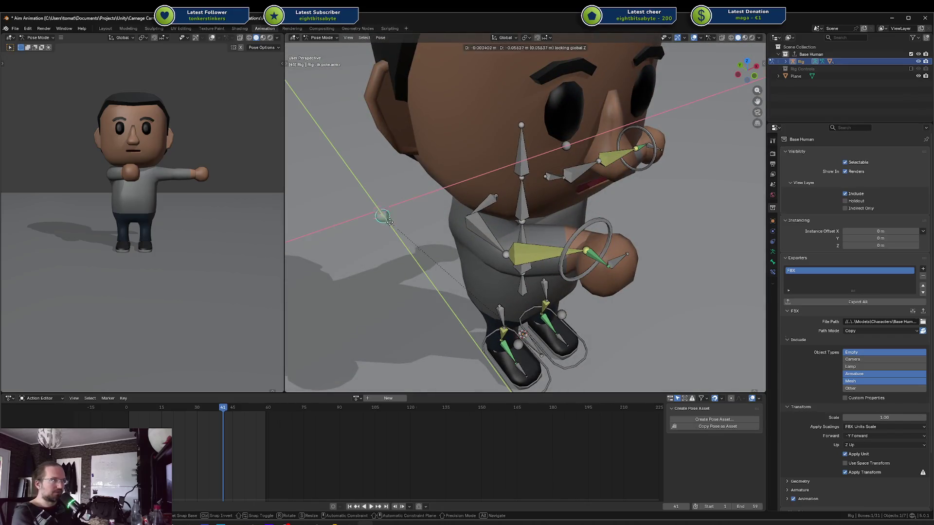
{"action": "left_click", "coordinate": [477, 277]}
{"action": "left_click_drag", "start_coordinate": [477, 276], "coordinate": [487, 268]}
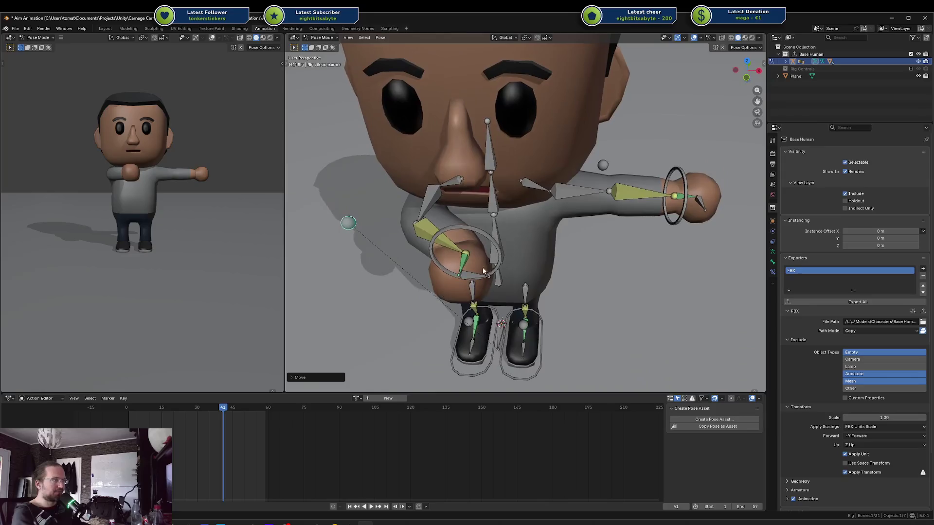
{"action": "left_click", "coordinate": [496, 237]}
{"action": "key", "text": "g"}
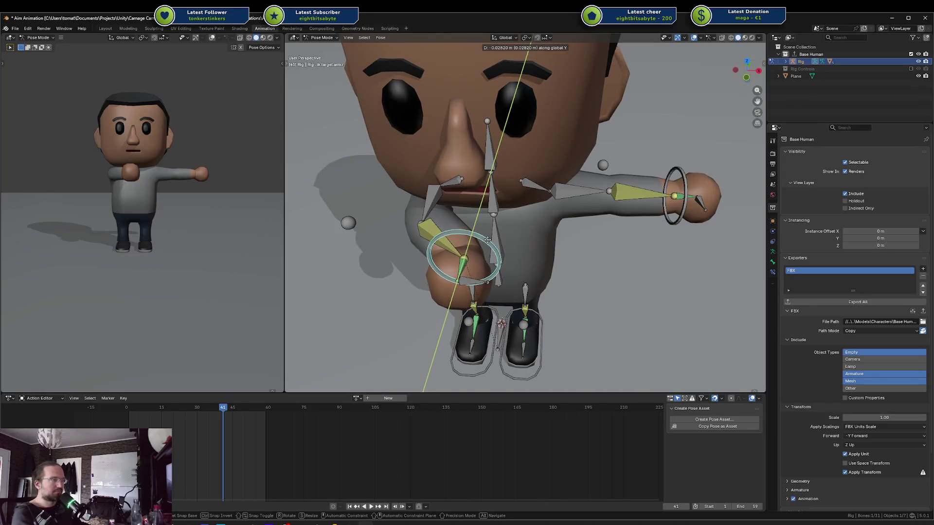
{"action": "right_click", "coordinate": [447, 237]}
Copy the right arm pose and paste it mirrored onto the left arm, then save
{"action": "left_click", "coordinate": [354, 220], "text": "shift"}
{"action": "key", "text": "ctrl+c"}
{"action": "key", "text": "ctrl+shift+v"}
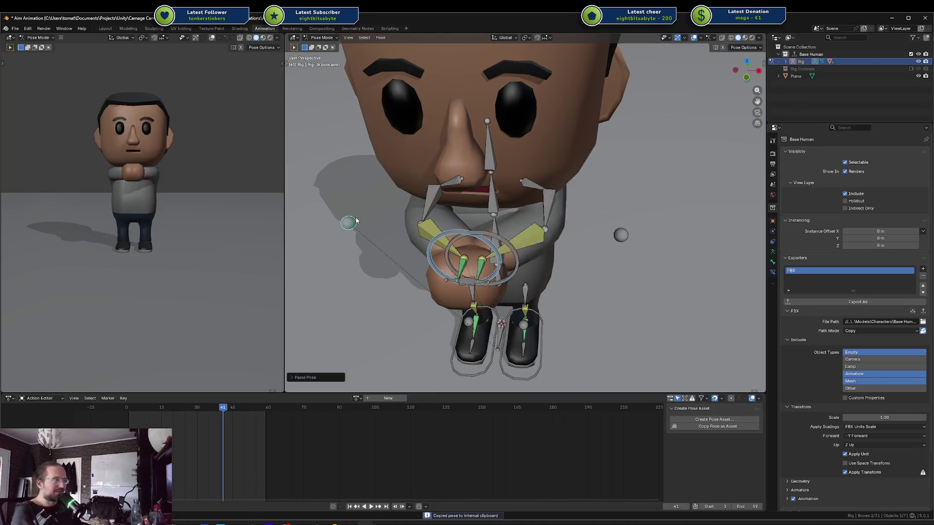
{"action": "key", "text": "ctrl+s"}
Try nudging the hand target, restore the mirrored pose, and save
{"action": "left_click", "coordinate": [445, 231]}
{"action": "key", "text": "g"}
{"action": "right_click", "coordinate": [450, 233]}
{"action": "key", "text": "g"}
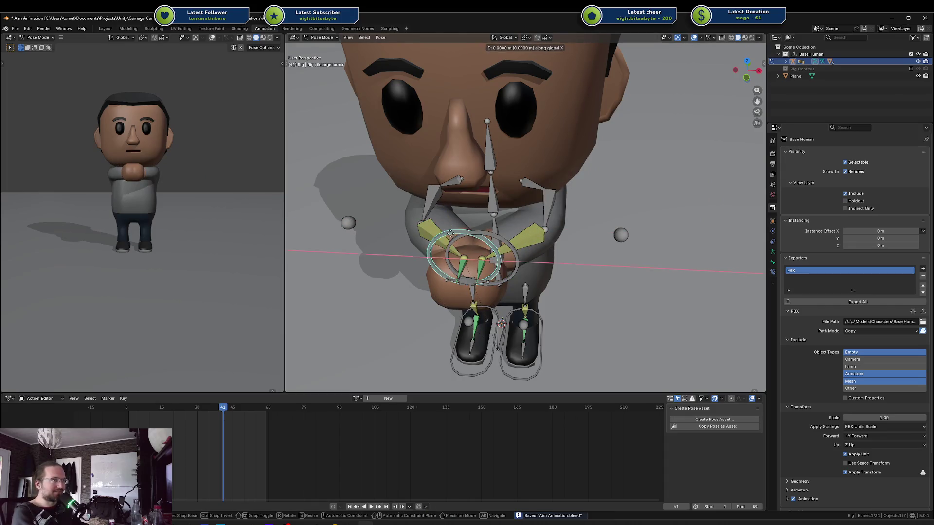
{"action": "left_click", "coordinate": [457, 233]}
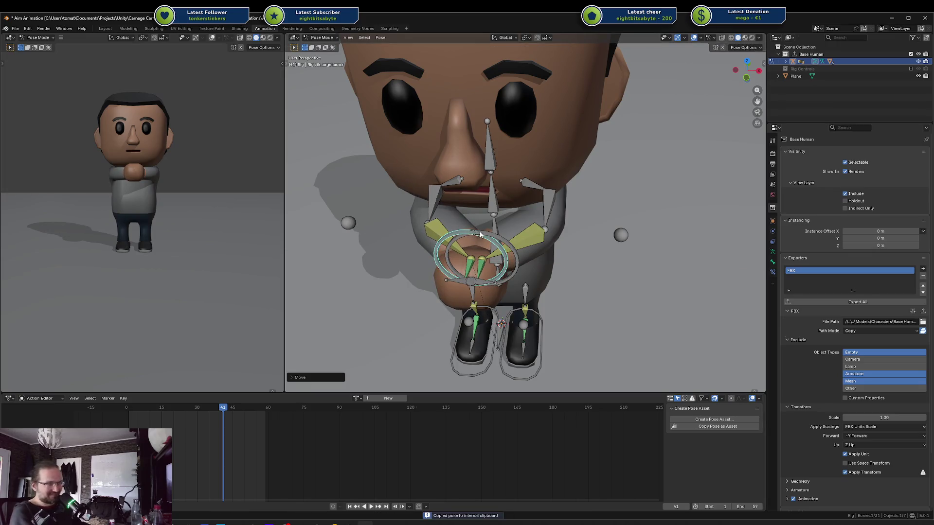
{"action": "key", "text": "ctrl+v"}
{"action": "key", "text": "ctrl+s"}
{"action": "mouse_move", "coordinate": [258, 199]}
{"action": "left_mouse_down"}
{"action": "mouse_move", "coordinate": [204, 212]}
{"action": "mouse_move", "coordinate": [136, 172]}
{"action": "left_mouse_up"}
{"action": "left_click_drag", "start_coordinate": [572, 216], "coordinate": [535, 194]}
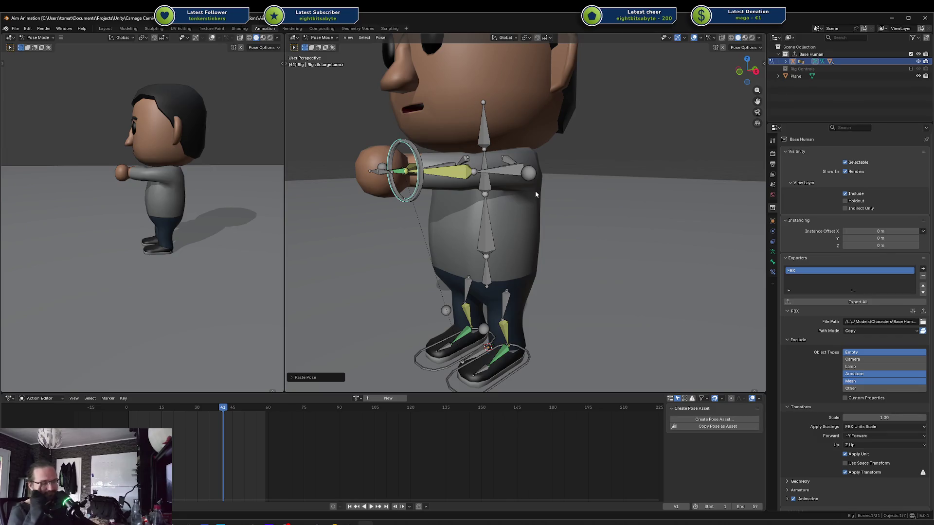
{"action": "left_click", "coordinate": [316, 523]}
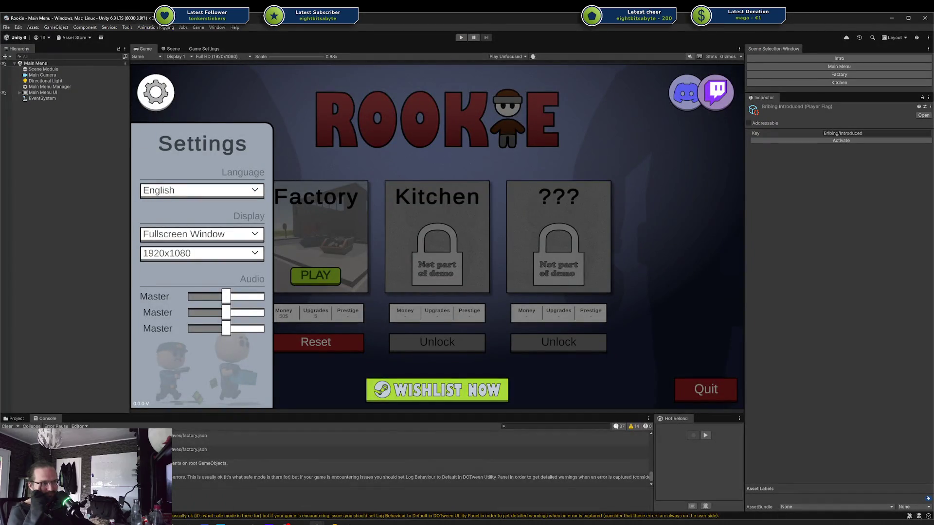
Switch to the Carnage Carnival Arena Unity project
{"action": "mouse_move", "coordinate": [316, 523]}
{"action": "left_click", "coordinate": [354, 492]}
{"action": "left_click_drag", "start_coordinate": [524, 417], "coordinate": [687, 489]}
{"action": "left_click", "coordinate": [665, 442]}
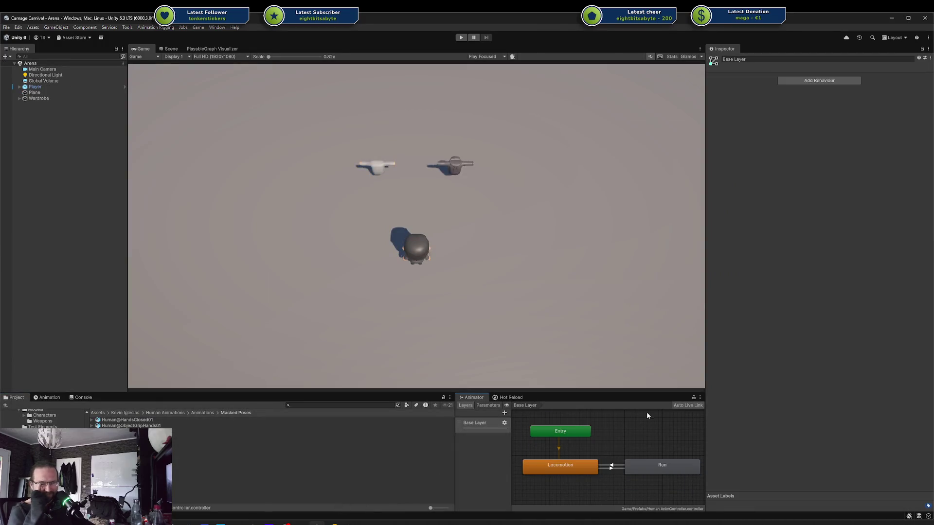
Inspect the Locomotion and Run states in the PlayableGraph Visualizer, then return to the Game view
{"action": "left_click", "coordinate": [205, 49]}
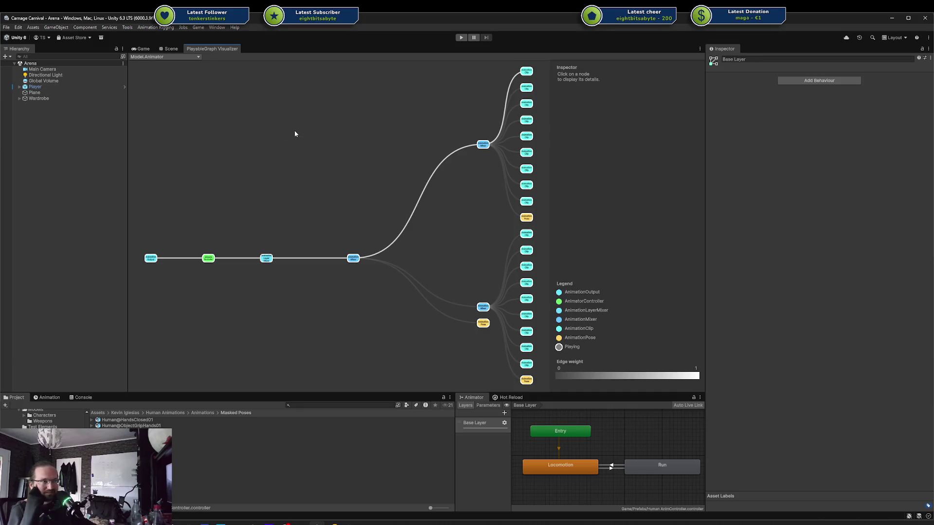
{"action": "left_click_drag", "start_coordinate": [521, 416], "coordinate": [668, 481]}
{"action": "left_click", "coordinate": [677, 486]}
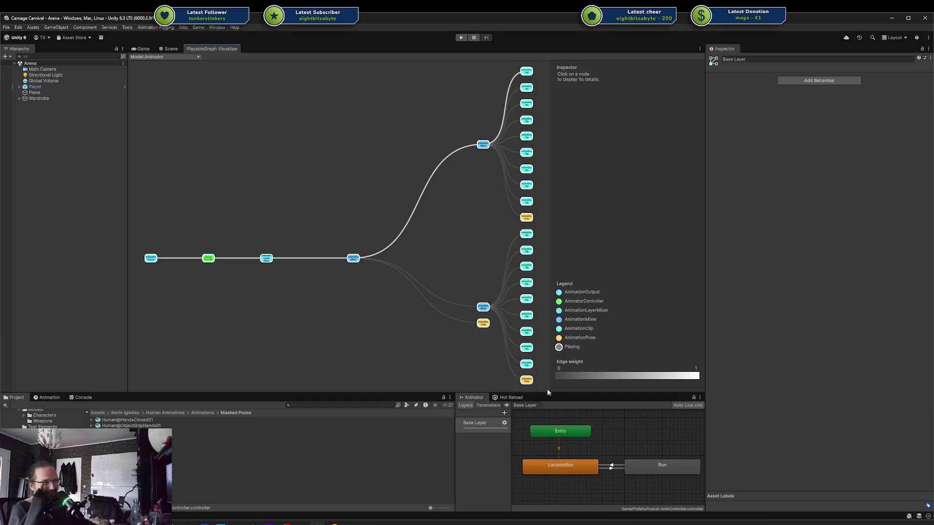
{"action": "left_click", "coordinate": [610, 467]}
{"action": "left_click", "coordinate": [650, 450]}
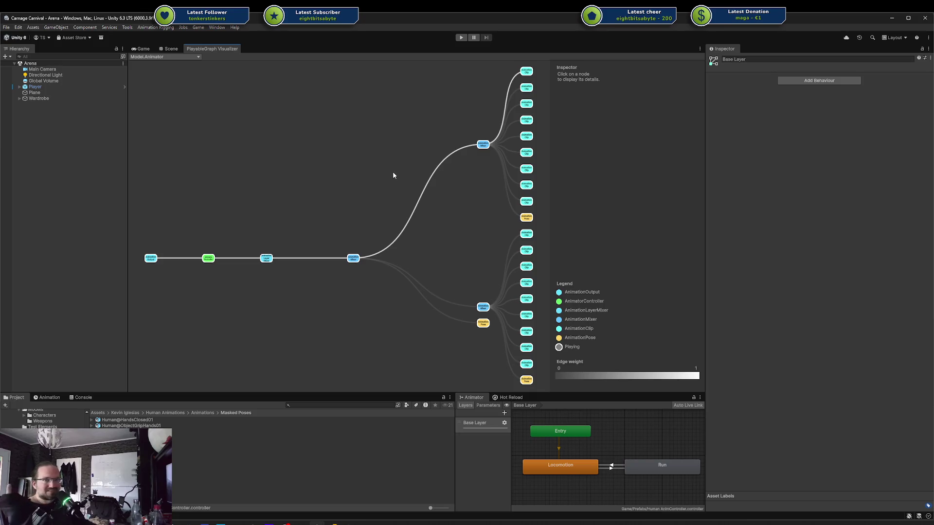
{"action": "left_click", "coordinate": [142, 48]}
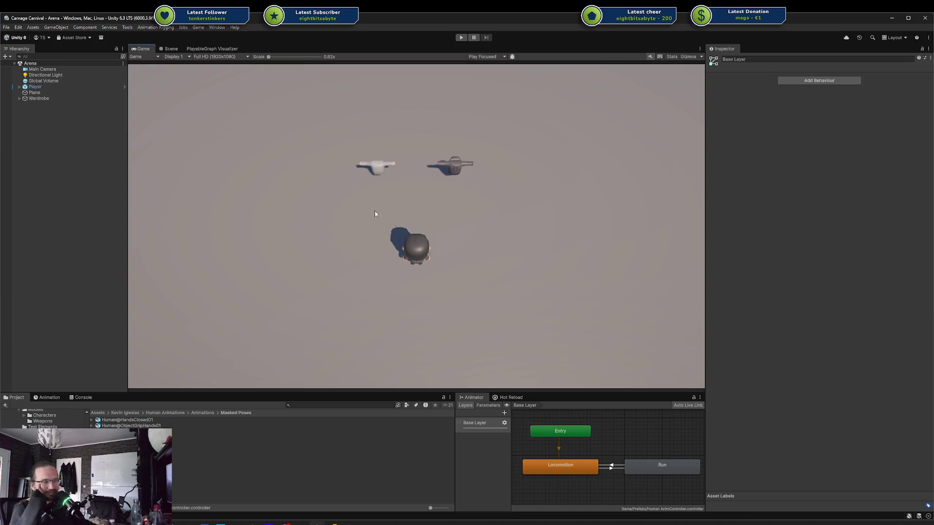
Widen the Project panel and move up from Masked Poses to Human Animations › Animations
{"action": "left_click", "coordinate": [279, 442]}
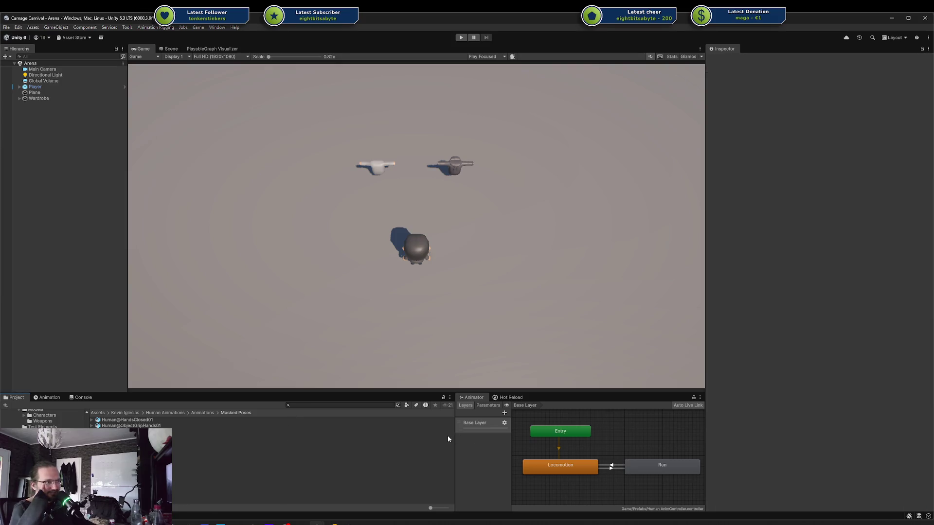
{"action": "mouse_move", "coordinate": [455, 440]}
{"action": "left_mouse_down"}
{"action": "mouse_move", "coordinate": [520, 445]}
{"action": "mouse_move", "coordinate": [452, 445]}
{"action": "left_mouse_up"}
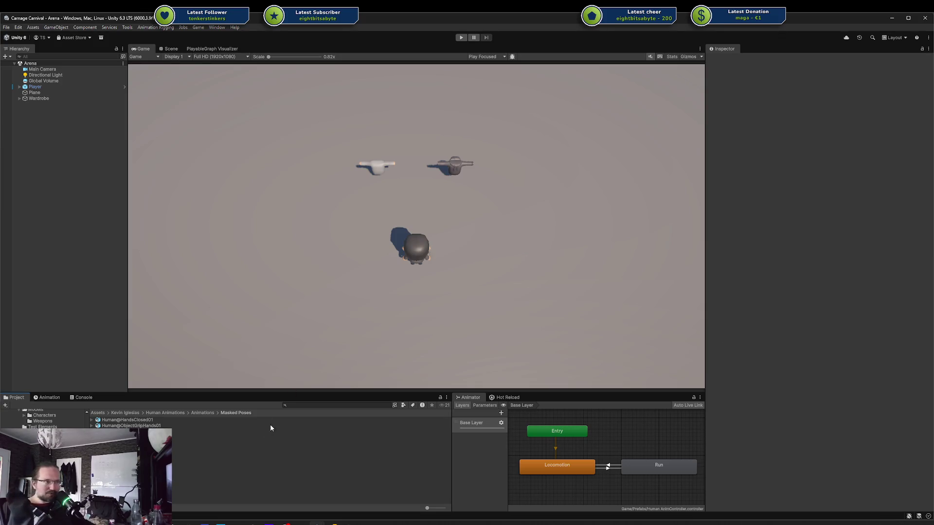
{"action": "right_click", "coordinate": [44, 438]}
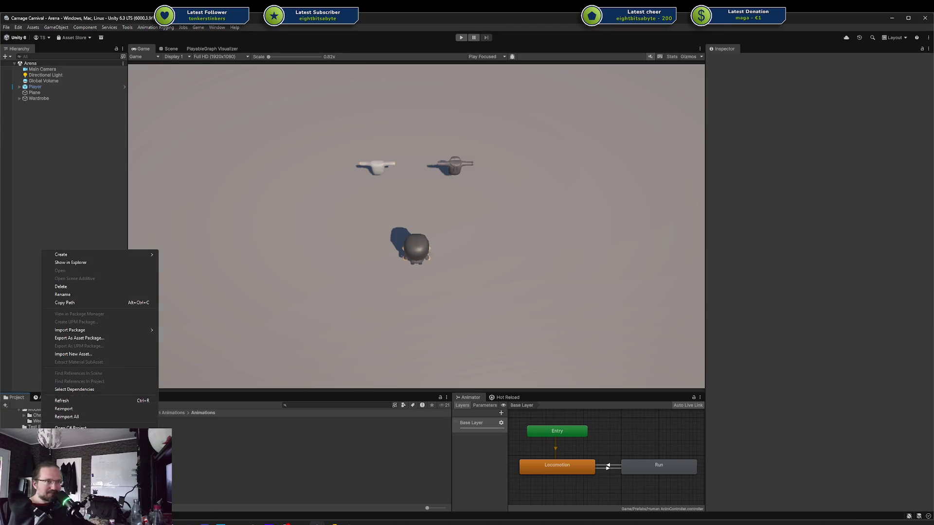
Dismiss the asset menu, widen the Game view, and switch to the Godot editor
{"action": "left_click", "coordinate": [185, 456]}
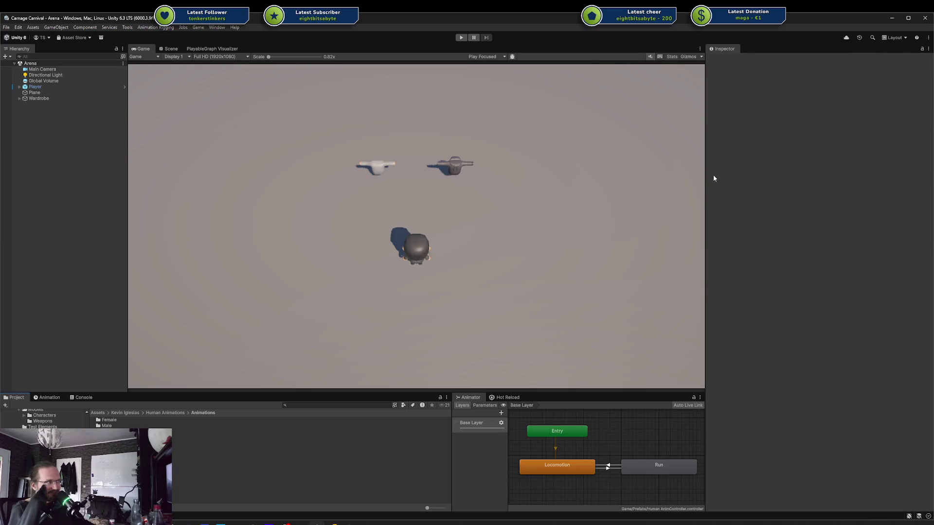
{"action": "left_click_drag", "start_coordinate": [708, 177], "coordinate": [723, 176]}
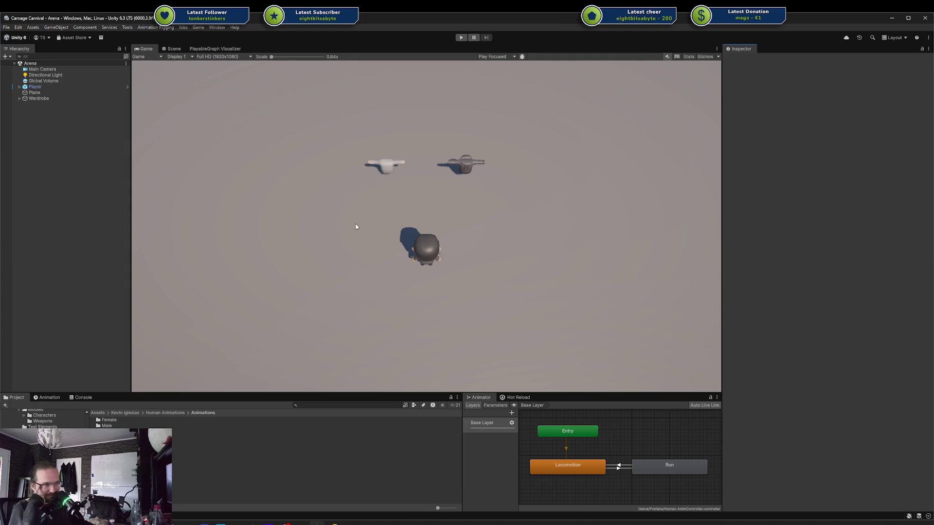
{"action": "left_click", "coordinate": [350, 522]}
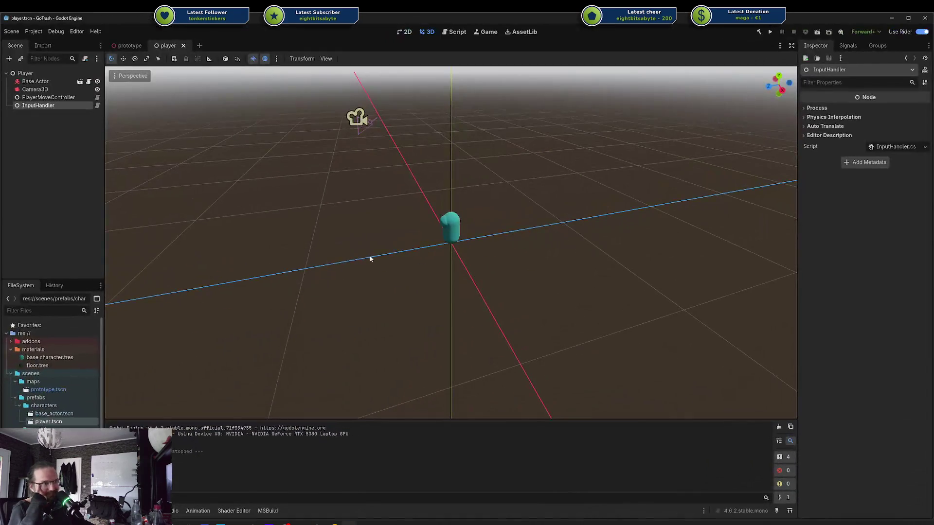
Search the Godot AssetLib for 'state machine' after trying 'fsm' and 'state'
{"action": "left_click", "coordinate": [520, 32]}
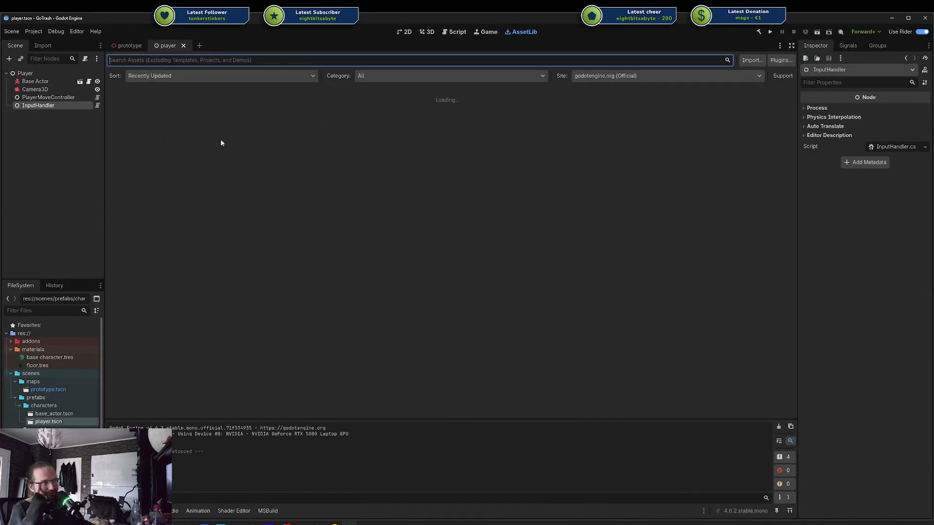
{"action": "type", "text": "ftae"}
{"action": "type", "text": "temachine"}
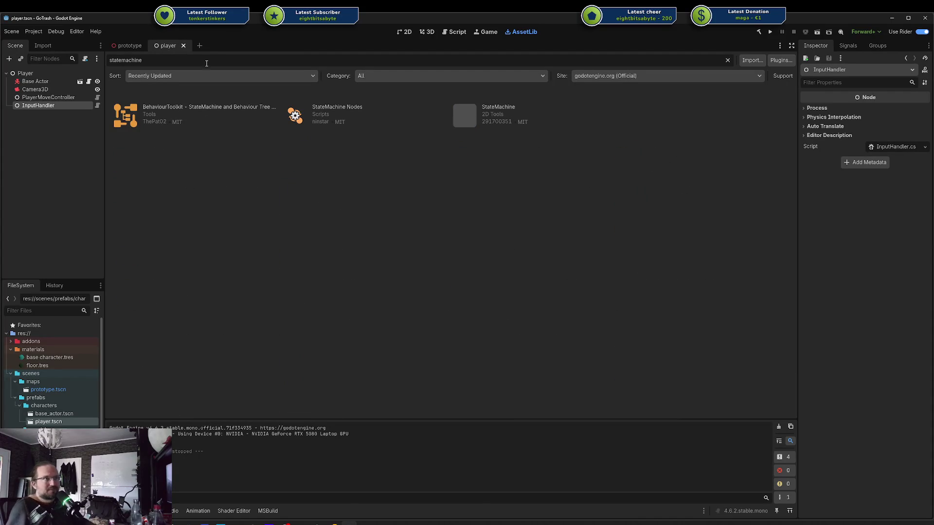
{"action": "key", "text": "ctrl+a"}
{"action": "type", "text": "fsm"}
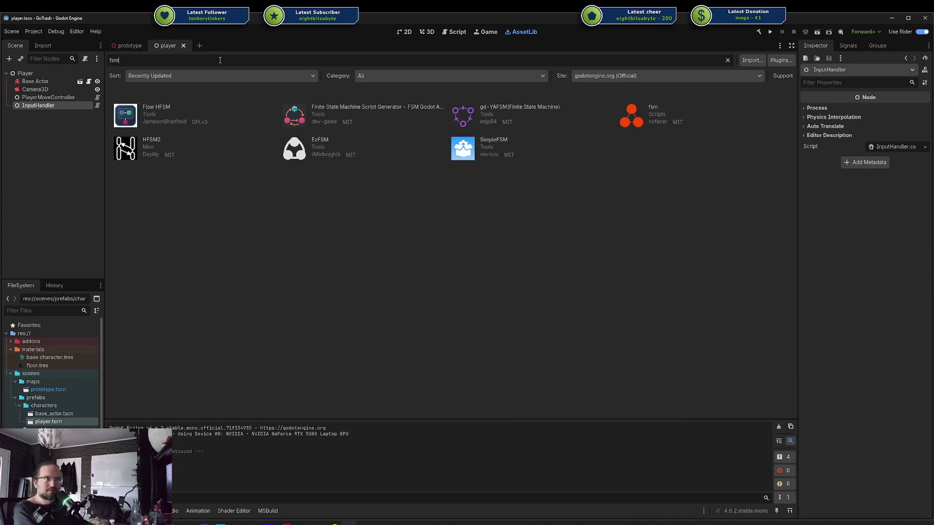
{"action": "key", "text": "ctrl+a"}
{"action": "type", "text": "state"}
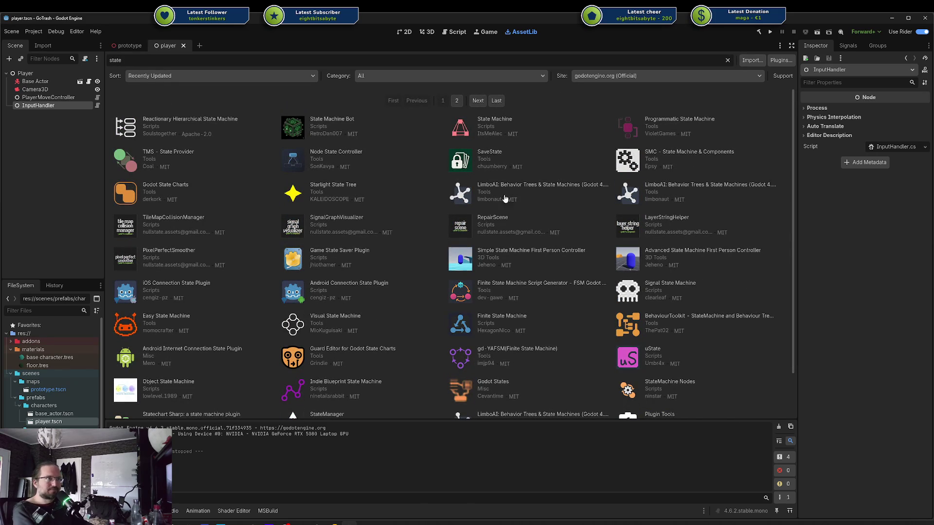
{"action": "double_click", "coordinate": [153, 62]}
{"action": "type", "text": "state machine"}
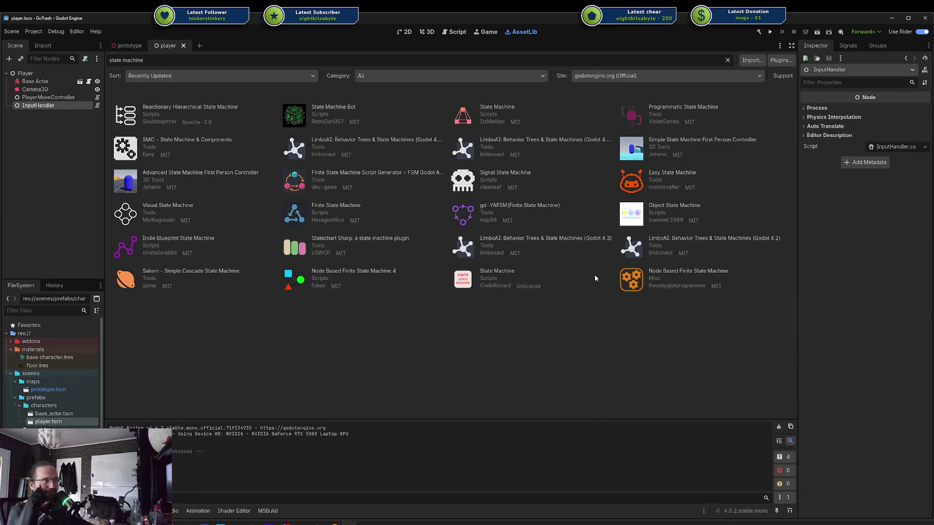
Review the Reactionary Hierarchical State Machine details, then clear the search field
{"action": "left_click", "coordinate": [204, 108]}
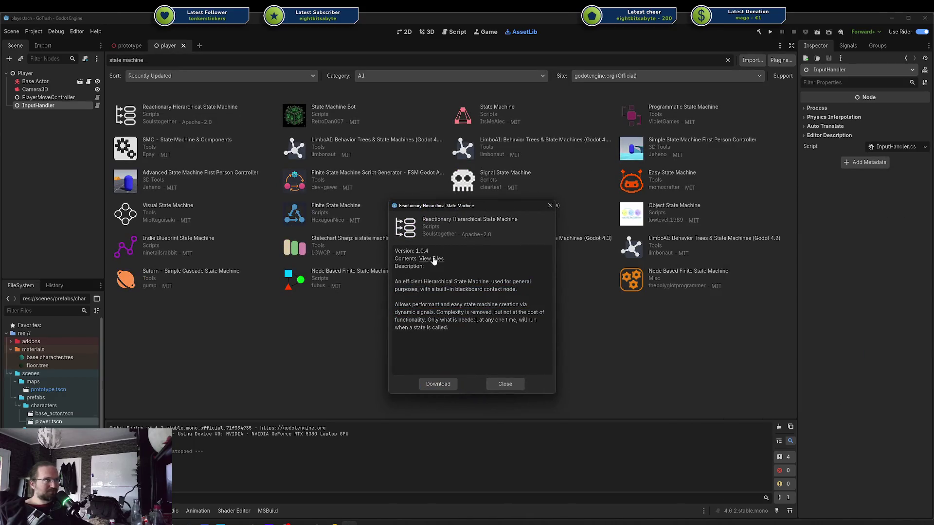
{"action": "left_click", "coordinate": [550, 206]}
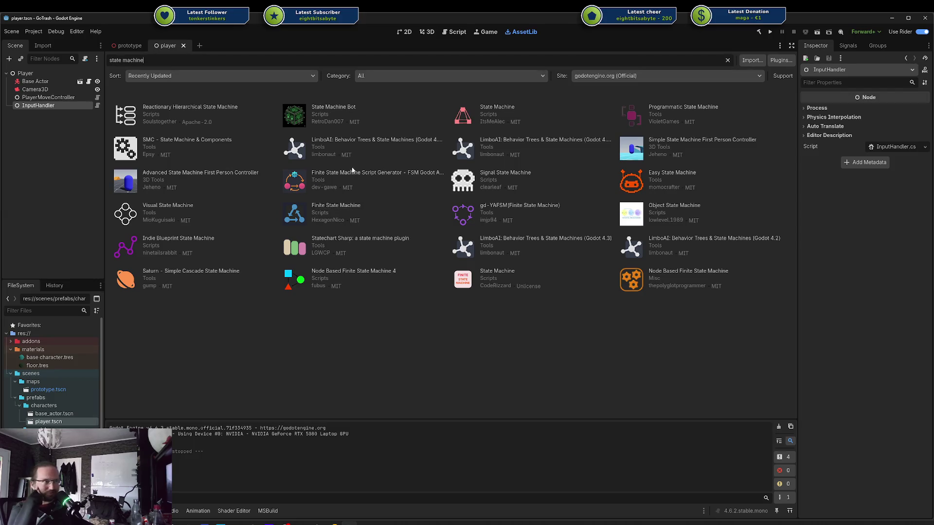
{"action": "triple_click", "coordinate": [201, 59]}
{"action": "key", "text": "BackSpace"}
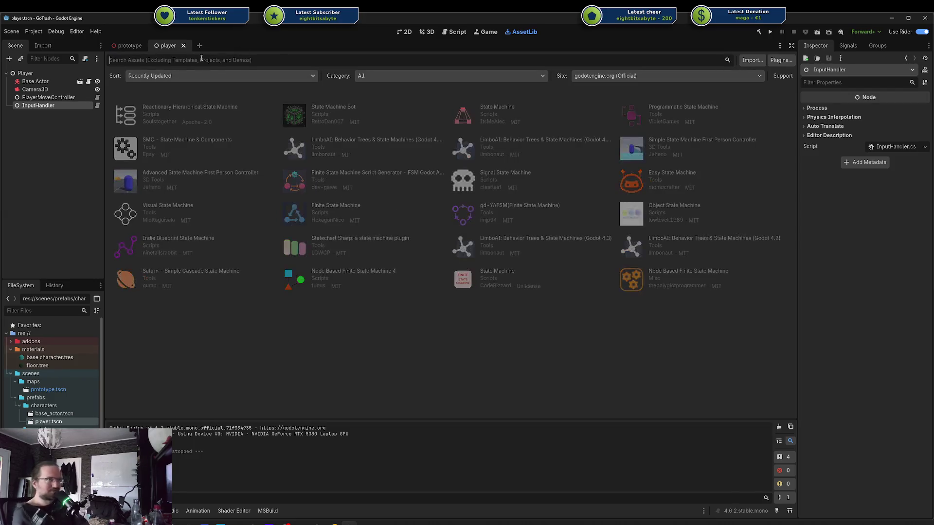
Search AssetLib for 'jetbrains', view JetBrains Rider Integration's details, then switch to the prototype scene
{"action": "type", "text": "jetbrains"}
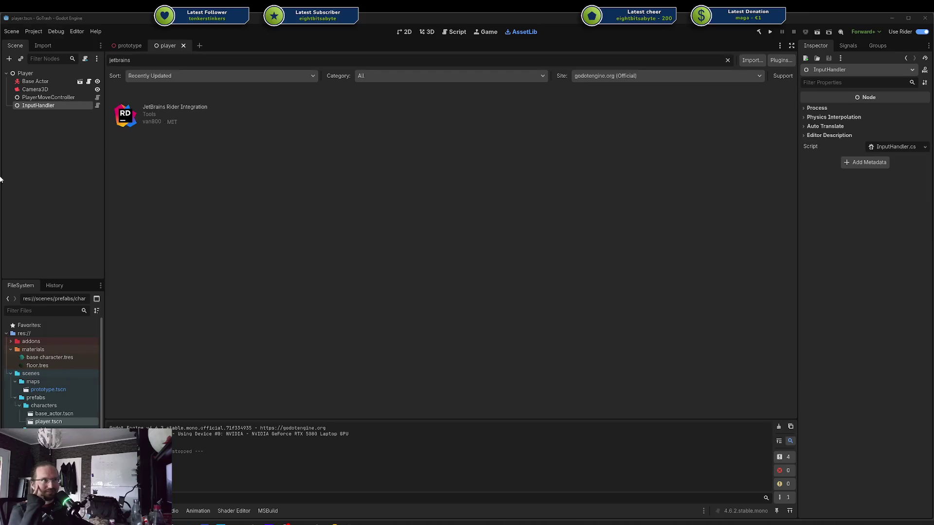
{"action": "left_click", "coordinate": [182, 109]}
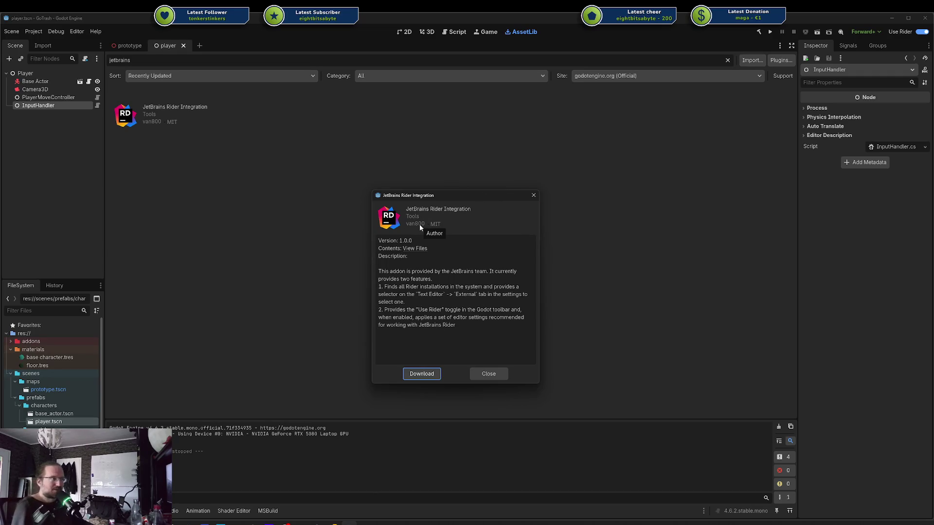
{"action": "left_click", "coordinate": [534, 195]}
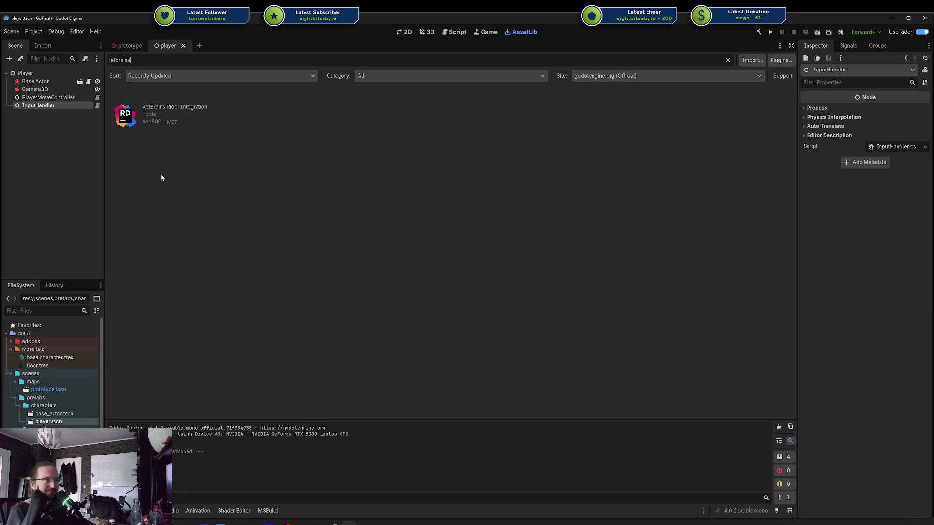
{"action": "left_click", "coordinate": [130, 45]}
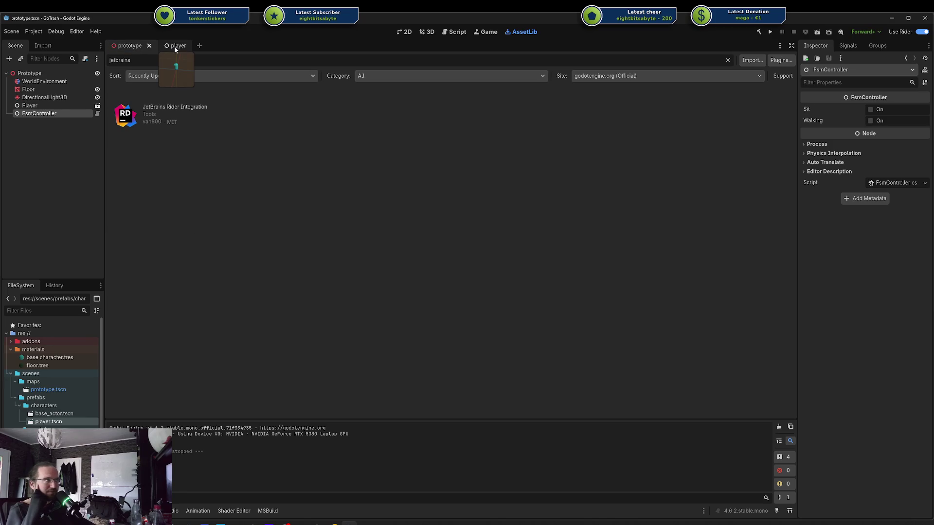
Clear the 'jetbrains' AssetLib search and enter 'beehave' as the new search term
{"action": "left_click", "coordinate": [426, 32]}
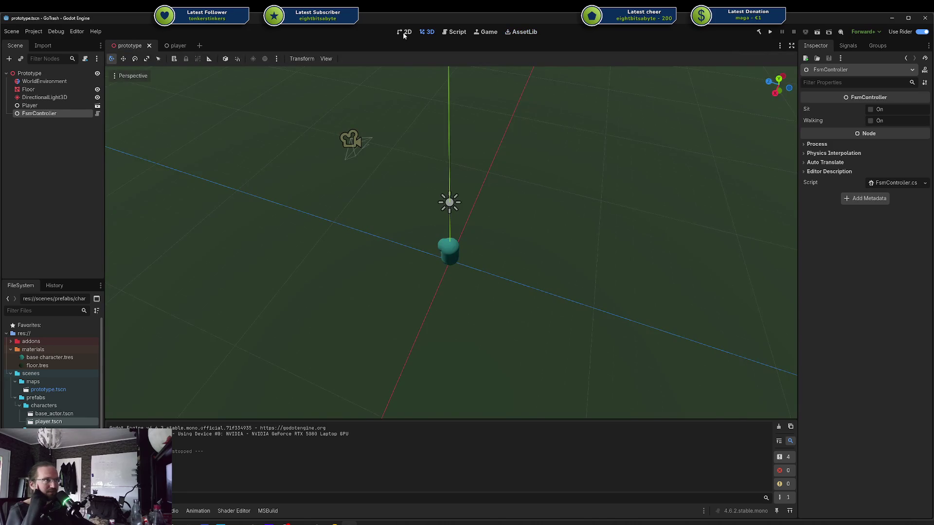
{"action": "left_click", "coordinate": [521, 31]}
{"action": "double_click", "coordinate": [193, 60]}
{"action": "key", "text": "BackSpace"}
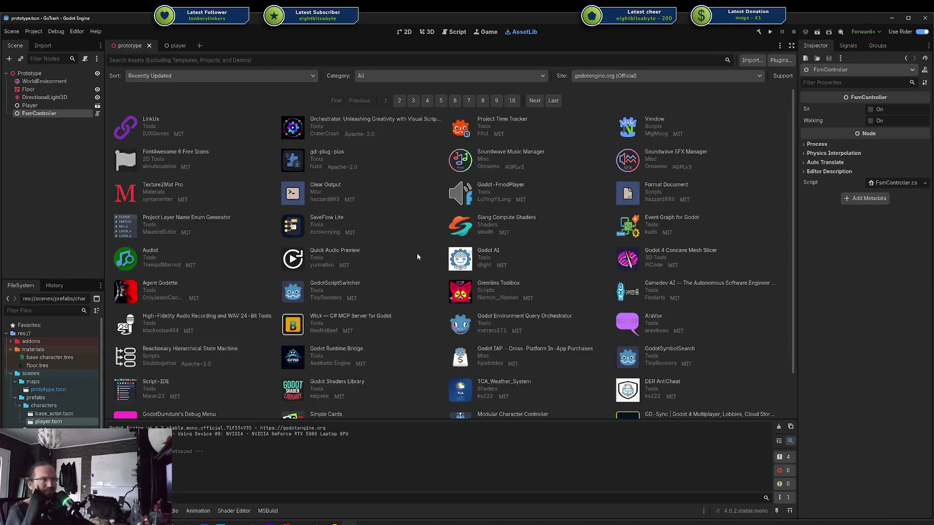
{"action": "scroll", "coordinate": [419, 257], "scroll_direction": "down", "scroll_amount": 2}
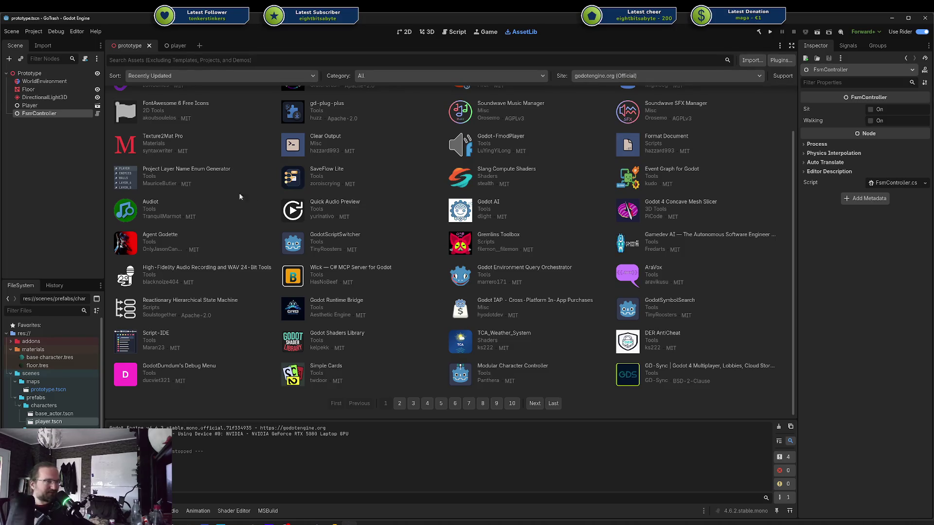
{"action": "scroll", "coordinate": [418, 213], "scroll_direction": "up", "scroll_amount": 2}
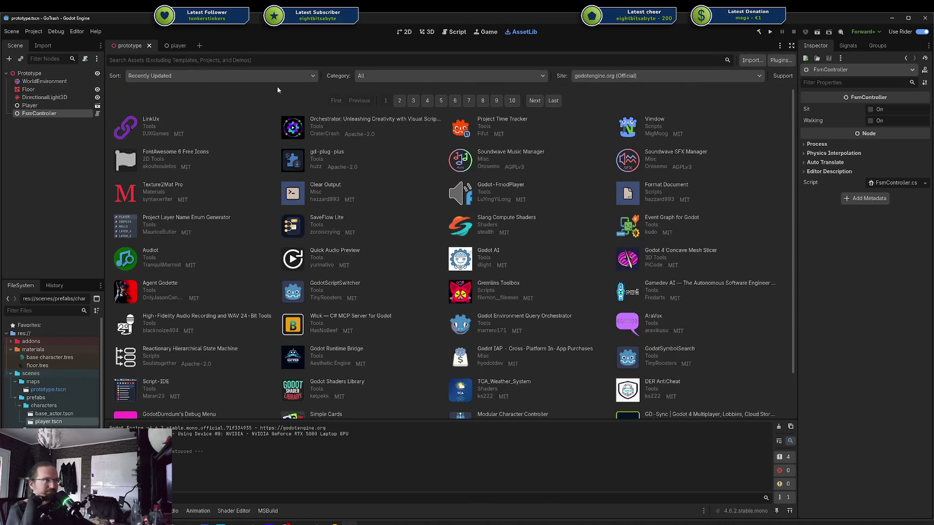
{"action": "left_click", "coordinate": [231, 60]}
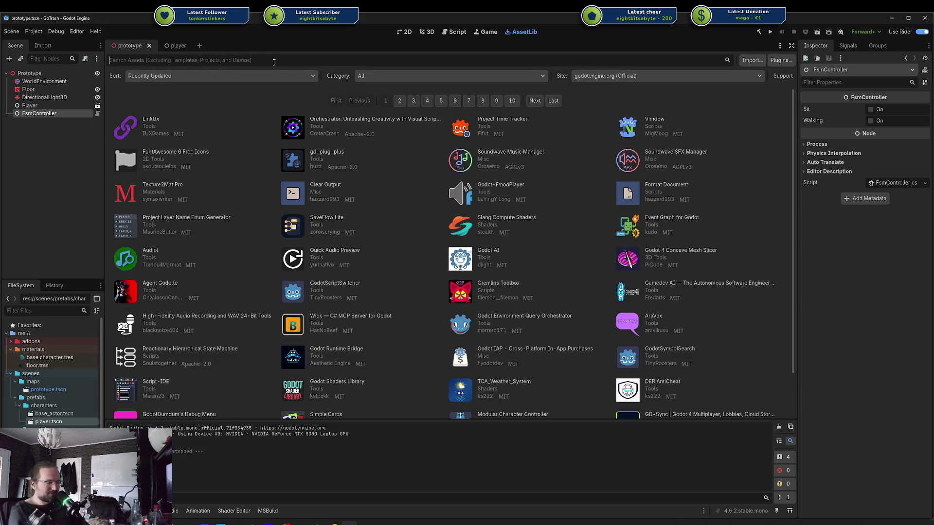
{"action": "type", "text": "beehav"}
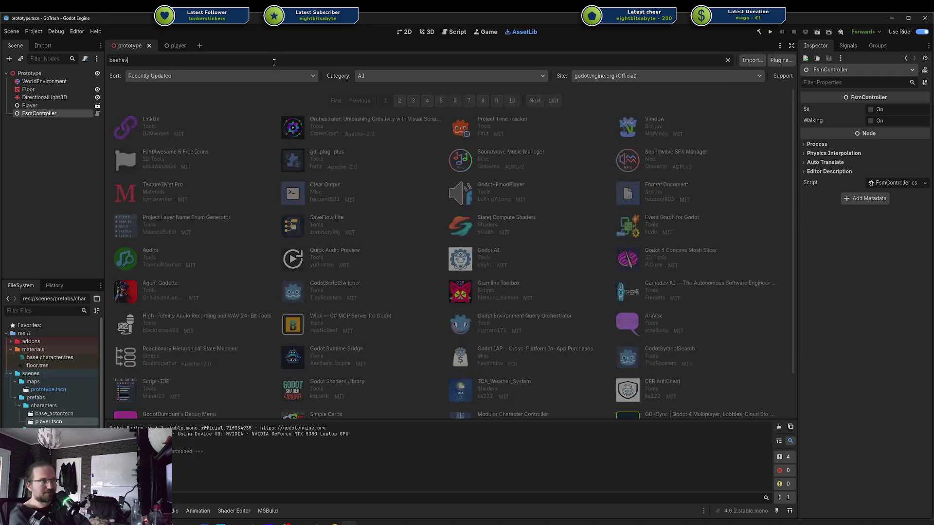
{"action": "type", "text": "e"}
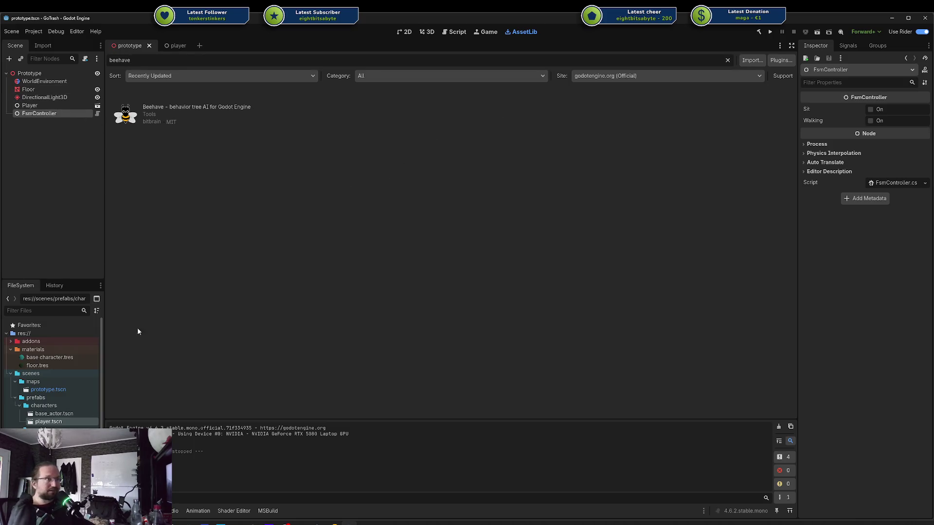
Open the Player node's own scene, player.tscn, from the prototype scene and select its Camera3D
{"action": "left_click", "coordinate": [44, 105]}
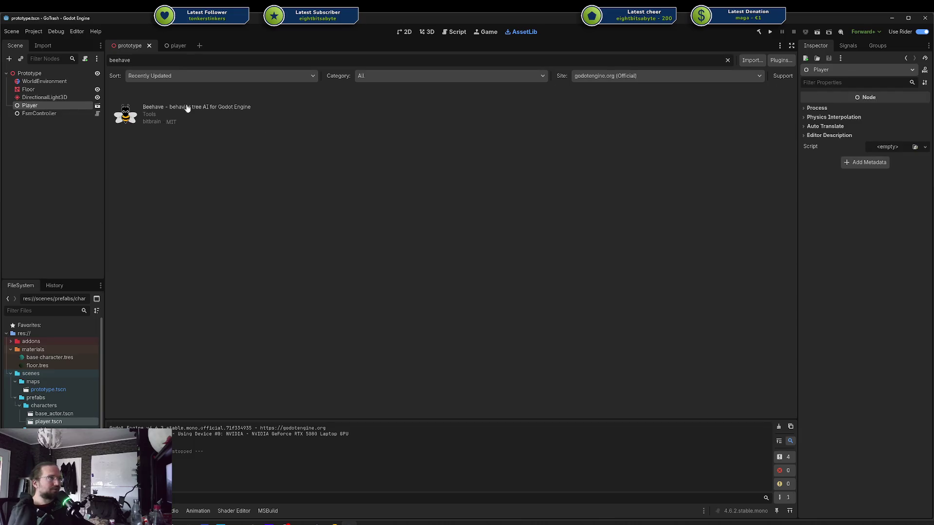
{"action": "left_click", "coordinate": [97, 105]}
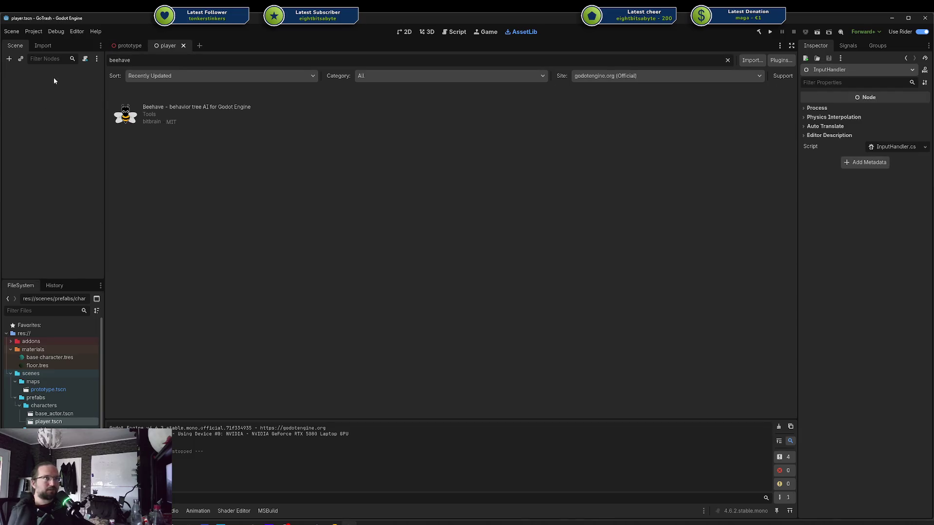
{"action": "left_click", "coordinate": [128, 45]}
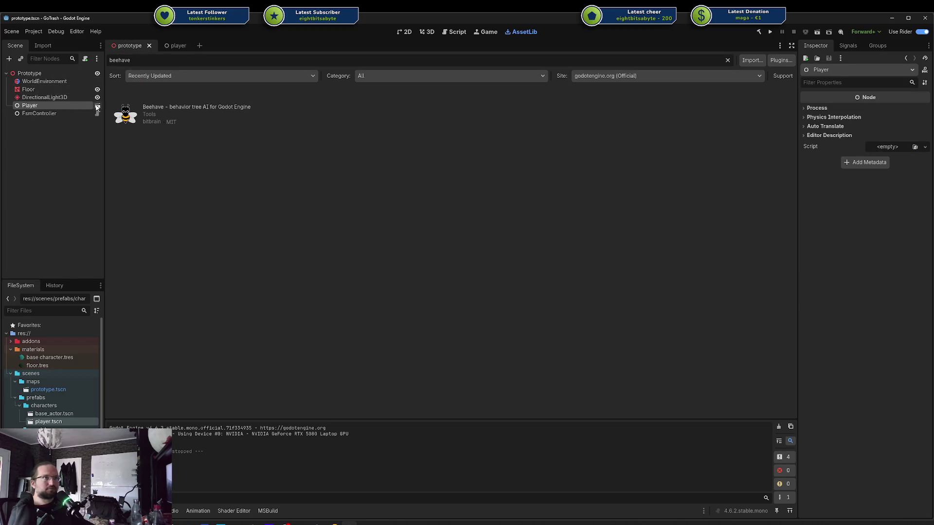
{"action": "left_click", "coordinate": [97, 106]}
{"action": "left_click", "coordinate": [41, 89]}
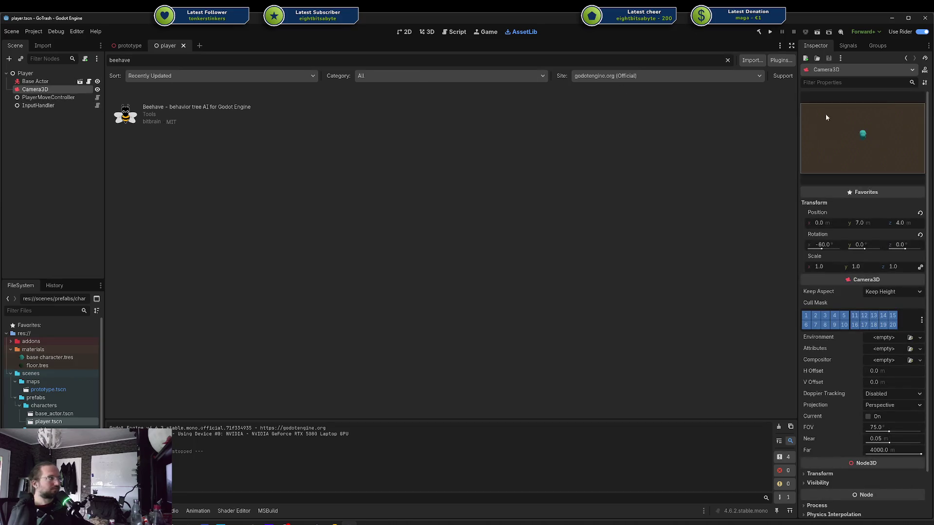
Select Base Actor in Godot, then switch to Unity's Carnage Carnival - Arena scene and select Player
{"action": "left_click", "coordinate": [35, 81]}
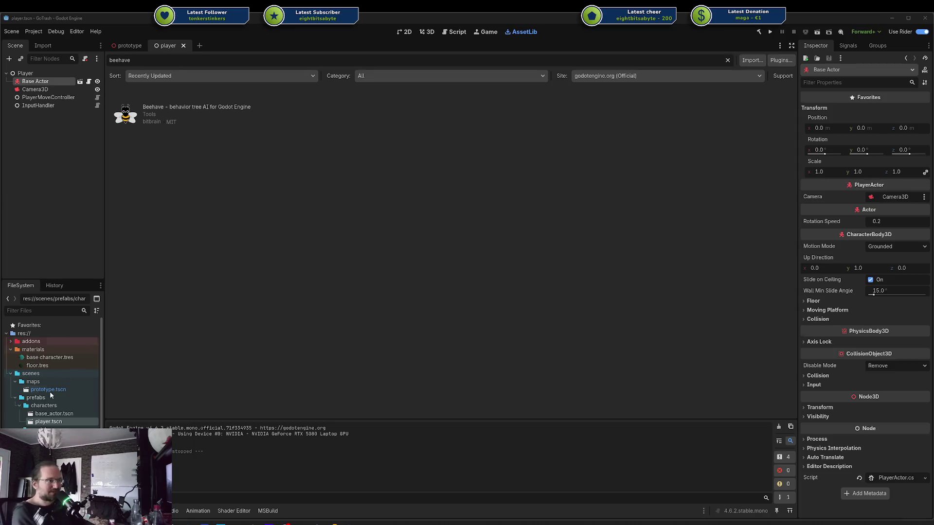
{"action": "mouse_move", "coordinate": [317, 522]}
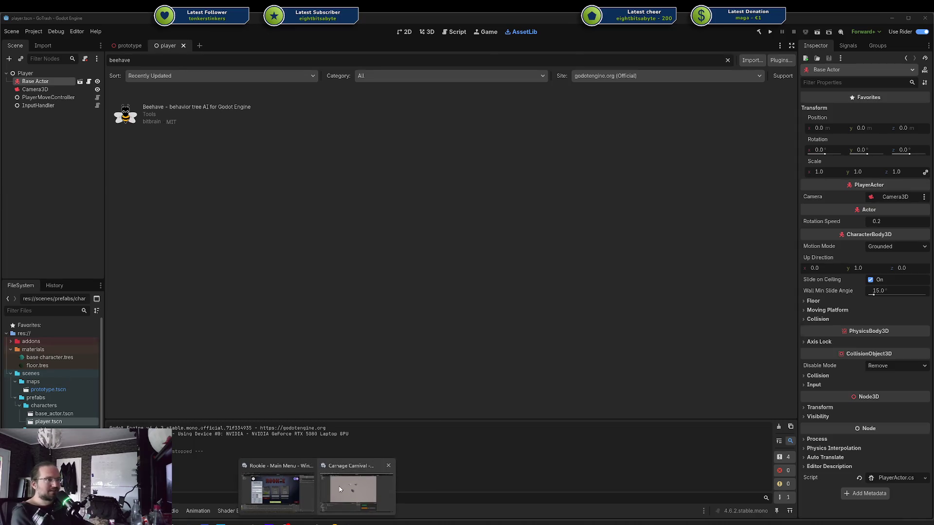
{"action": "left_click", "coordinate": [354, 514]}
{"action": "left_click", "coordinate": [35, 87]}
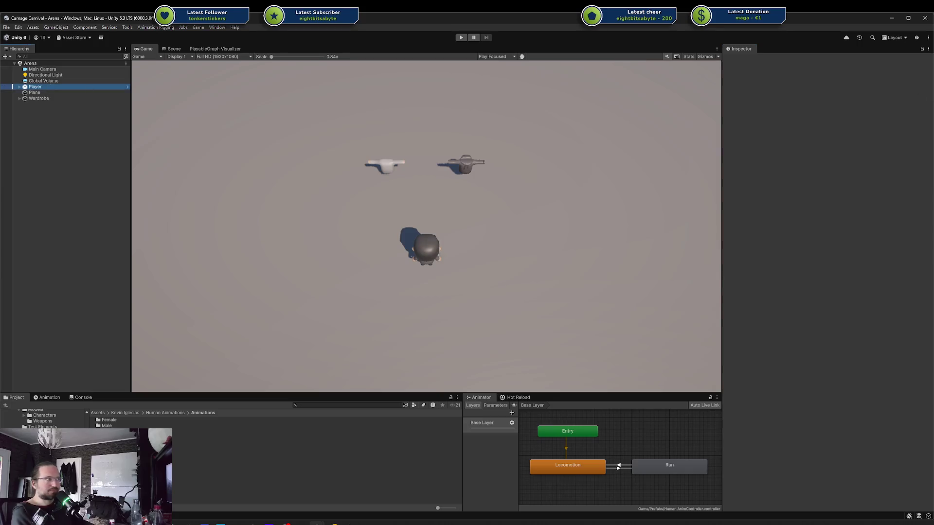
Check the options menus of Player's Character Controller and Actor (Script) components without changing anything
{"action": "right_click", "coordinate": [762, 166]}
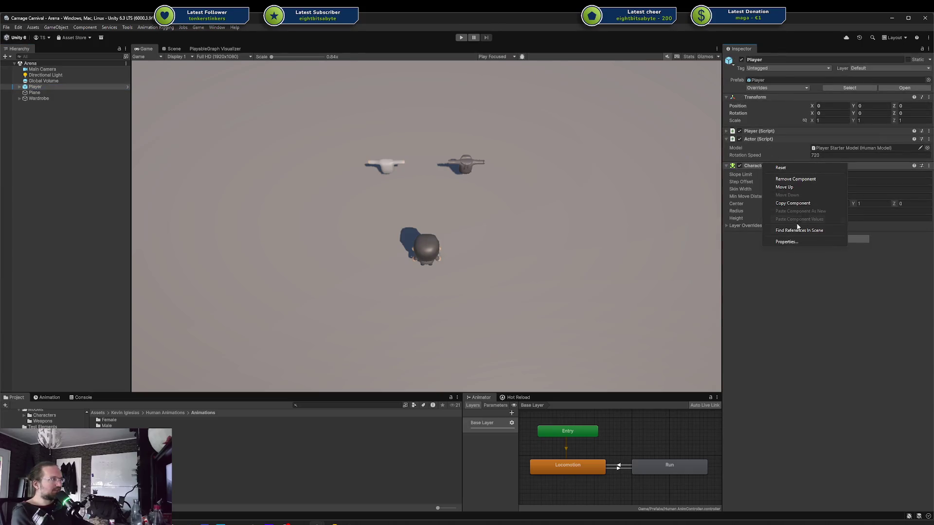
{"action": "right_click", "coordinate": [762, 139]}
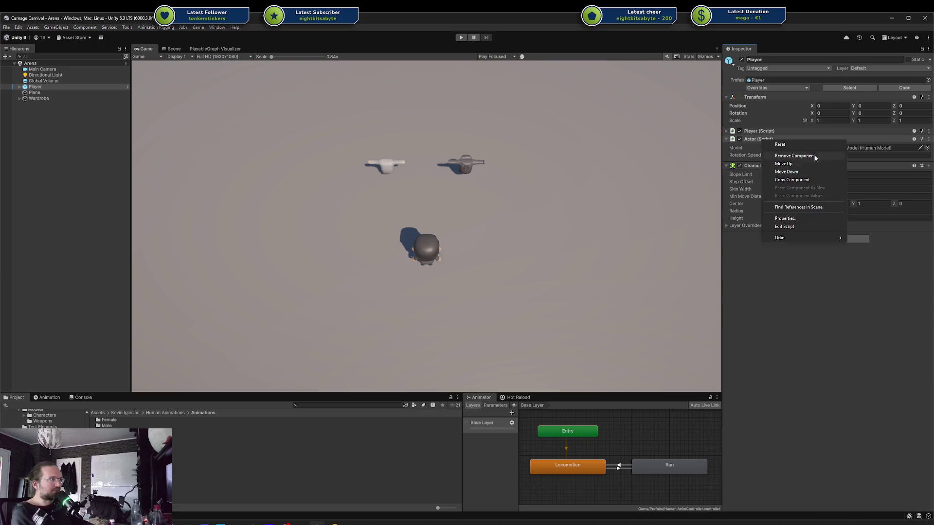
{"action": "mouse_move", "coordinate": [814, 240]}
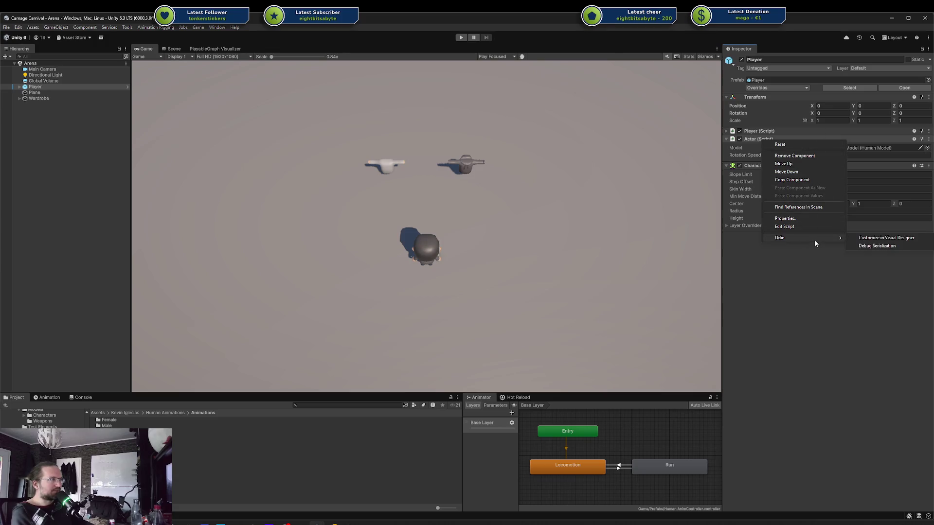
{"action": "left_click", "coordinate": [811, 265]}
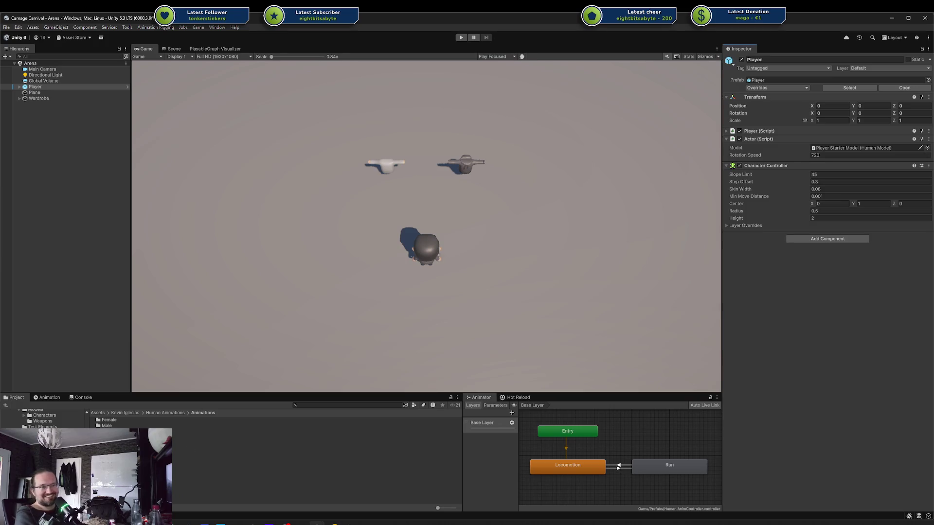
Move the Project browser up to the Kevin Iglesias folder listing Human Animations
{"action": "left_click", "coordinate": [125, 413]}
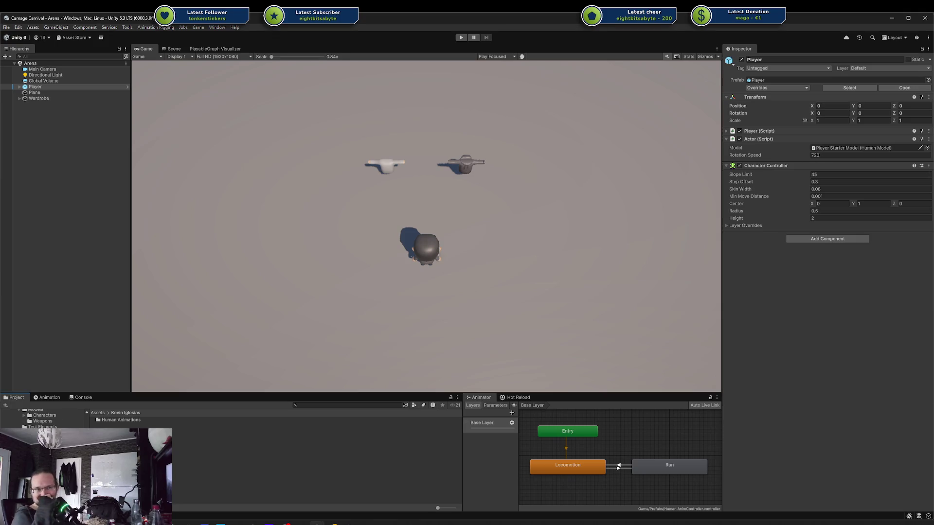
{"action": "scroll", "coordinate": [44, 418], "scroll_direction": "down", "scroll_amount": 3}
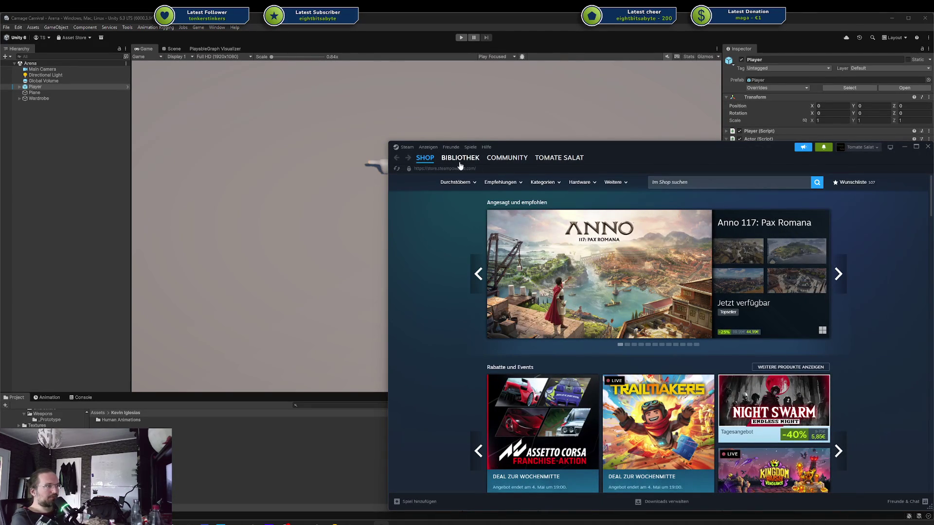
Open Rogue Tower in the Steam library, view its store page, then go back
{"action": "left_click", "coordinate": [457, 160]}
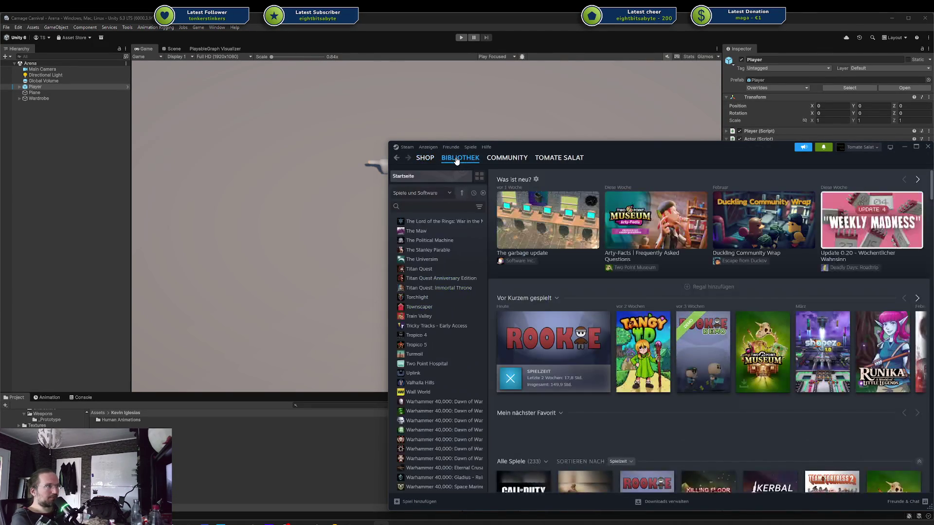
{"action": "scroll", "coordinate": [442, 264], "scroll_direction": "up", "scroll_amount": 20}
{"action": "scroll", "coordinate": [442, 264], "scroll_direction": "up", "scroll_amount": 20}
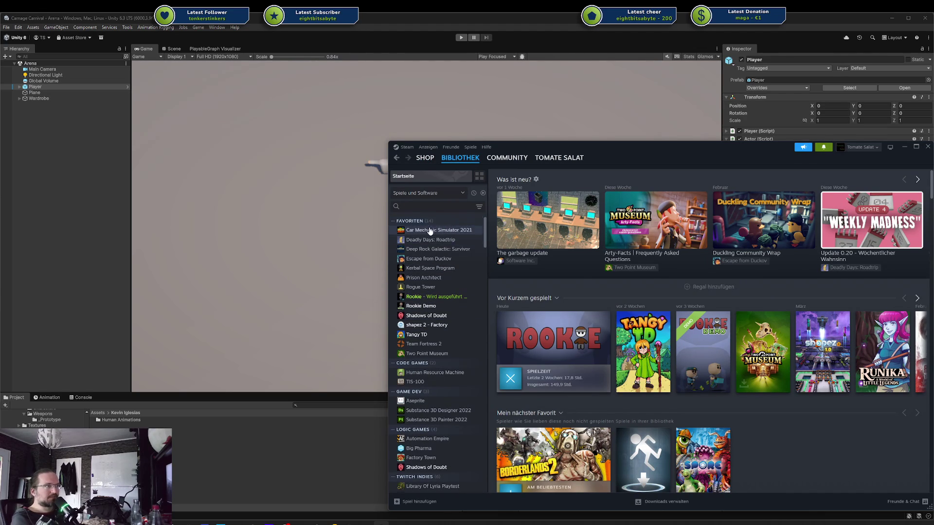
{"action": "left_click", "coordinate": [425, 291]}
{"action": "scroll", "coordinate": [608, 328], "scroll_direction": "down", "scroll_amount": 10}
{"action": "scroll", "coordinate": [555, 251], "scroll_direction": "up", "scroll_amount": 5}
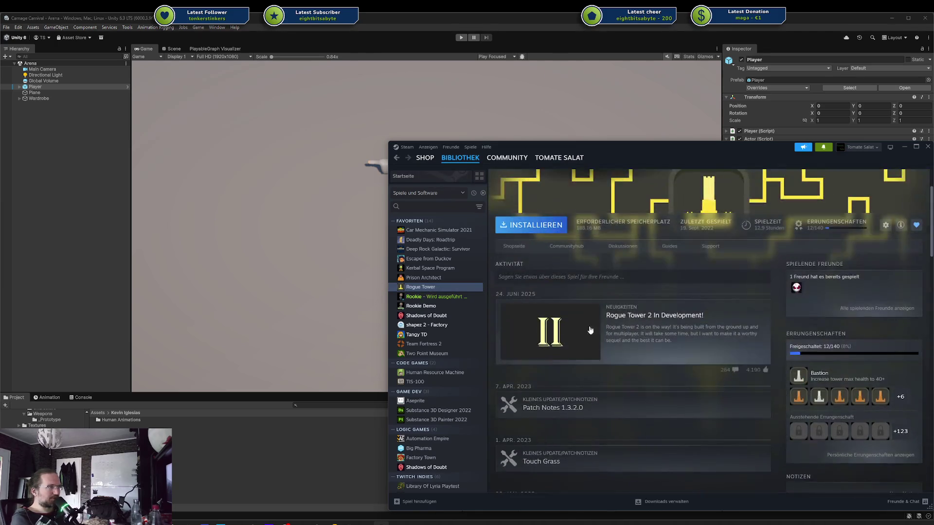
{"action": "left_click", "coordinate": [524, 247]}
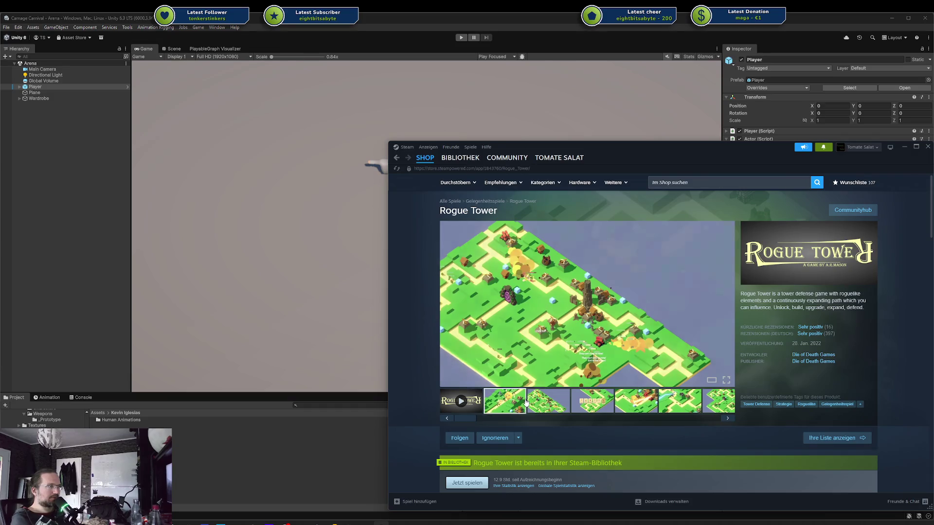
{"action": "key", "text": "alt+Left"}
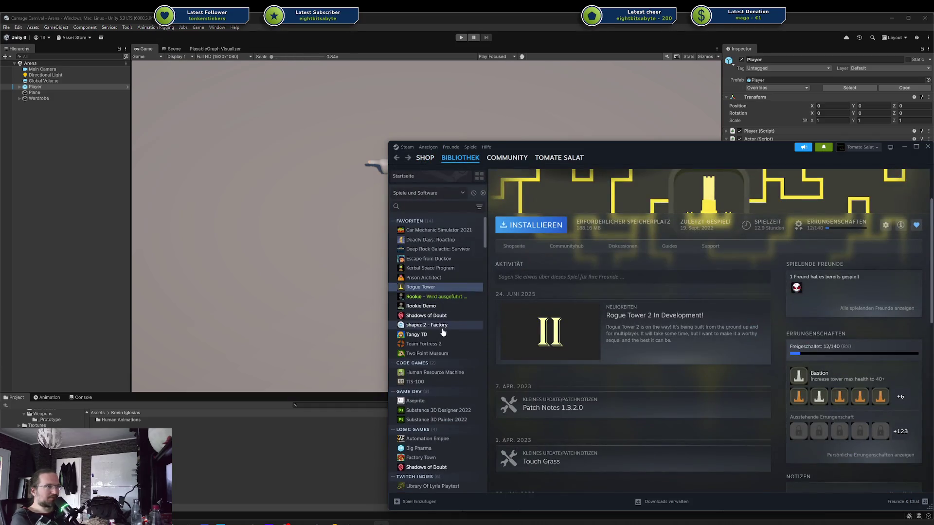
Scroll the game list and open the Beltmatic library page
{"action": "scroll", "coordinate": [442, 328], "scroll_direction": "down", "scroll_amount": 3}
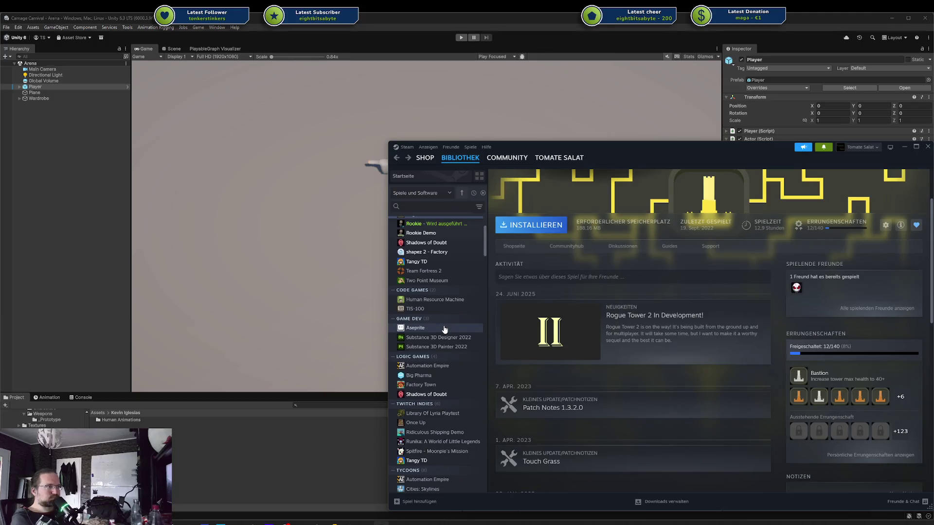
{"action": "scroll", "coordinate": [444, 330], "scroll_direction": "up", "scroll_amount": 3}
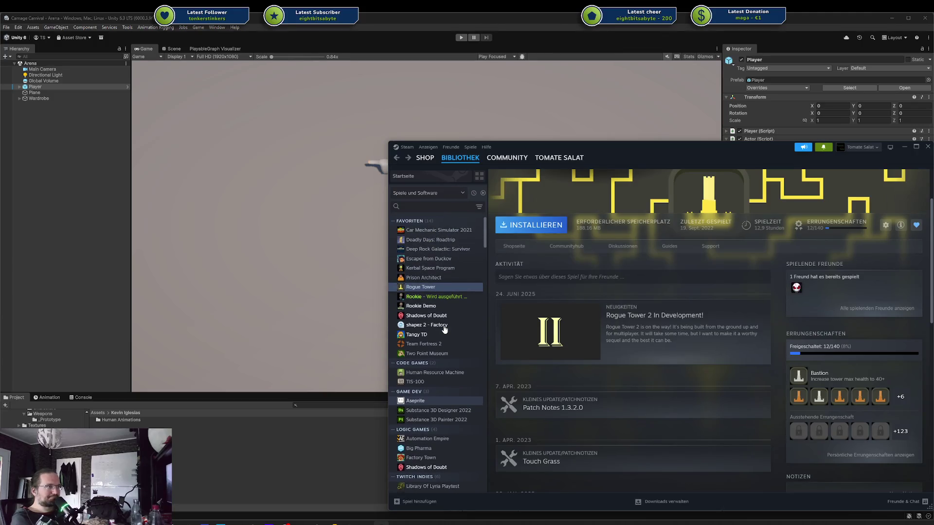
{"action": "scroll", "coordinate": [444, 330], "scroll_direction": "down", "scroll_amount": 6}
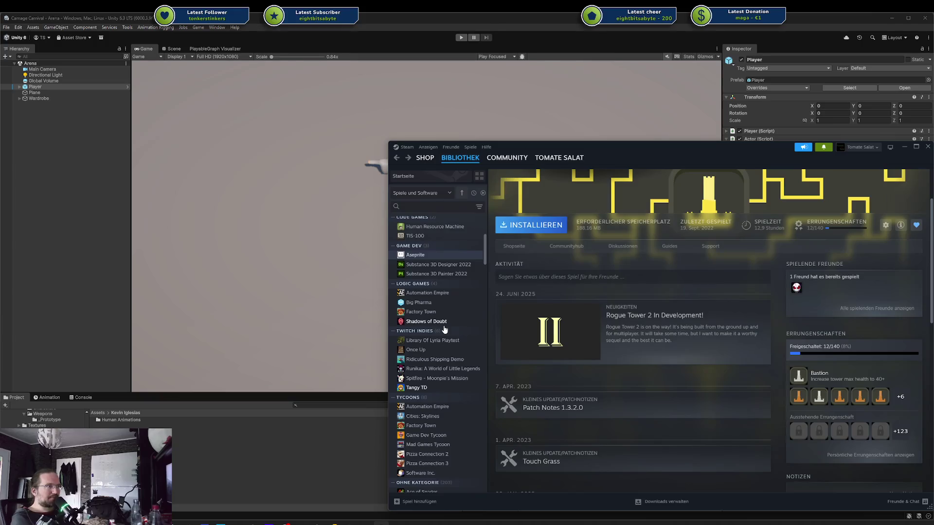
{"action": "scroll", "coordinate": [444, 329], "scroll_direction": "down", "scroll_amount": 4}
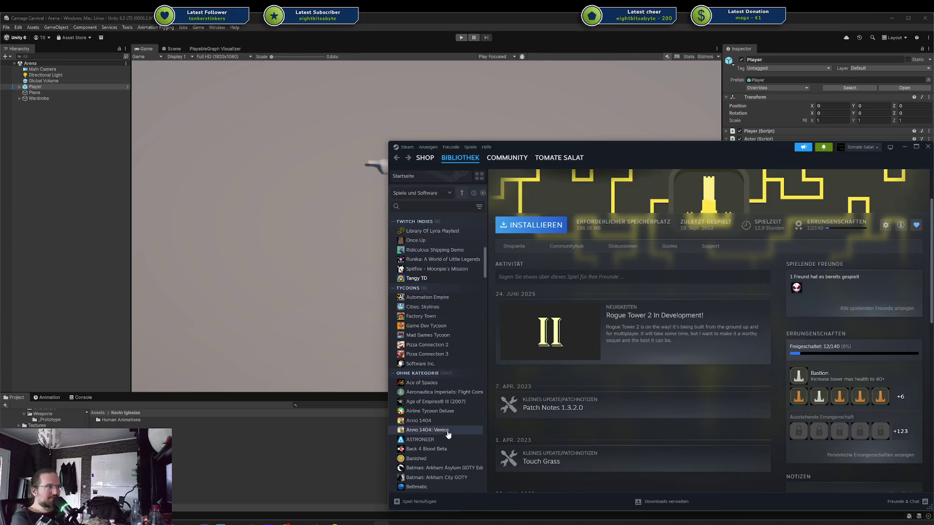
{"action": "left_click", "coordinate": [417, 486]}
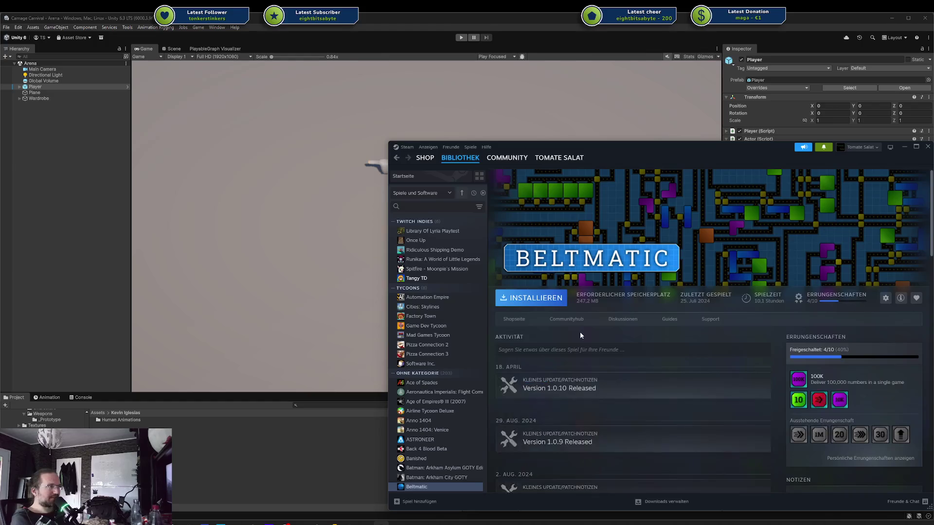
{"action": "scroll", "coordinate": [581, 335], "scroll_direction": "down", "scroll_amount": 1}
{"action": "scroll", "coordinate": [599, 263], "scroll_direction": "up", "scroll_amount": 1}
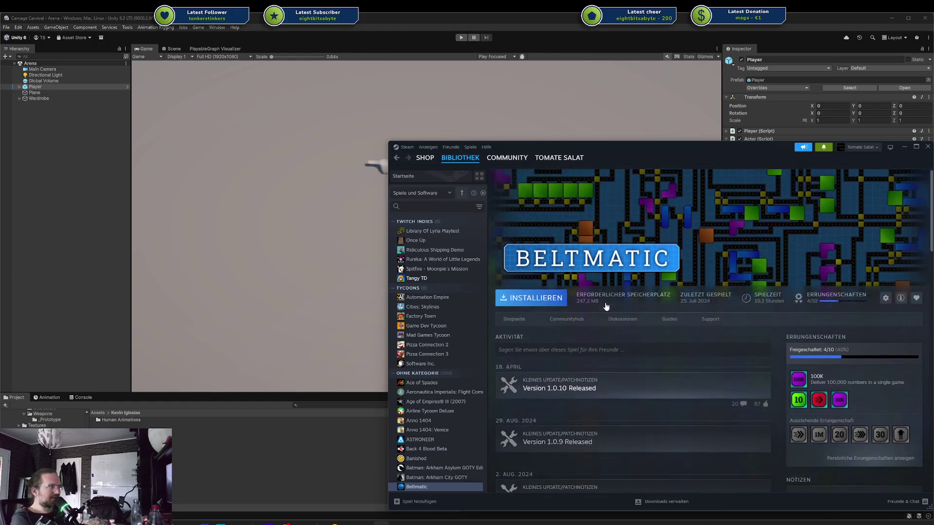
{"action": "left_click", "coordinate": [512, 319]}
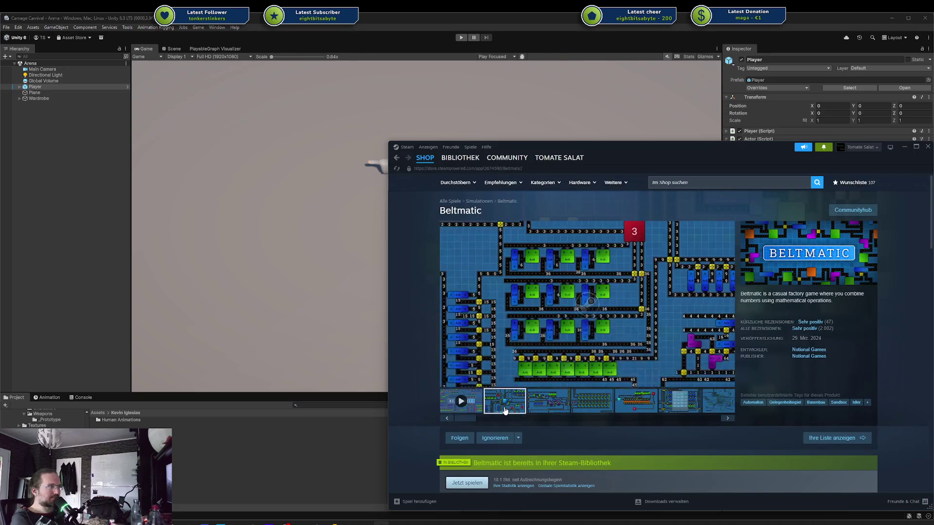
{"action": "left_click", "coordinate": [505, 411]}
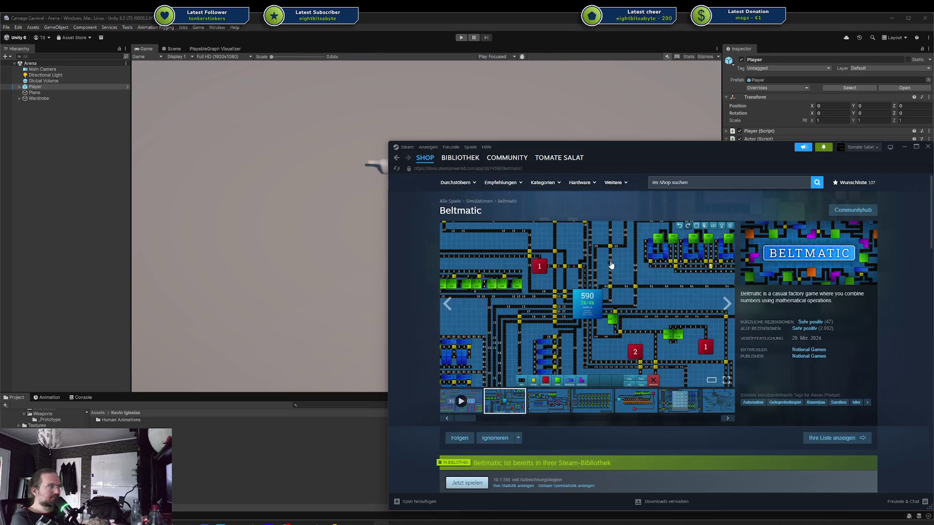
{"action": "left_click", "coordinate": [688, 267]}
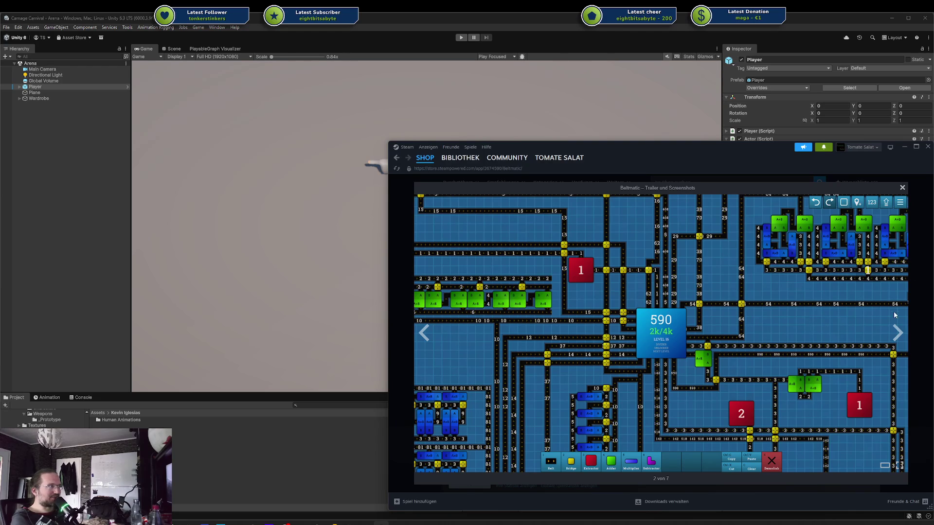
{"action": "left_click", "coordinate": [903, 188]}
{"action": "scroll", "coordinate": [663, 322], "scroll_direction": "down", "scroll_amount": 1}
{"action": "scroll", "coordinate": [663, 322], "scroll_direction": "down", "scroll_amount": 2}
{"action": "triple_click", "coordinate": [504, 371]}
{"action": "left_click", "coordinate": [504, 370]}
{"action": "scroll", "coordinate": [649, 363], "scroll_direction": "up", "scroll_amount": 3}
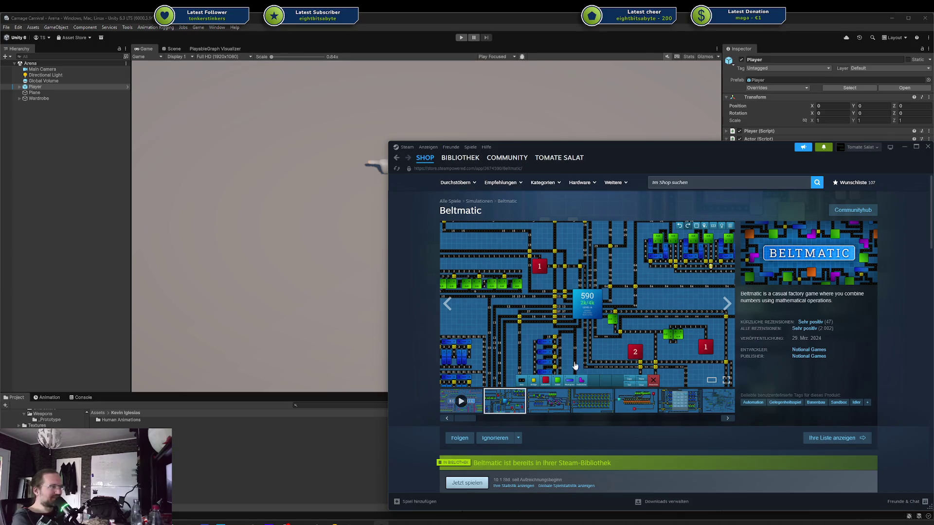
{"action": "left_click", "coordinate": [579, 399]}
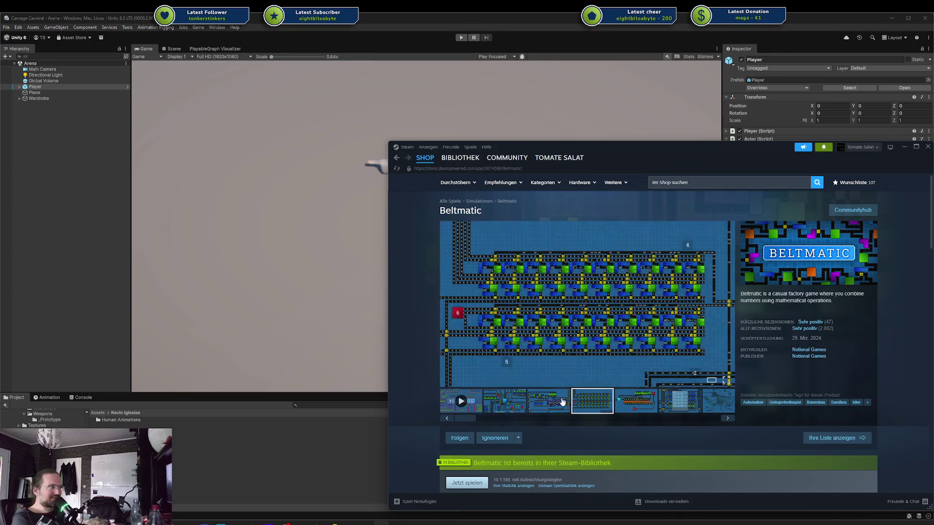
{"action": "left_click", "coordinate": [467, 483]}
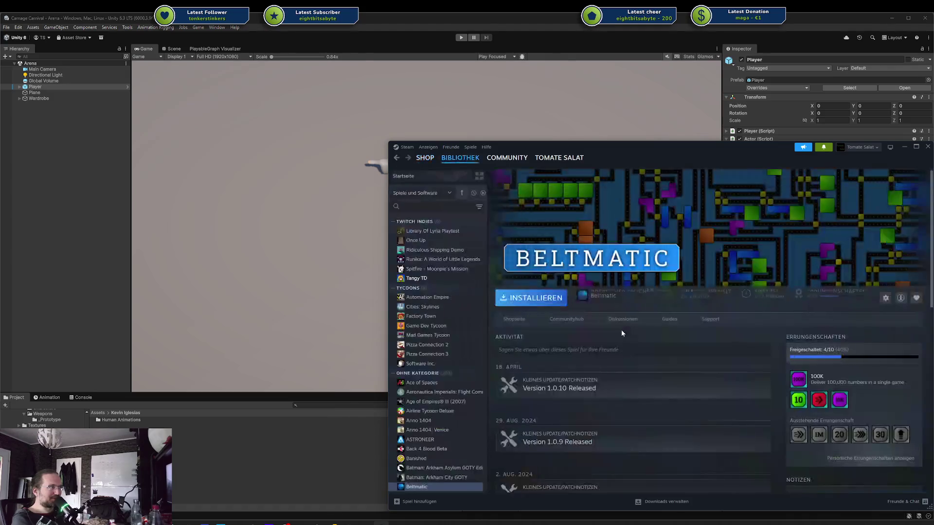
{"action": "scroll", "coordinate": [437, 367], "scroll_direction": "up", "scroll_amount": 5}
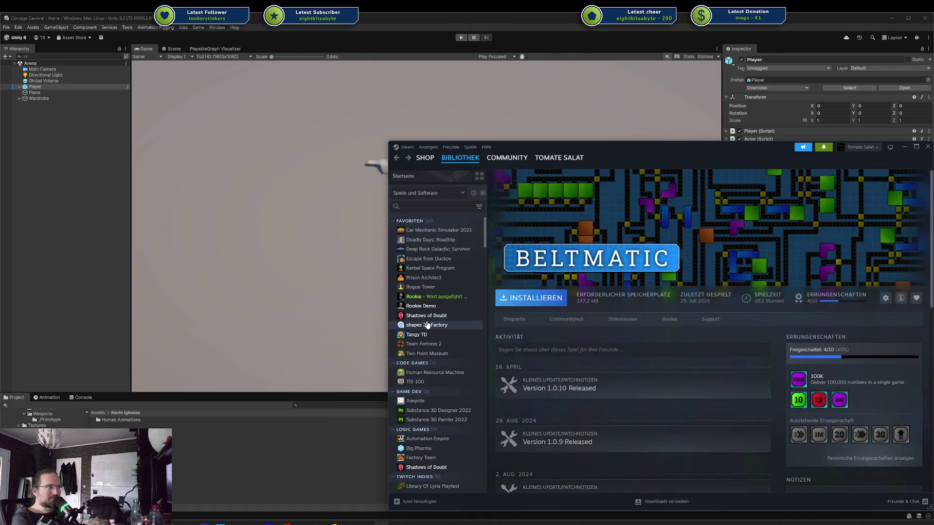
Open the shapez 2 - Factory library page and its 1.0 release news article
{"action": "left_click", "coordinate": [428, 325]}
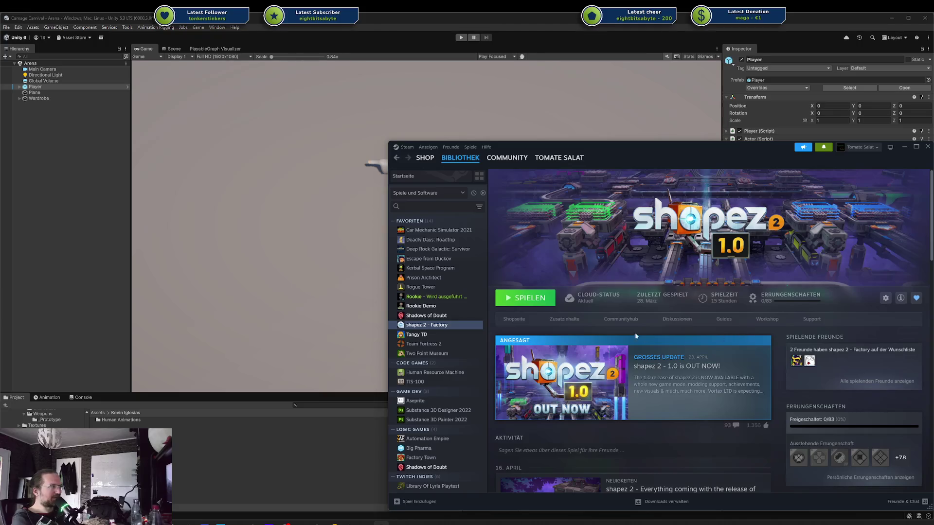
{"action": "scroll", "coordinate": [761, 359], "scroll_direction": "down", "scroll_amount": 3}
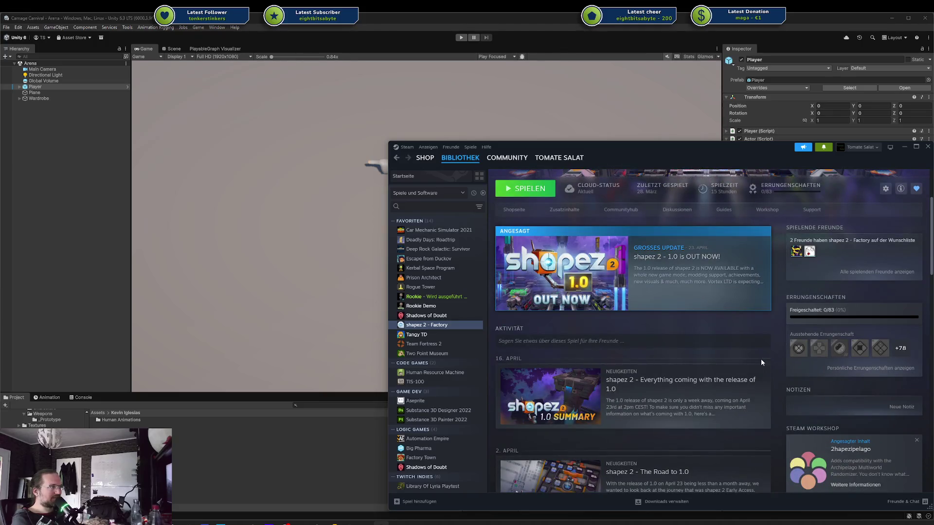
{"action": "left_click", "coordinate": [695, 281]}
Read through the shapez 2 news article, close it, and bring the Unity editor forward
{"action": "scroll", "coordinate": [686, 345], "scroll_direction": "down", "scroll_amount": 3}
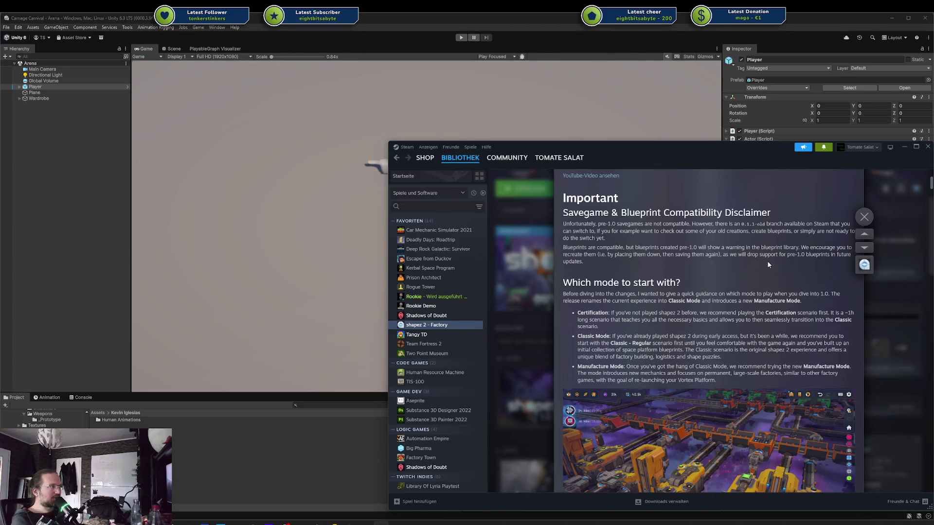
{"action": "scroll", "coordinate": [764, 263], "scroll_direction": "down", "scroll_amount": 5}
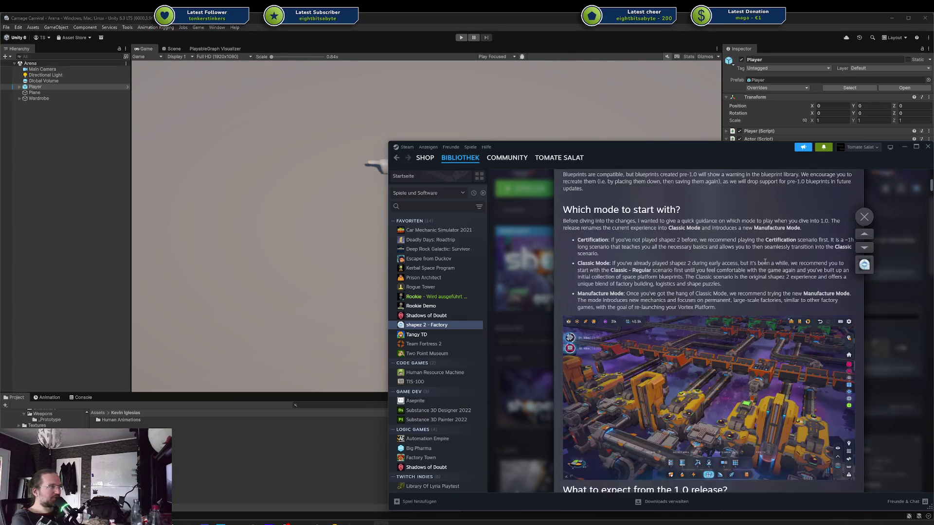
{"action": "scroll", "coordinate": [763, 261], "scroll_direction": "down", "scroll_amount": 4}
{"action": "scroll", "coordinate": [764, 261], "scroll_direction": "up", "scroll_amount": 4}
{"action": "scroll", "coordinate": [762, 262], "scroll_direction": "down", "scroll_amount": 8}
{"action": "scroll", "coordinate": [758, 275], "scroll_direction": "up", "scroll_amount": 5}
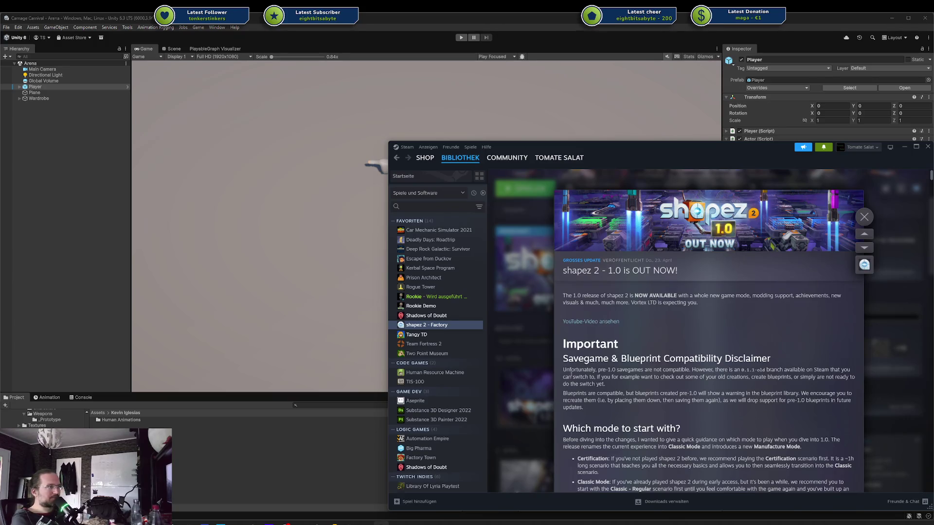
{"action": "scroll", "coordinate": [634, 396], "scroll_direction": "down", "scroll_amount": 4}
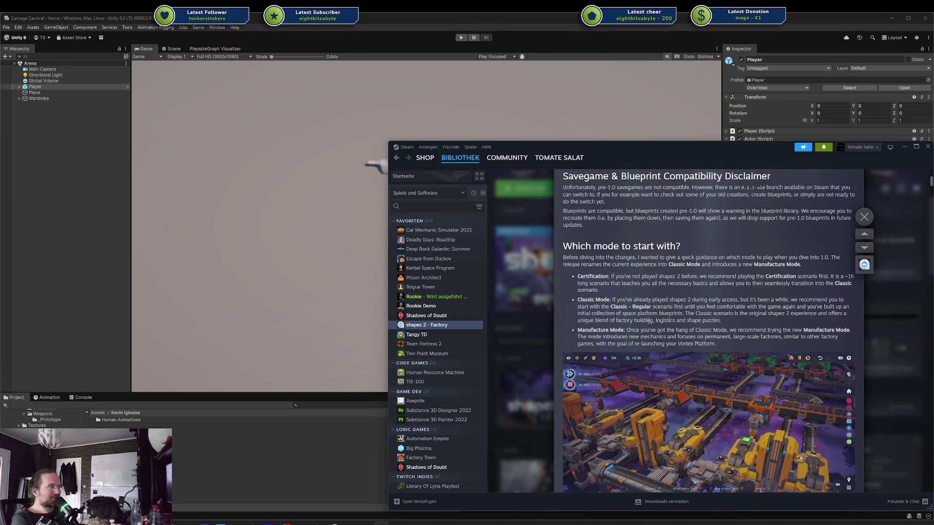
{"action": "left_click", "coordinate": [870, 216]}
{"action": "left_click", "coordinate": [565, 136]}
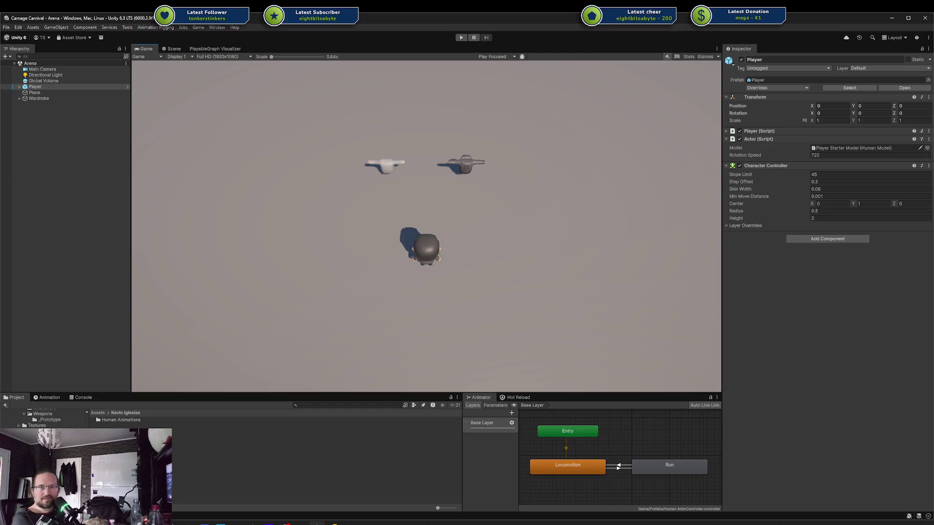
Switch to the browser's itch.io games list and open the ReBirth game page
{"action": "key", "text": "alt+Tab"}
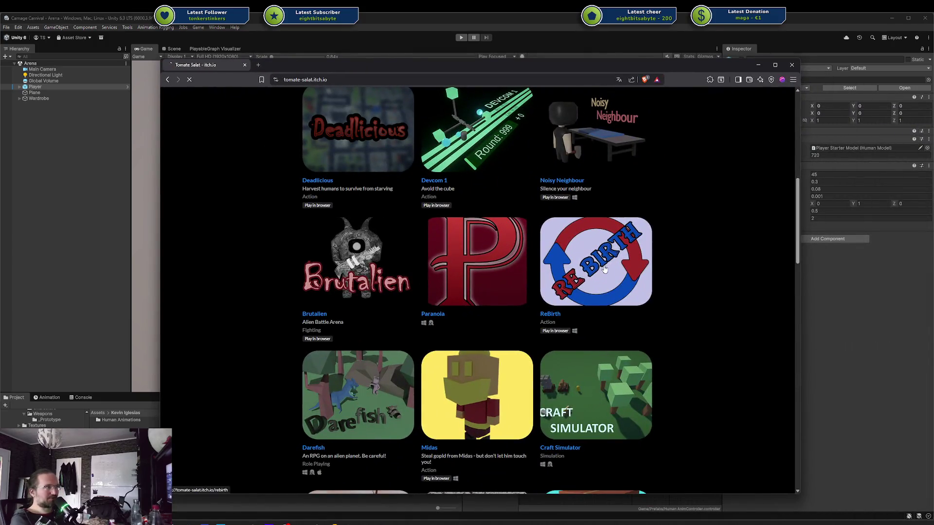
{"action": "left_click", "coordinate": [605, 269]}
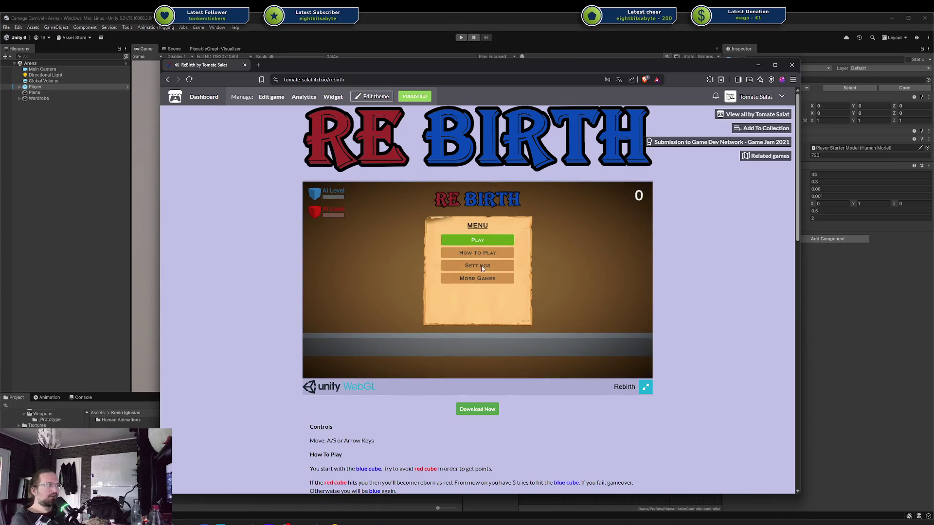
In ReBirth's Settings, lower the Master volume slightly and return to the game menu
{"action": "left_click", "coordinate": [482, 267]}
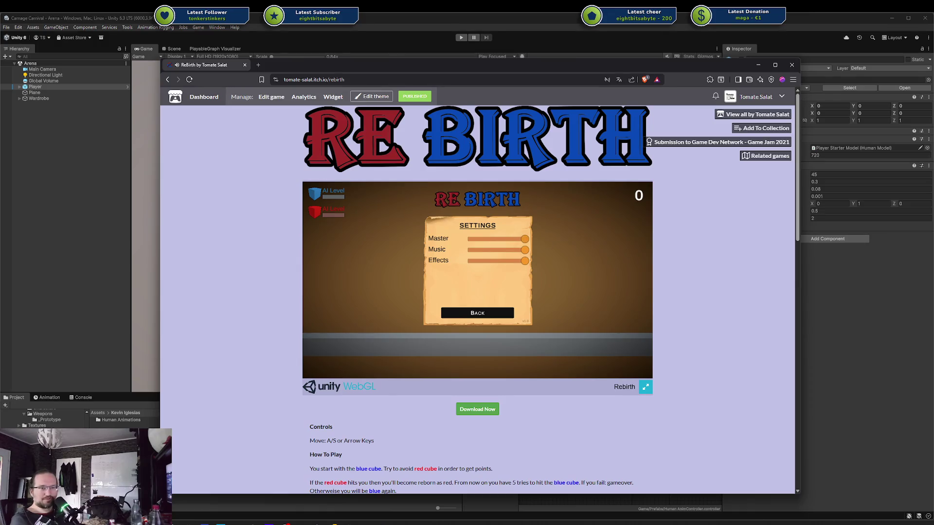
{"action": "left_click_drag", "start_coordinate": [520, 238], "coordinate": [519, 240]}
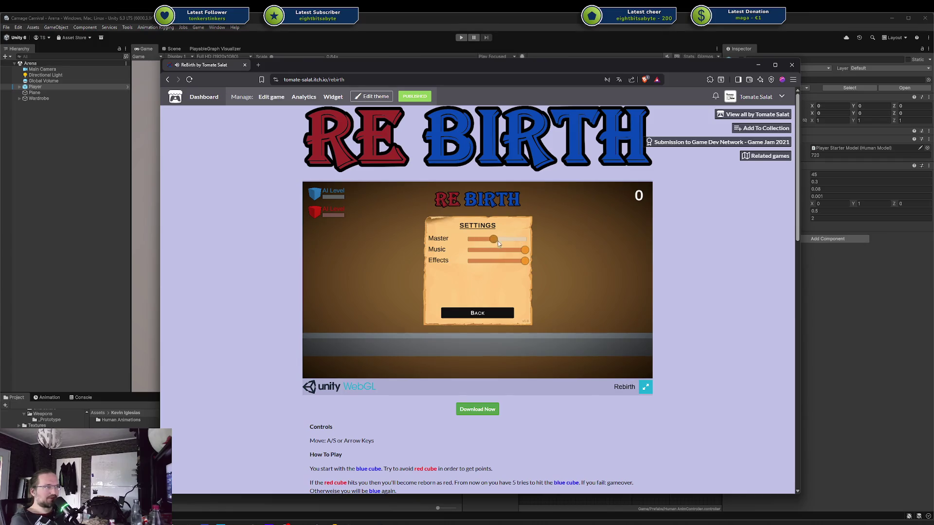
{"action": "left_click", "coordinate": [471, 313]}
Start a Re Birth round and steer the blue cube until every heart breaks, scoring 3
{"action": "left_click", "coordinate": [479, 241]}
{"action": "key", "text": "a"}
{"action": "key", "text": "d"}
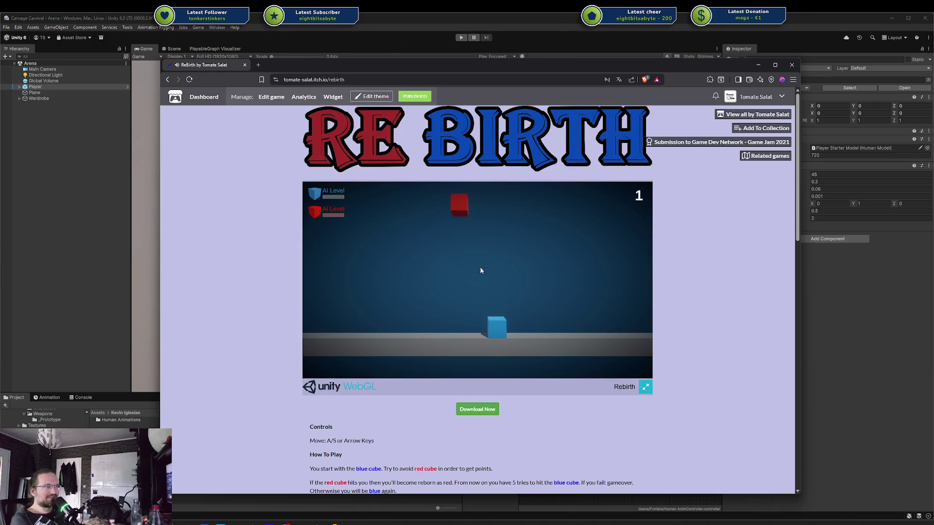
{"action": "key", "text": "d"}
{"action": "key", "text": "a"}
{"action": "key", "text": "a"}
{"action": "key", "text": "d"}
{"action": "key", "text": "a"}
{"action": "key", "text": "d"}
{"action": "key", "text": "d"}
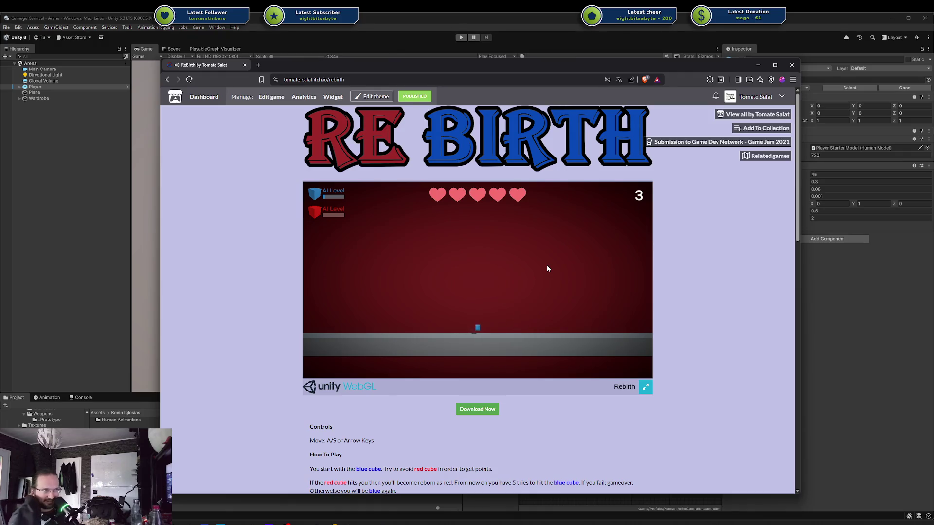
{"action": "key", "text": "a"}
{"action": "key", "text": "a"}
{"action": "key", "text": "d"}
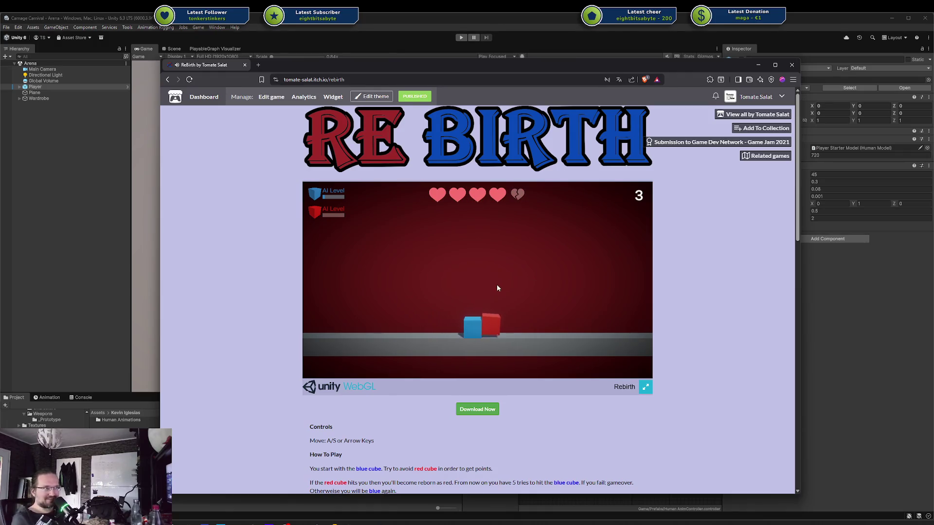
{"action": "key", "text": "d"}
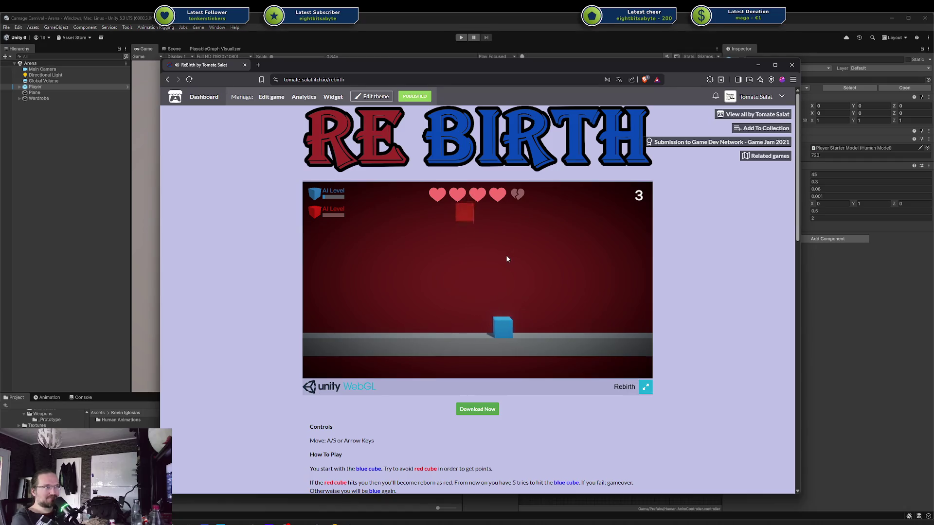
{"action": "key", "text": "a"}
{"action": "key", "text": "a"}
{"action": "key", "text": "a"}
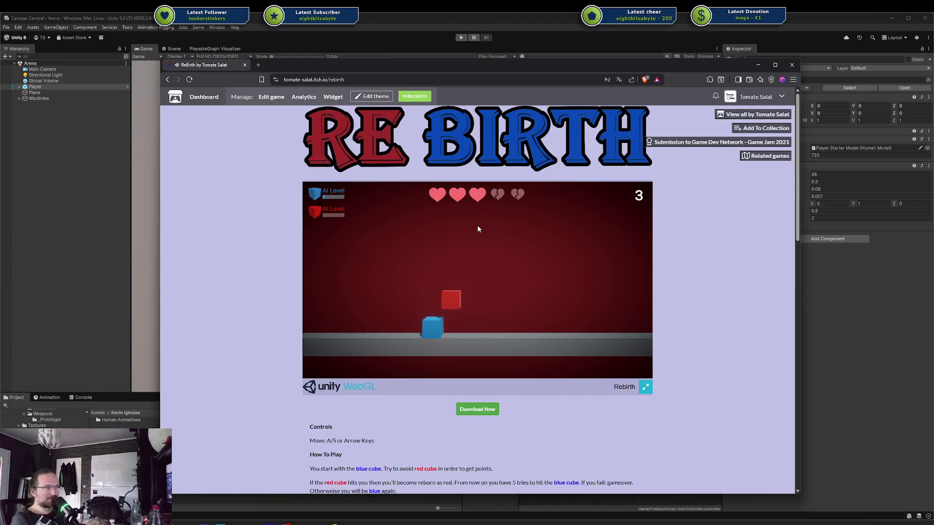
{"action": "key", "text": "s"}
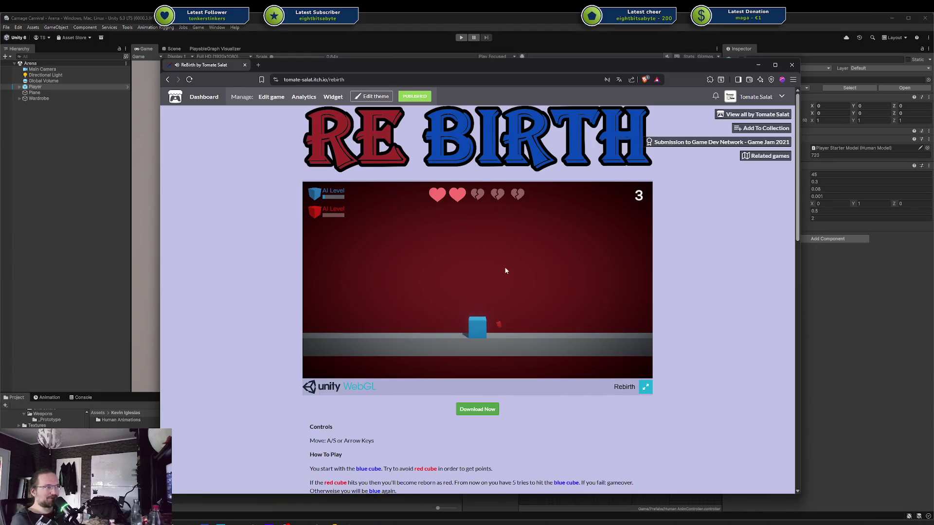
{"action": "key", "text": "s"}
{"action": "key", "text": "s"}
{"action": "key", "text": "a"}
{"action": "key", "text": "s"}
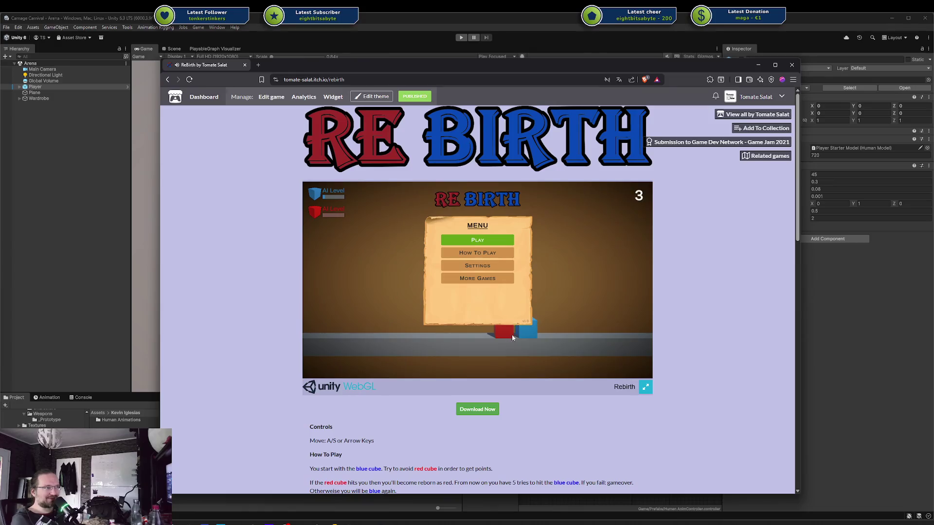
Start another Re Birth round and slide the blue cube left and right to dodge red cubes
{"action": "left_click", "coordinate": [479, 239]}
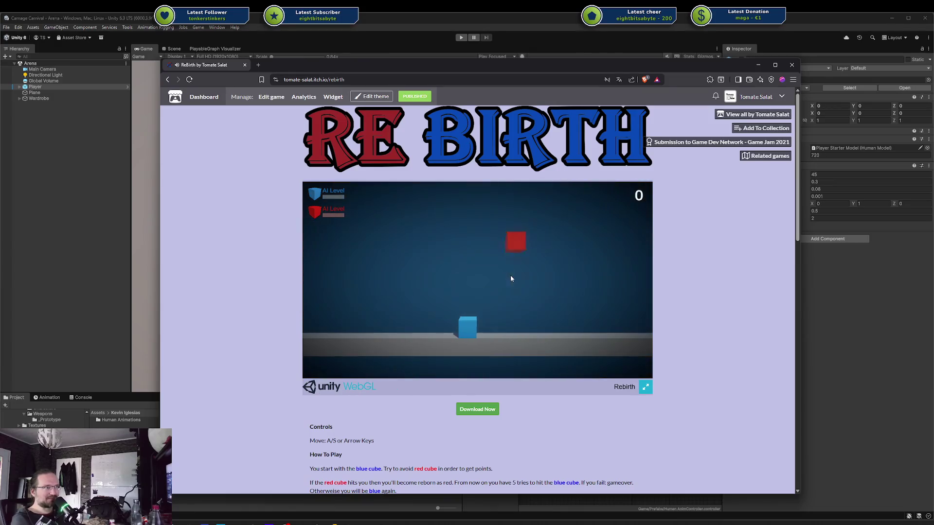
{"action": "key", "text": "s"}
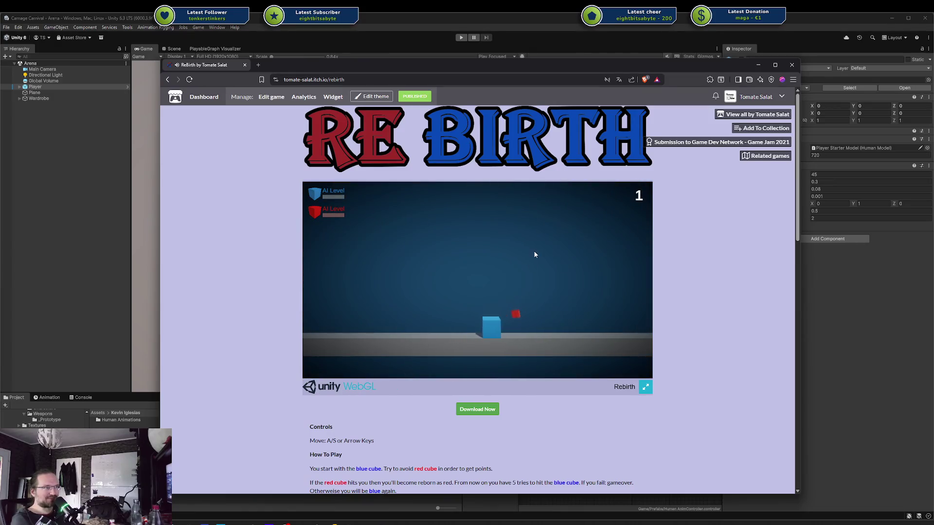
{"action": "key", "text": "a"}
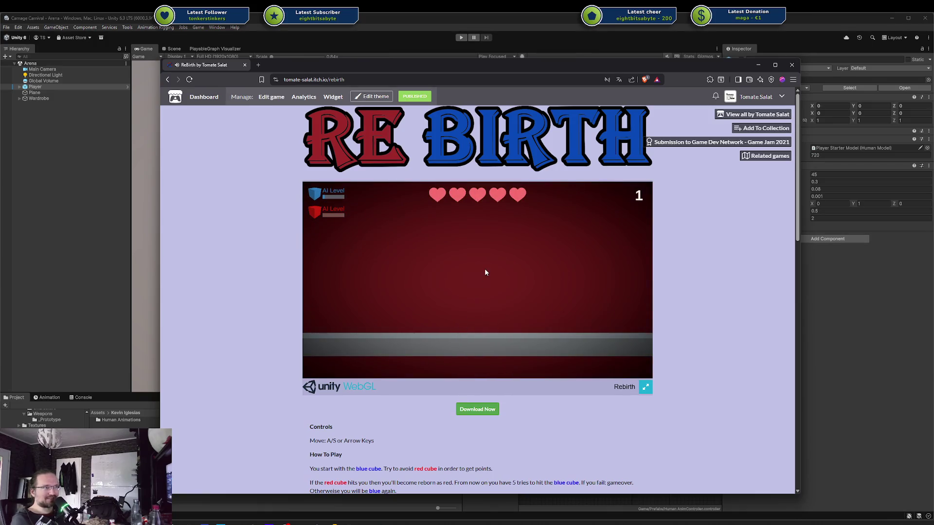
{"action": "key", "text": "a"}
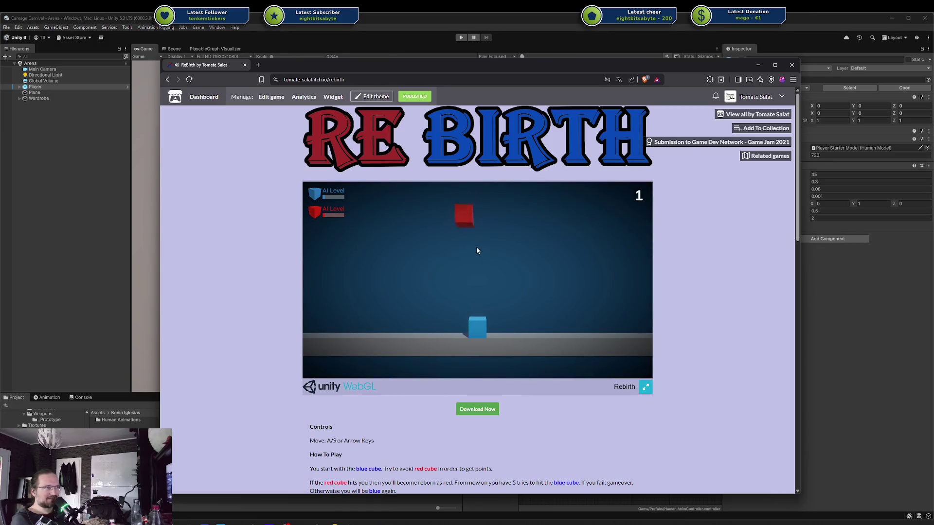
{"action": "key", "text": "a"}
{"action": "key", "text": "d"}
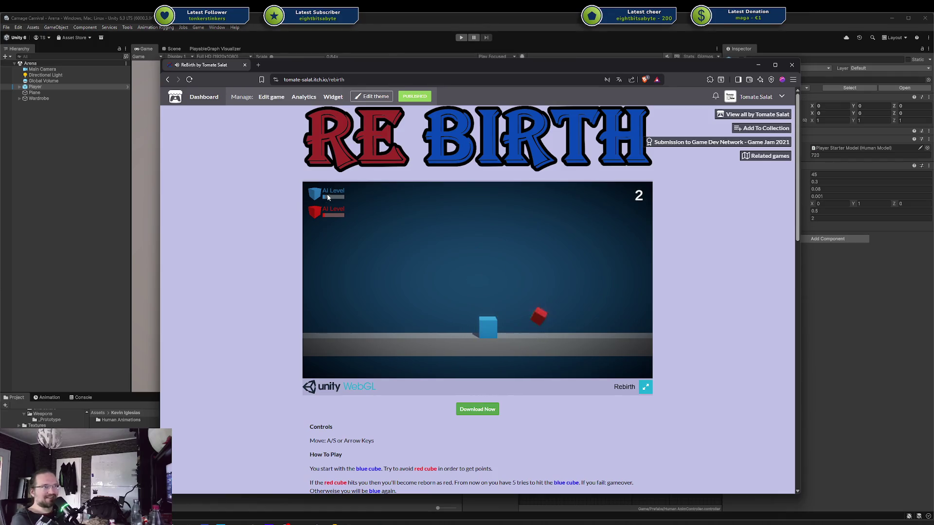
{"action": "key", "text": "d"}
{"action": "key", "text": "a"}
{"action": "key", "text": "d"}
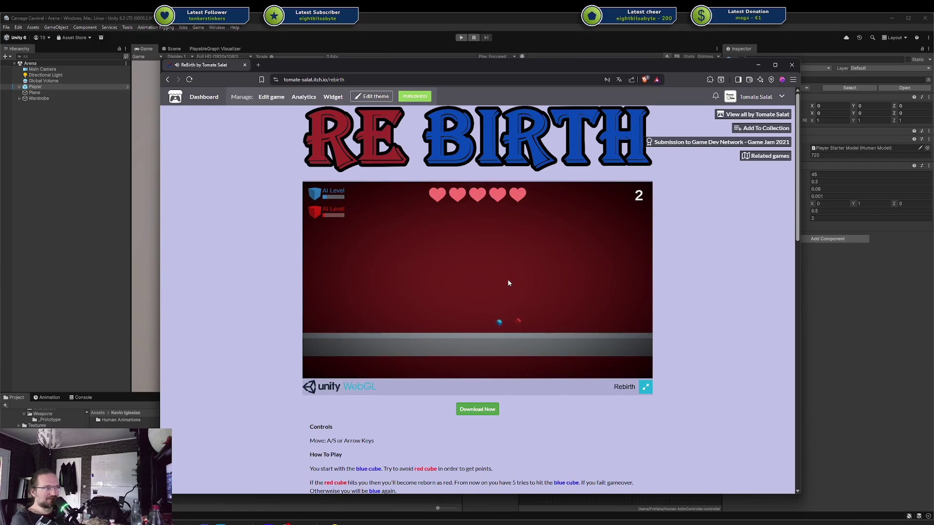
{"action": "key", "text": "a"}
{"action": "key", "text": "a"}
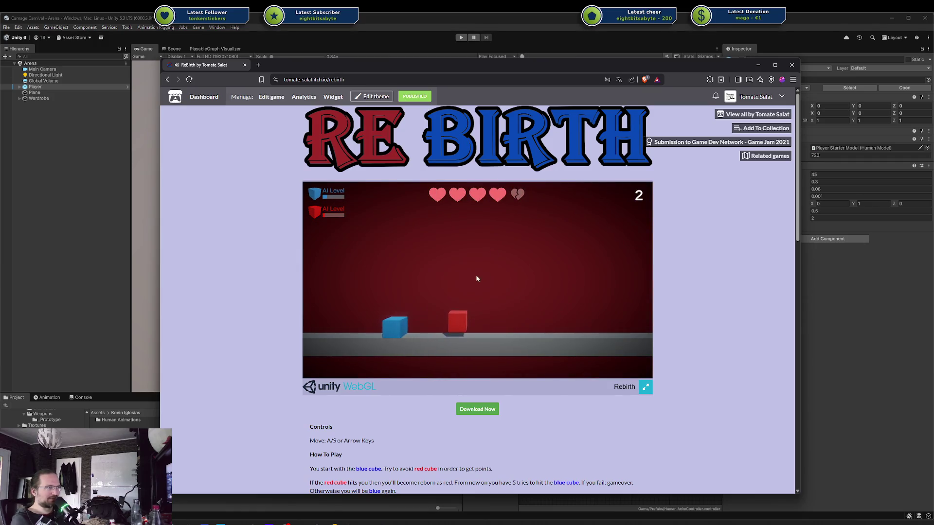
{"action": "key", "text": "d"}
{"action": "key", "text": "d"}
{"action": "key", "text": "a"}
{"action": "key", "text": "d"}
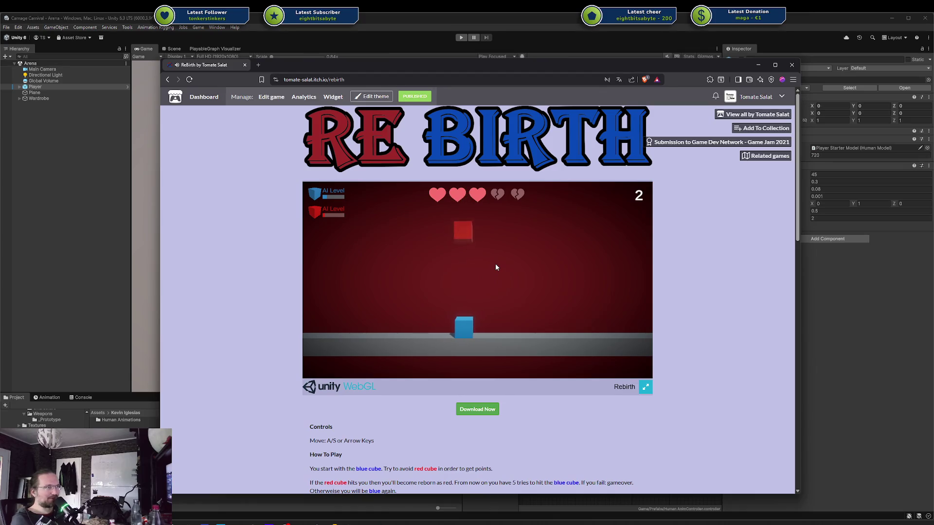
{"action": "key", "text": "a"}
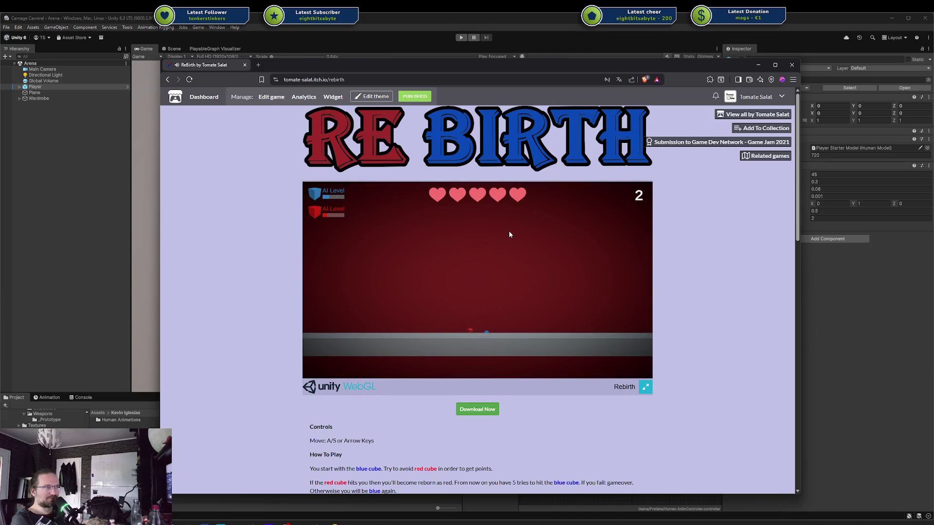
{"action": "key", "text": "a"}
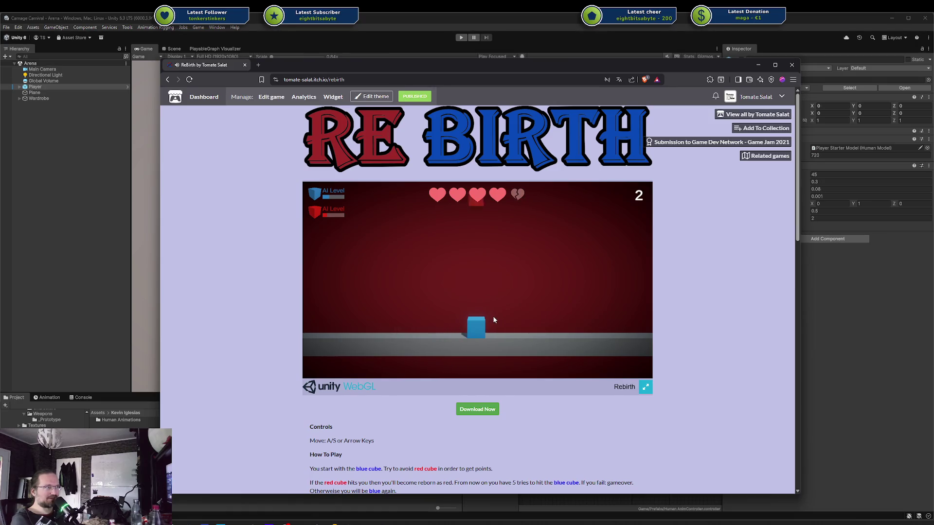
{"action": "key", "text": "a"}
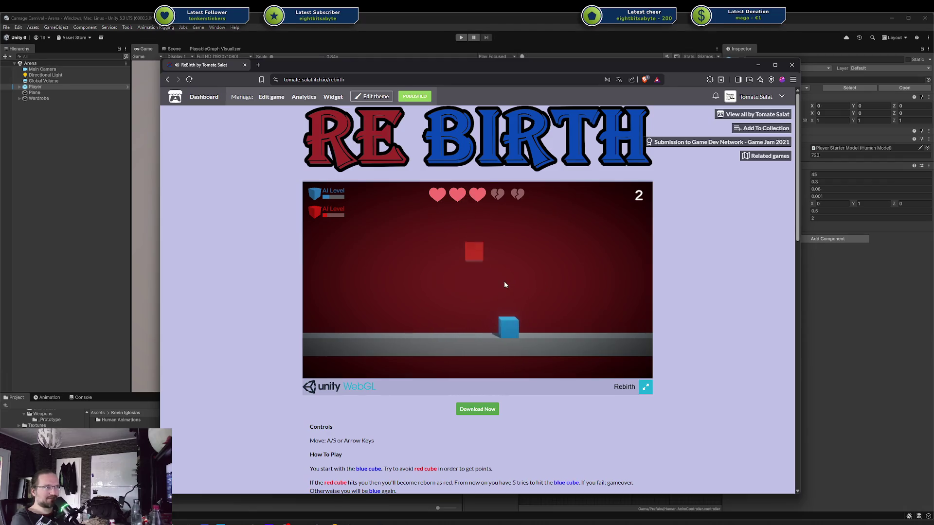
{"action": "key", "text": "a"}
{"action": "key", "text": "a"}
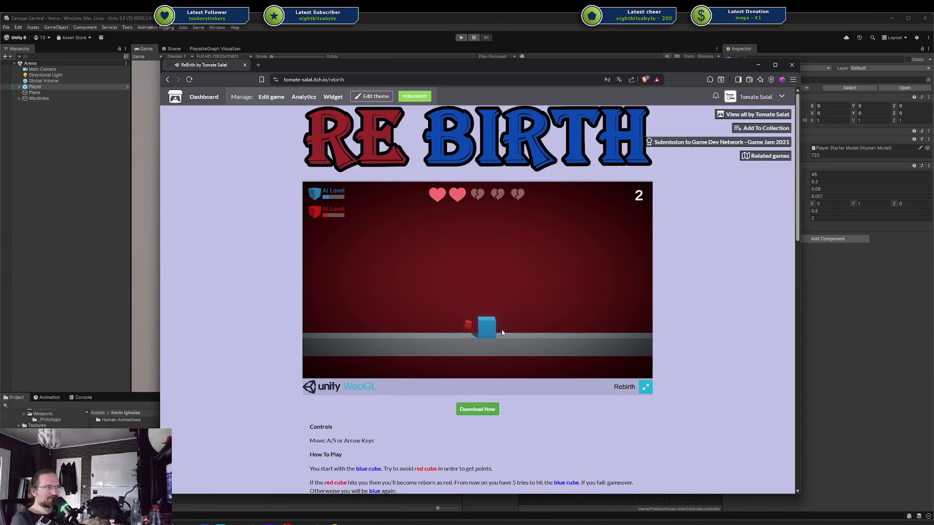
{"action": "key", "text": "a"}
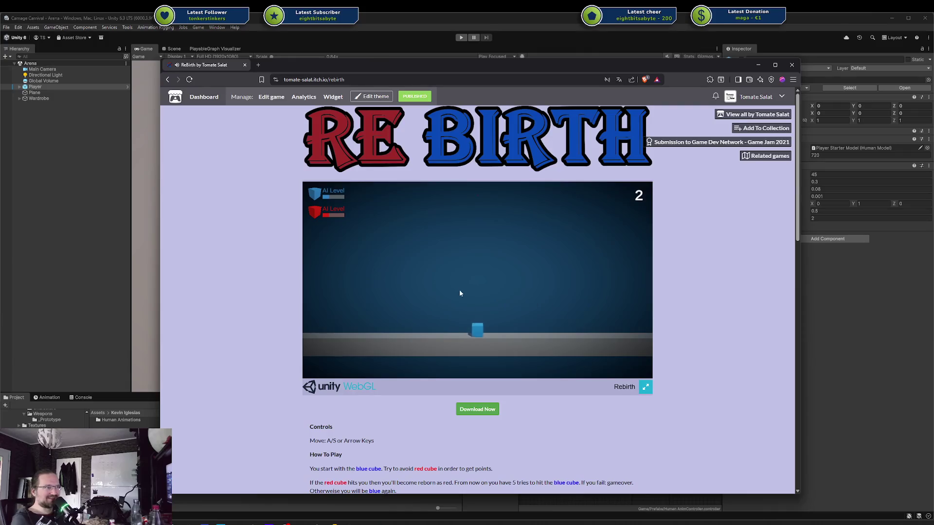
Play a short round with the arrow keys, give up from the pause menu, and open 'View all by'
{"action": "key", "text": "ctrl+l"}
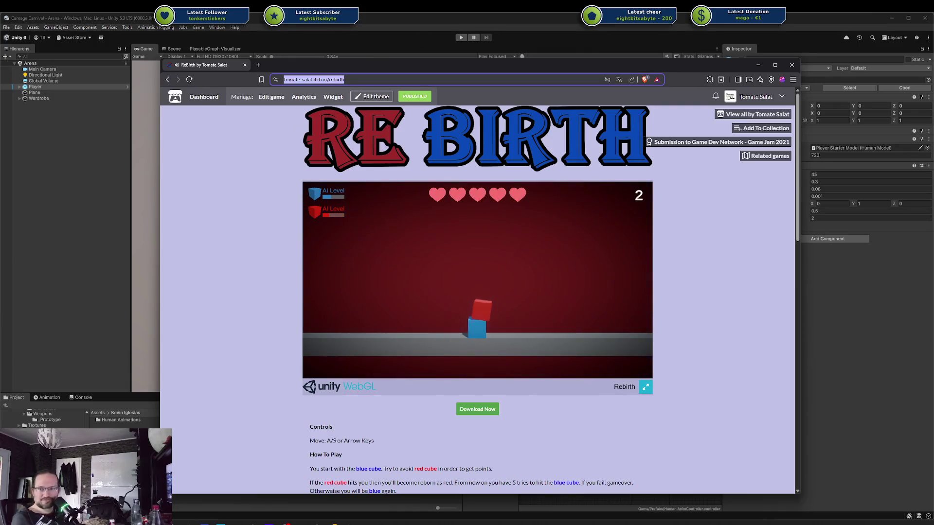
{"action": "key", "text": "alt+Tab"}
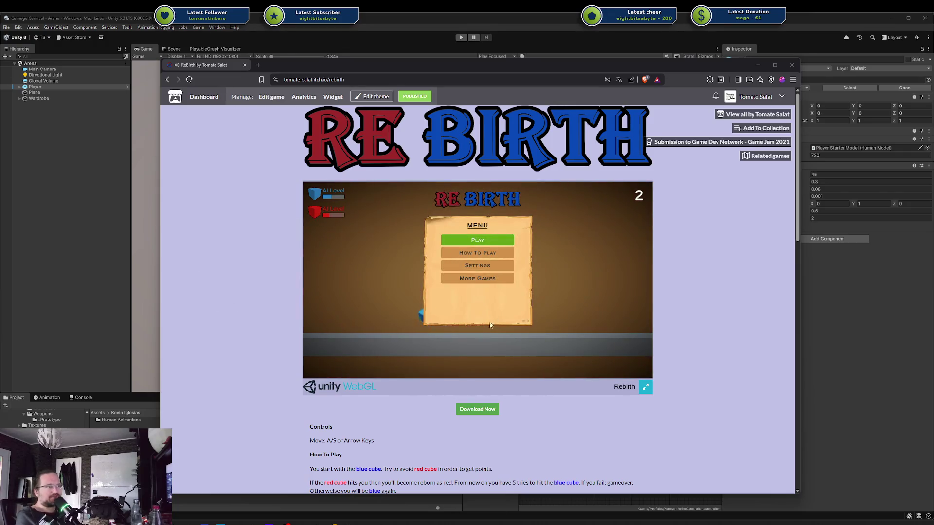
{"action": "left_click", "coordinate": [480, 242]}
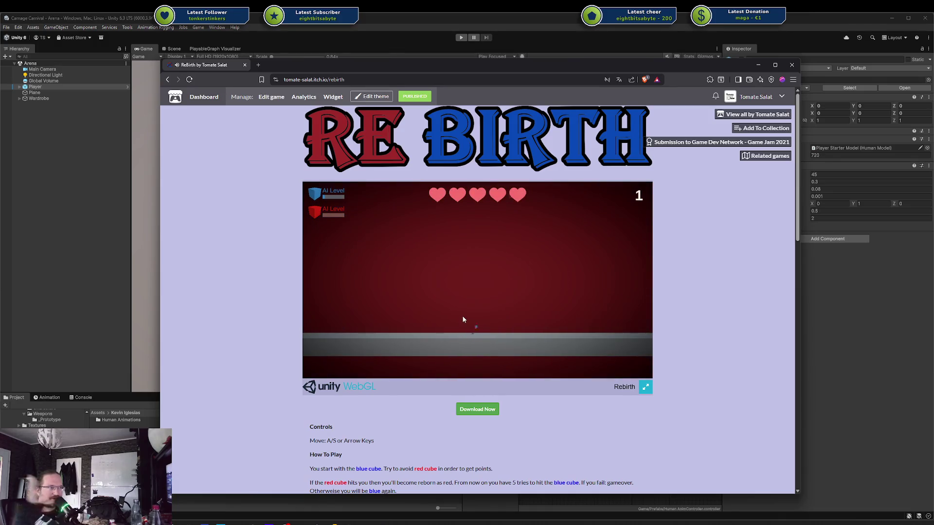
{"action": "key", "text": "Left"}
{"action": "key", "text": "Right"}
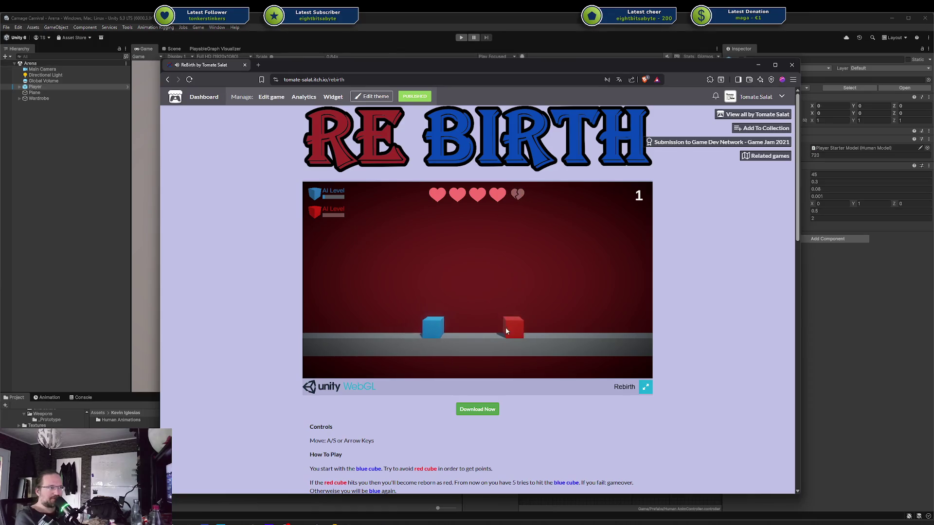
{"action": "key", "text": "Right"}
{"action": "key", "text": "Left"}
{"action": "key", "text": "Escape"}
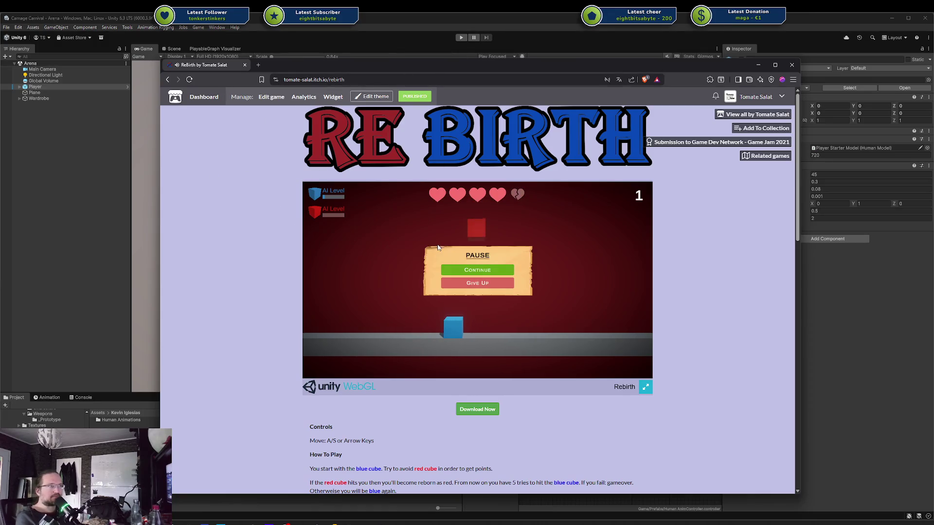
{"action": "left_click", "coordinate": [470, 285]}
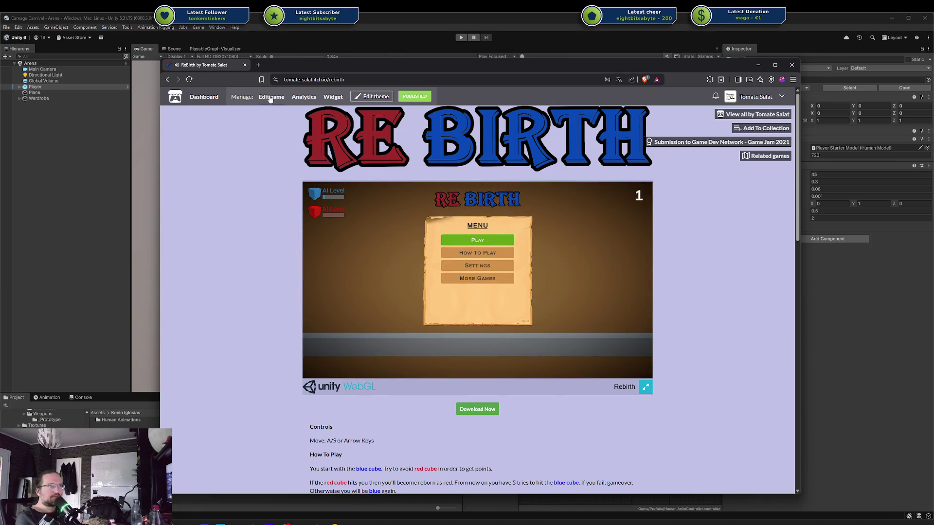
{"action": "left_click", "coordinate": [742, 113]}
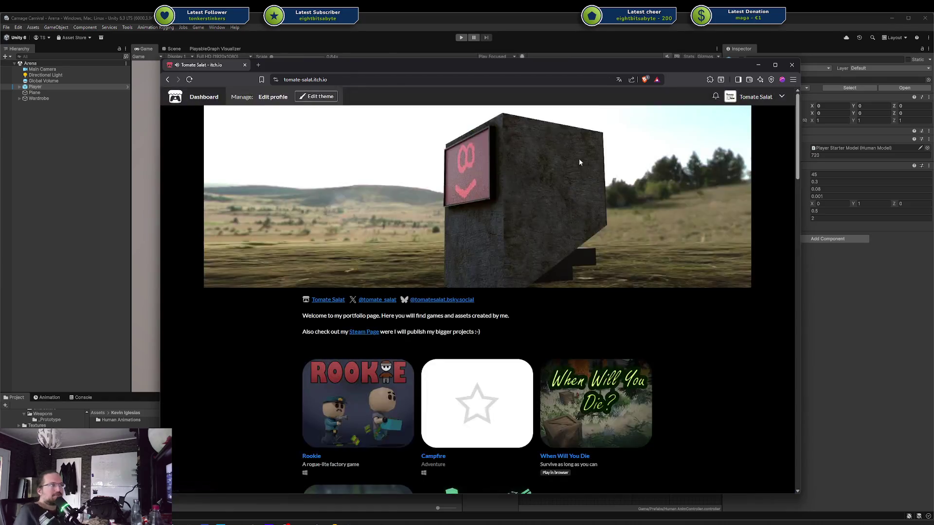
Browse the developer's games, play Devcom 1 up to round 4, then go back to the list
{"action": "scroll", "coordinate": [564, 166], "scroll_direction": "down", "scroll_amount": 5}
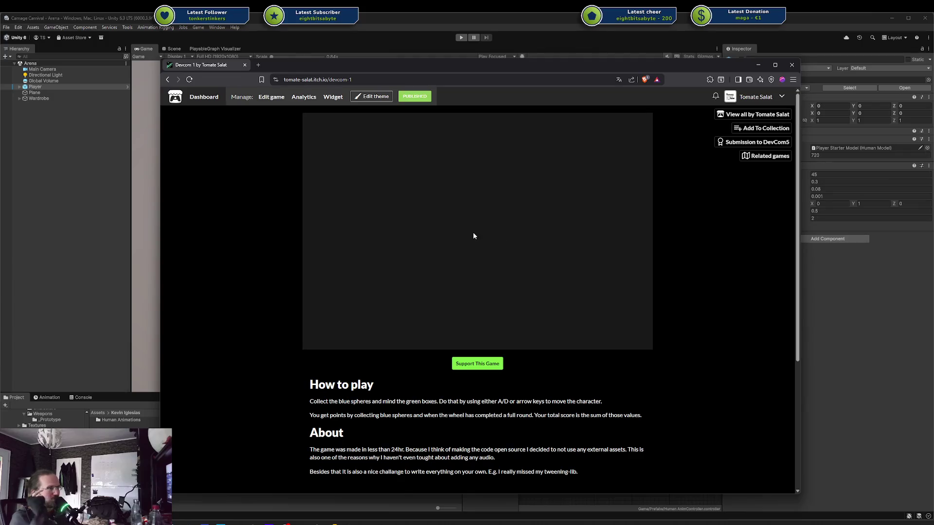
{"action": "scroll", "coordinate": [604, 304], "scroll_direction": "down", "scroll_amount": 1}
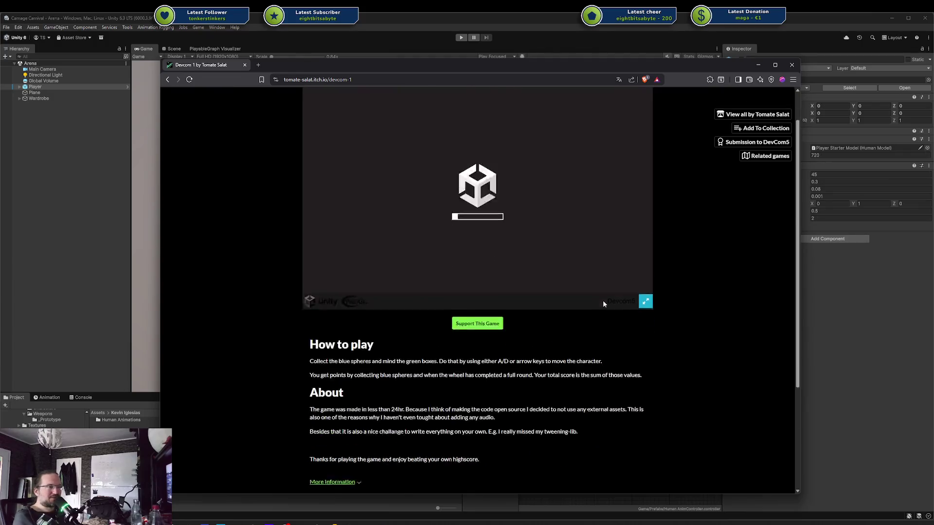
{"action": "scroll", "coordinate": [603, 304], "scroll_direction": "down", "scroll_amount": 3}
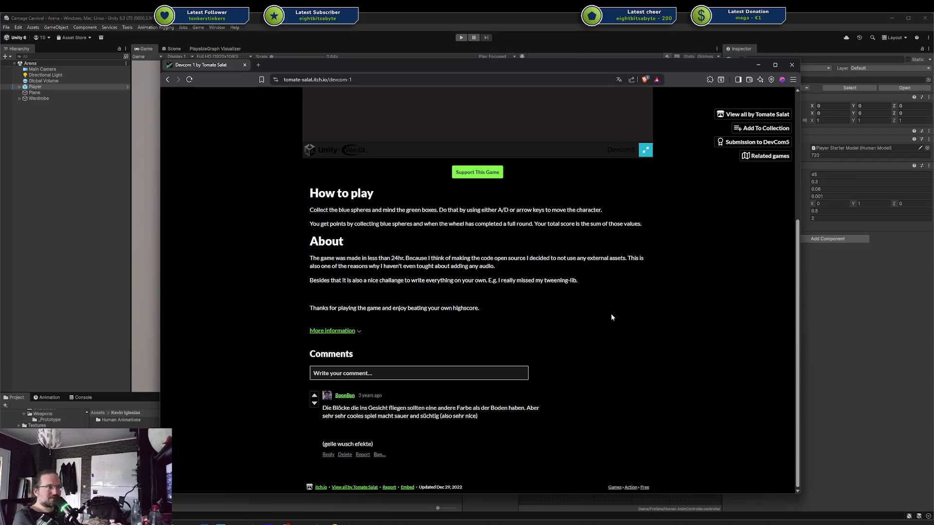
{"action": "scroll", "coordinate": [611, 314], "scroll_direction": "up", "scroll_amount": 5}
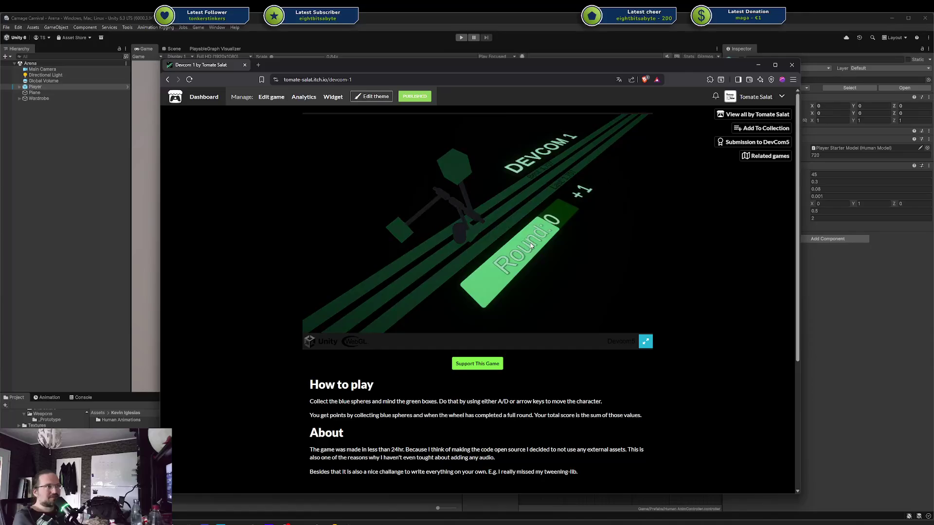
{"action": "left_click", "coordinate": [559, 252]}
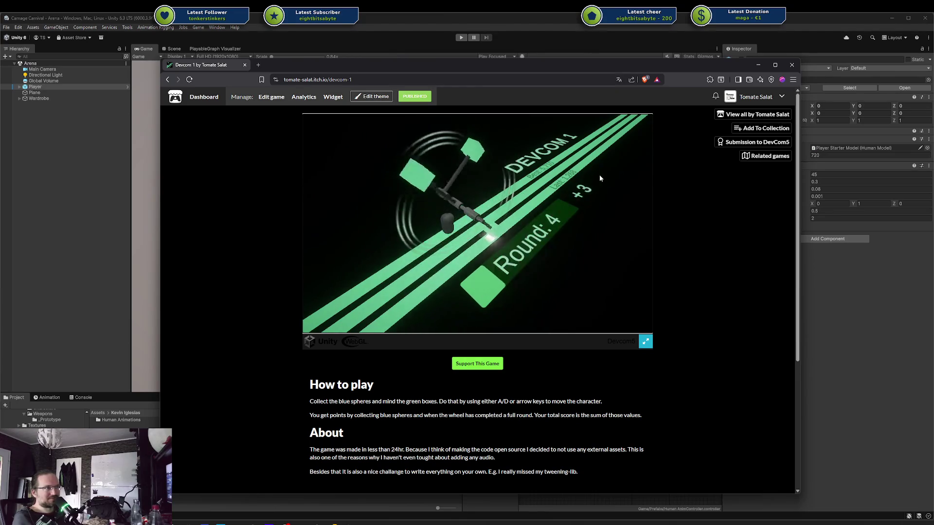
{"action": "key", "text": "alt+Left"}
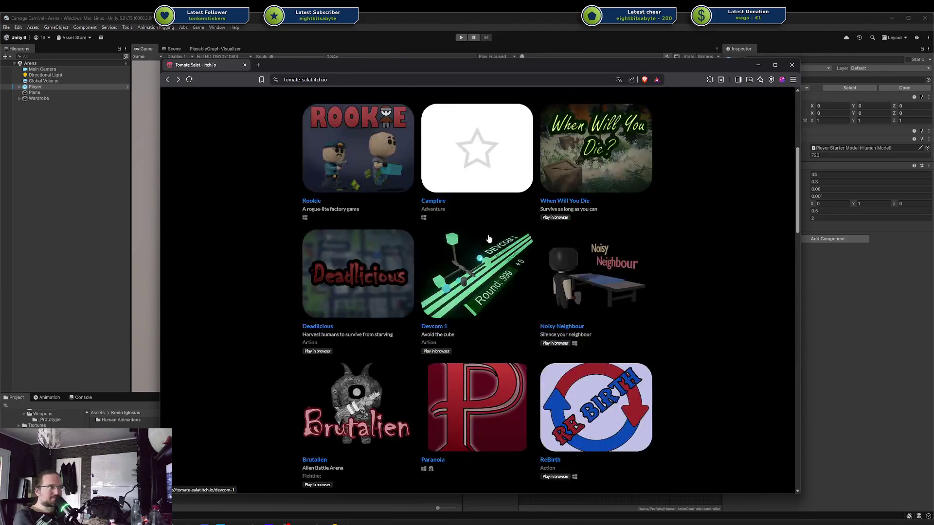
Glance at a Paranoia screenshot, leave that page, and switch to the Loop Control tab
{"action": "scroll", "coordinate": [489, 238], "scroll_direction": "down", "scroll_amount": 3}
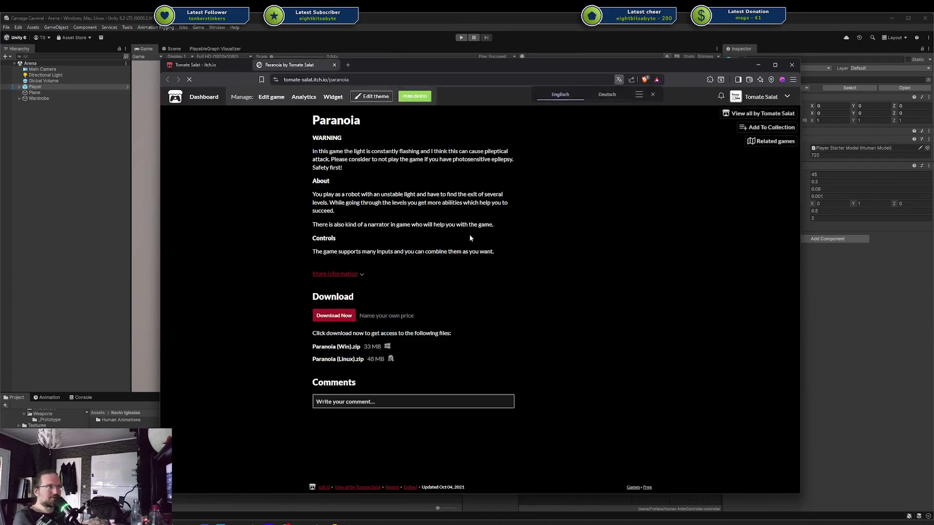
{"action": "left_click", "coordinate": [593, 250]}
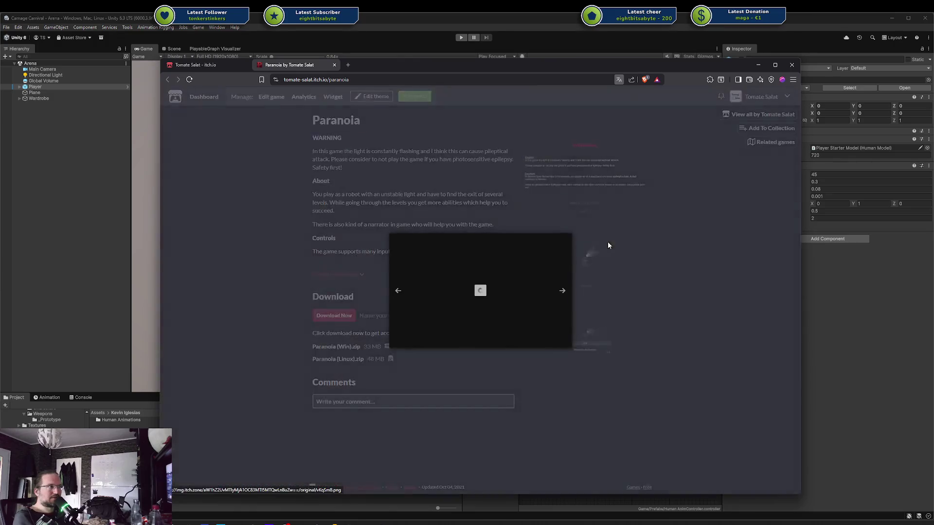
{"action": "key", "text": "ctrl+shift+Tab"}
{"action": "scroll", "coordinate": [610, 259], "scroll_direction": "down", "scroll_amount": 2}
{"action": "scroll", "coordinate": [670, 253], "scroll_direction": "down", "scroll_amount": 4}
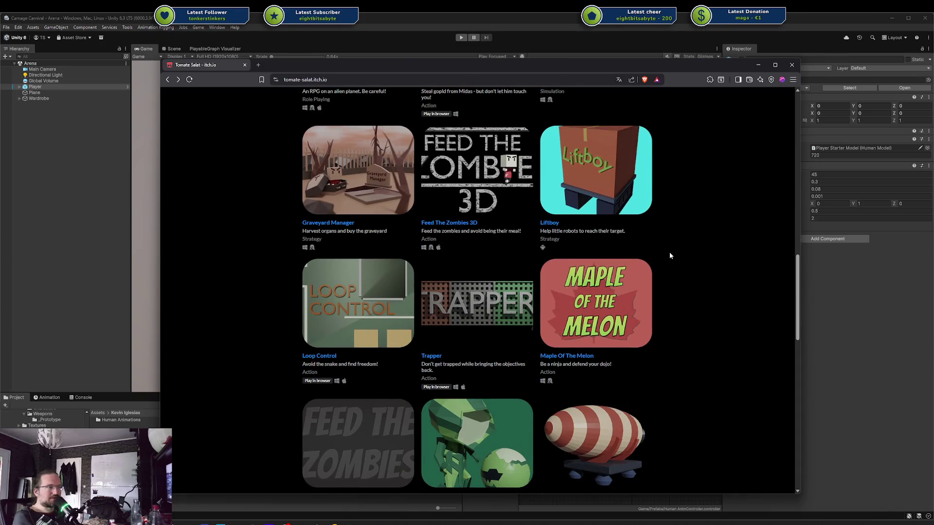
{"action": "scroll", "coordinate": [670, 255], "scroll_direction": "down", "scroll_amount": 2}
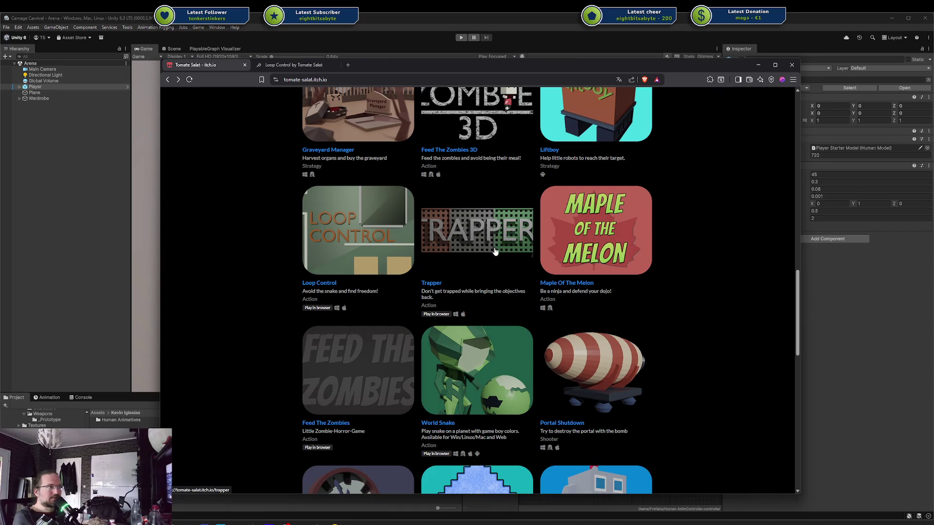
{"action": "scroll", "coordinate": [504, 262], "scroll_direction": "down", "scroll_amount": 3}
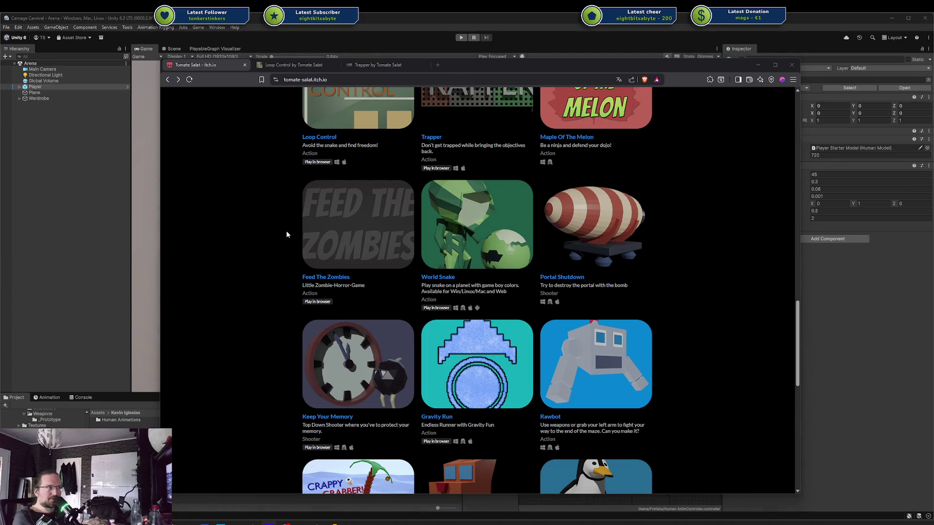
{"action": "key", "text": "ctrl+Tab"}
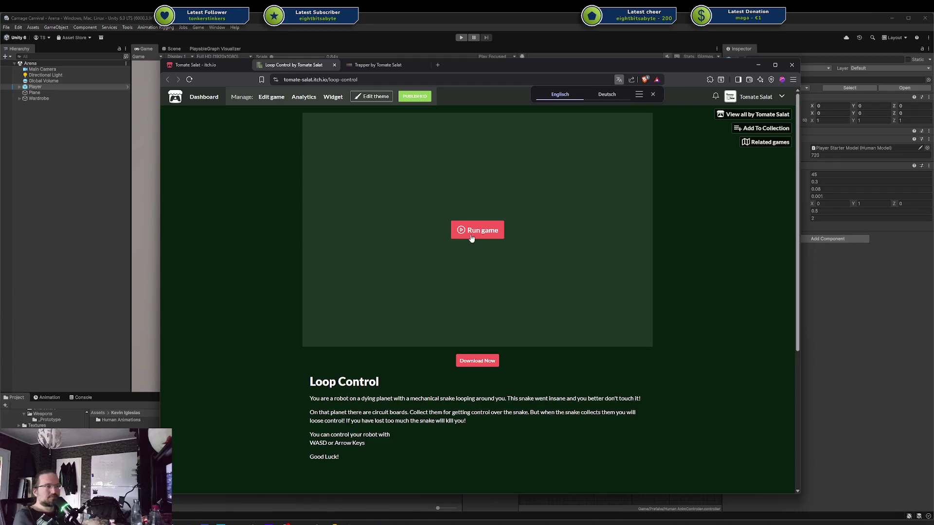
Run Loop Control and play it from the intro, then close its tab and launch Trapper
{"action": "left_click", "coordinate": [471, 238]}
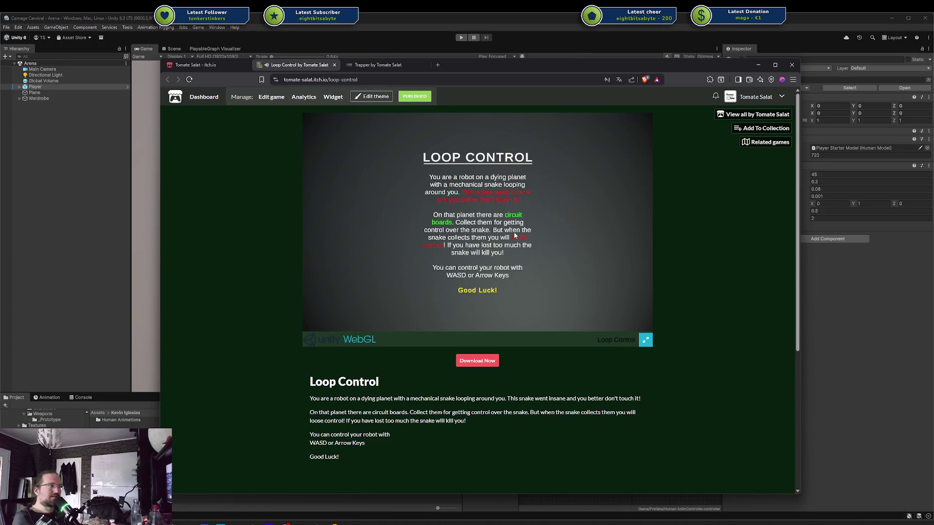
{"action": "left_click", "coordinate": [520, 232]}
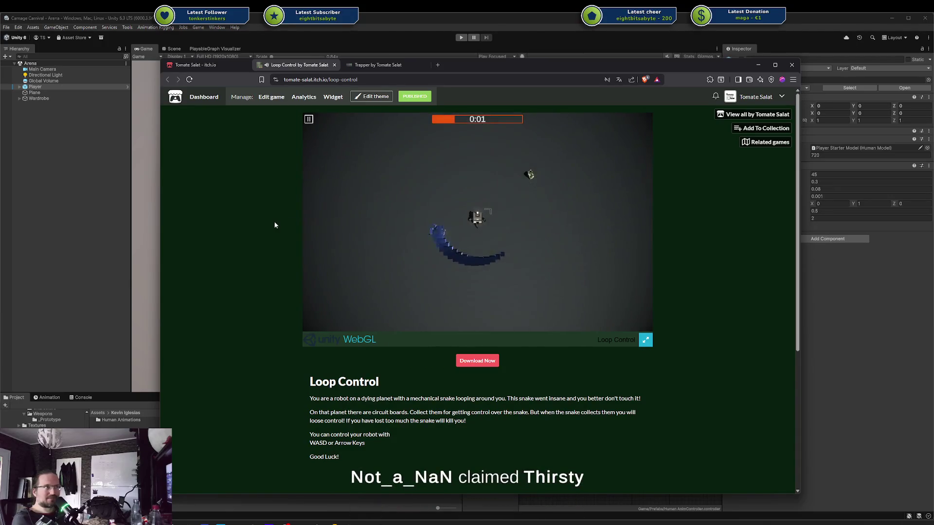
{"action": "key", "text": "ctrl+w"}
{"action": "scroll", "coordinate": [463, 329], "scroll_direction": "down", "scroll_amount": 3}
{"action": "left_click", "coordinate": [497, 278]}
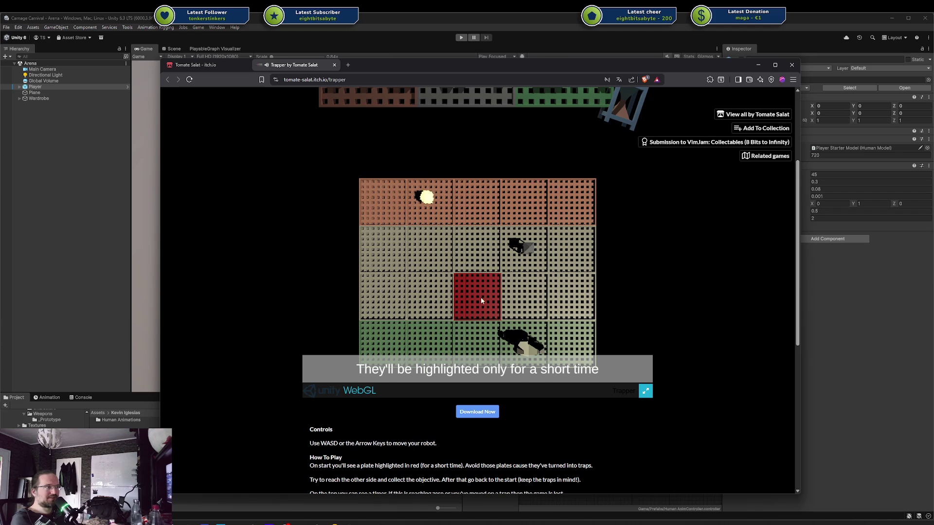
Play a Trapper round with WASD, losing at 2 points, then restart and open the developer's X profile
{"action": "left_click", "coordinate": [477, 258]}
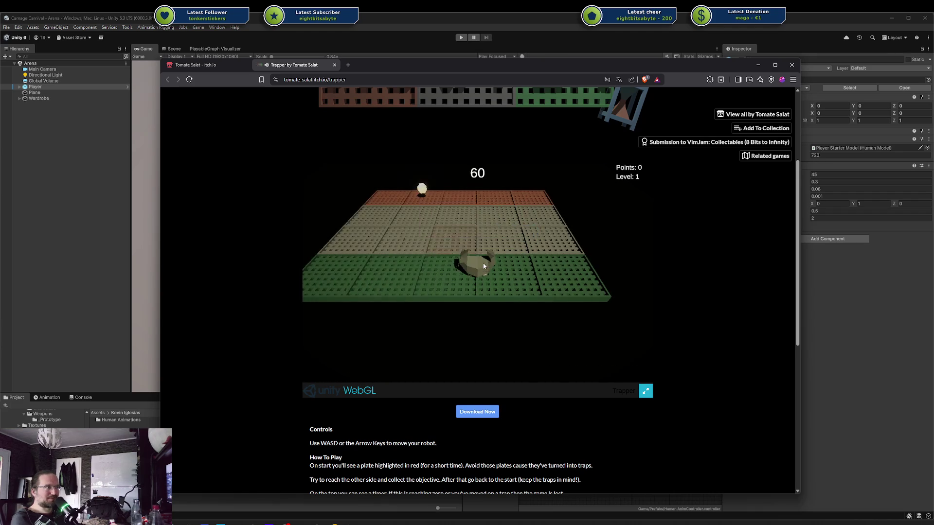
{"action": "key", "text": "w"}
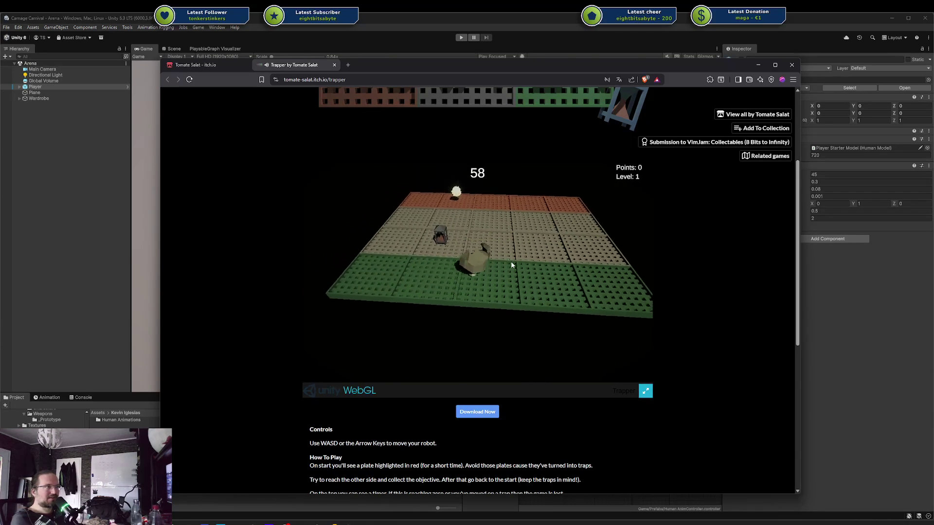
{"action": "key", "text": "w"}
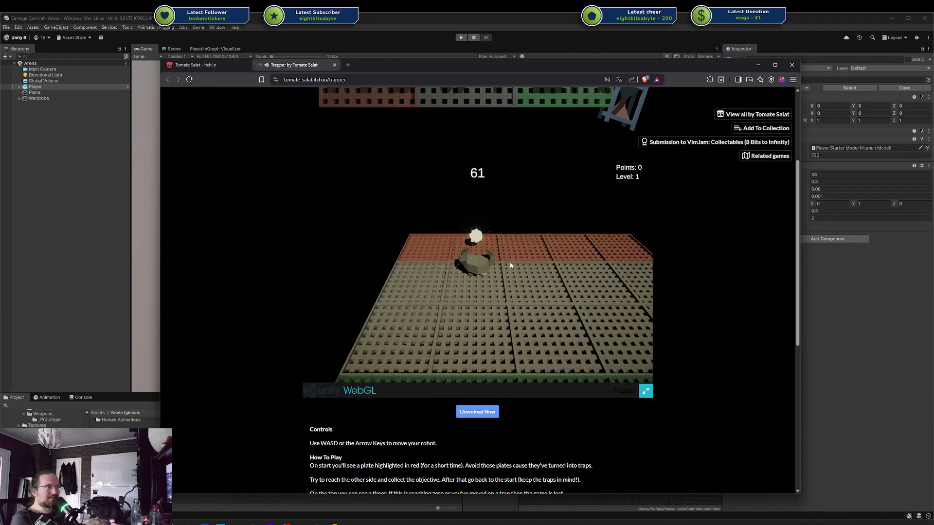
{"action": "key", "text": "w"}
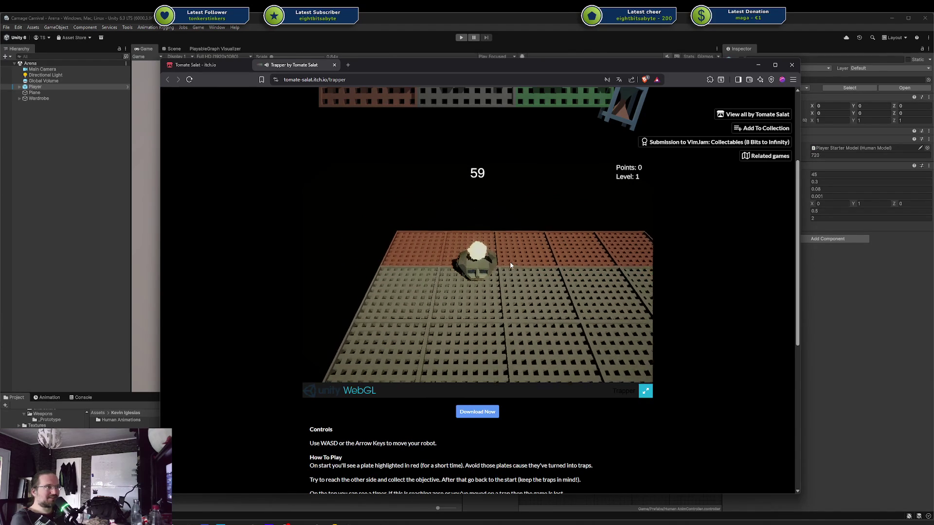
{"action": "key", "text": "s"}
{"action": "key", "text": "w"}
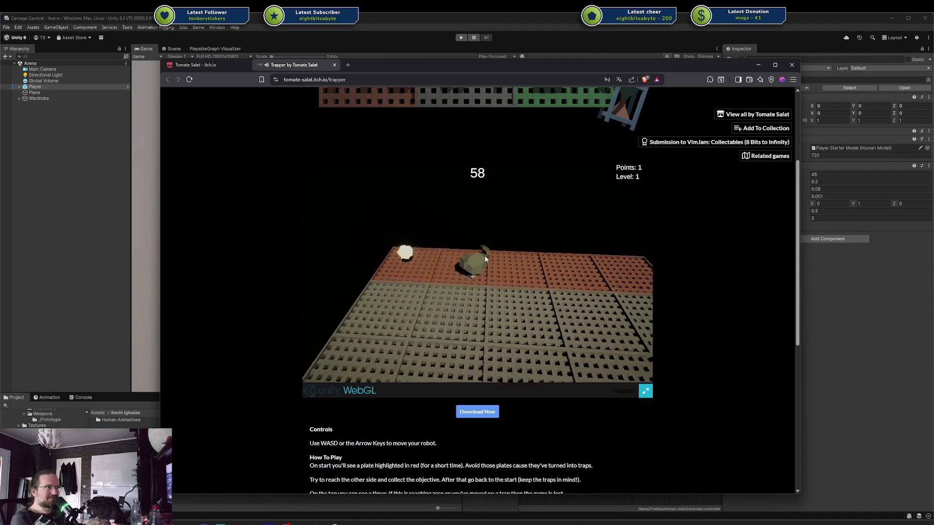
{"action": "key", "text": "a"}
{"action": "key", "text": "a"}
{"action": "key", "text": "s"}
{"action": "key", "text": "s"}
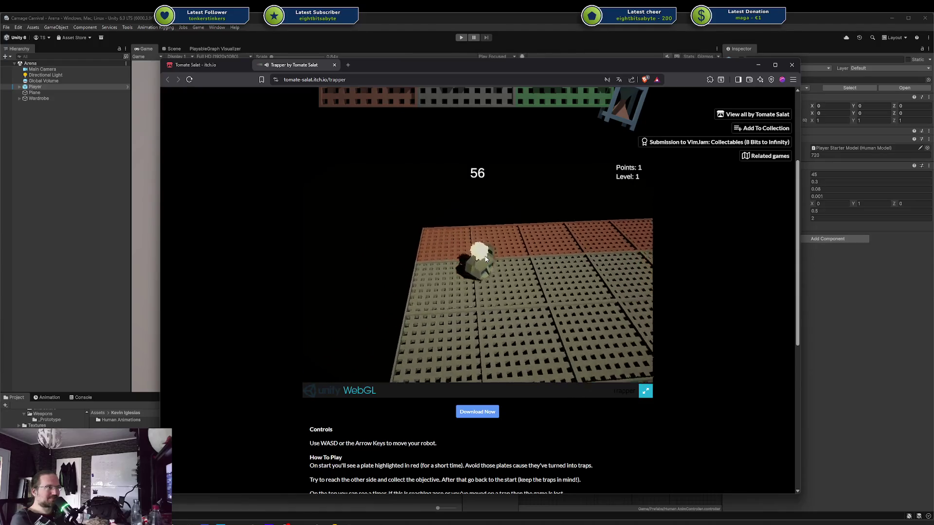
{"action": "key", "text": "s"}
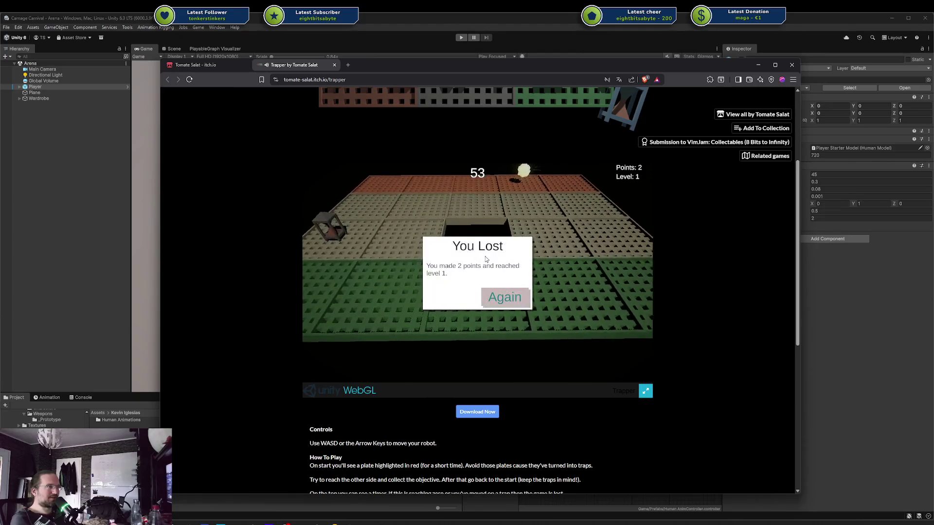
{"action": "left_click", "coordinate": [503, 303]}
{"action": "left_click", "coordinate": [501, 296]}
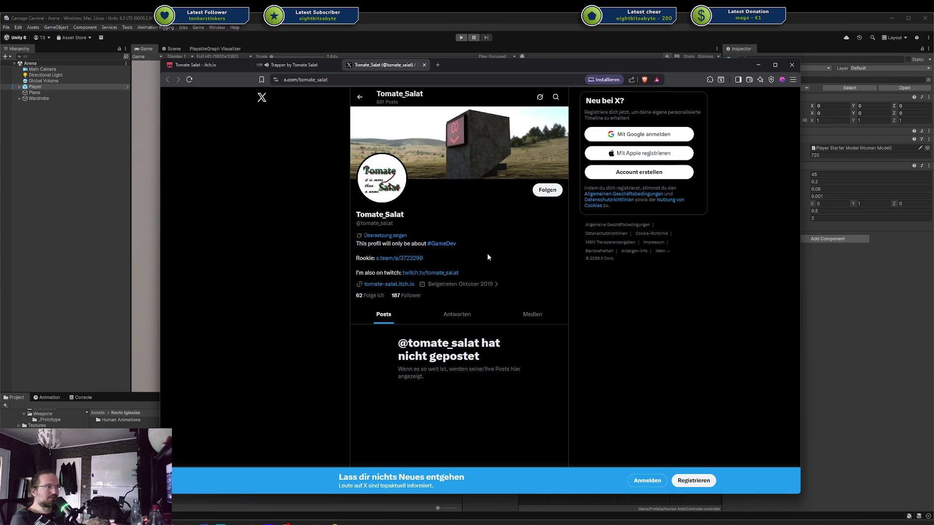
Close the developer's X profile tab and switch away from the browser to Unity
{"action": "key", "text": "ctrl+w"}
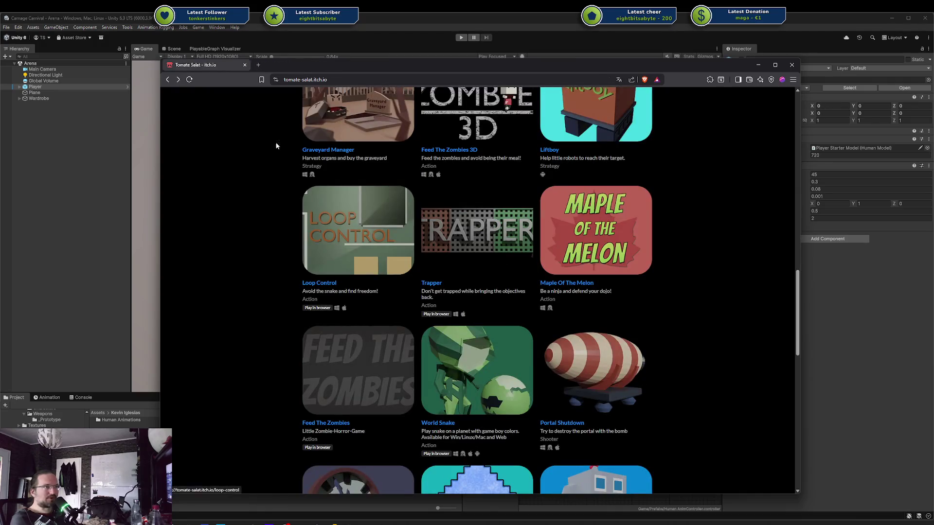
{"action": "key", "text": "alt+Tab"}
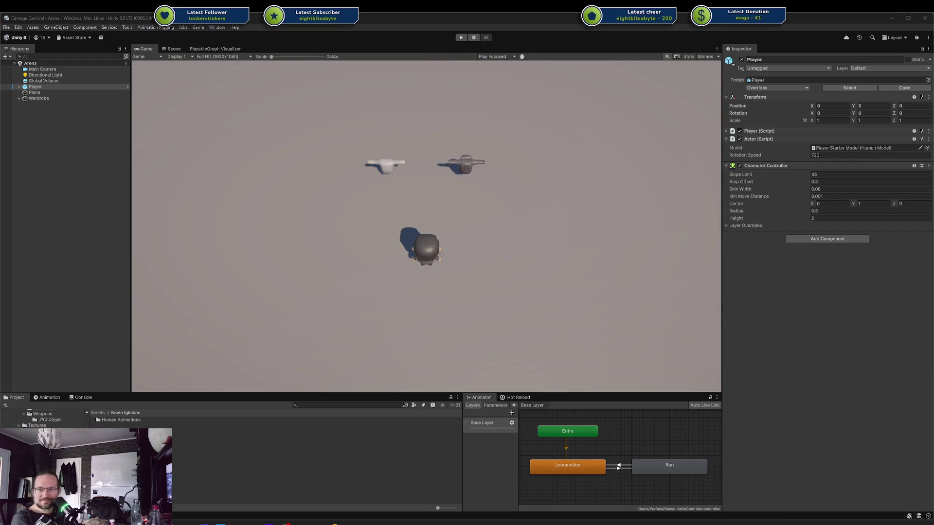
Bring the Aim Animation Blender file forward, orbit around the rig, and select the left arm IK bone
{"action": "left_click", "coordinate": [386, 197]}
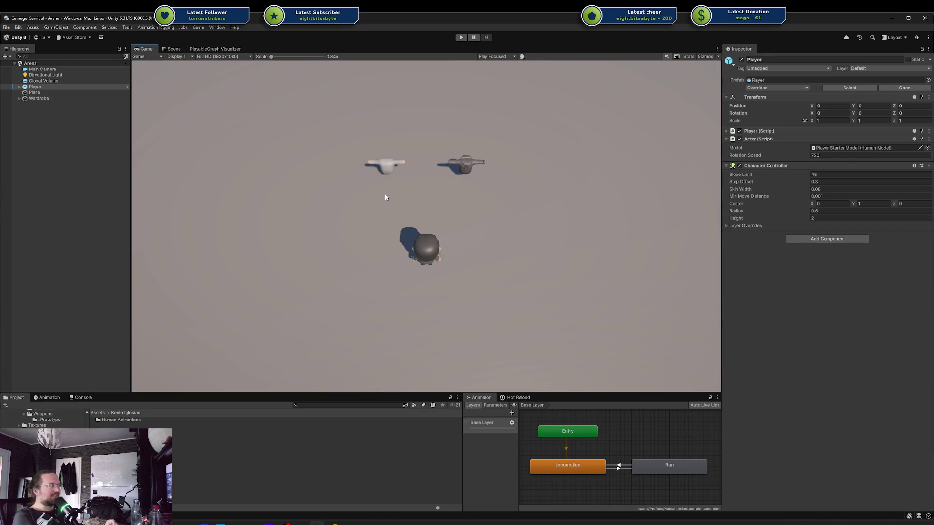
{"action": "scroll", "coordinate": [44, 419], "scroll_direction": "up", "scroll_amount": 10}
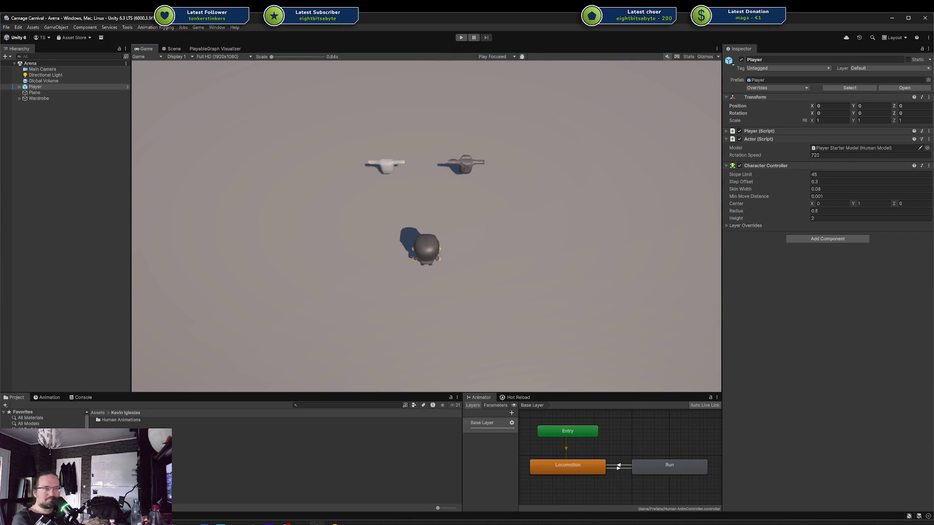
{"action": "mouse_move", "coordinate": [366, 523]}
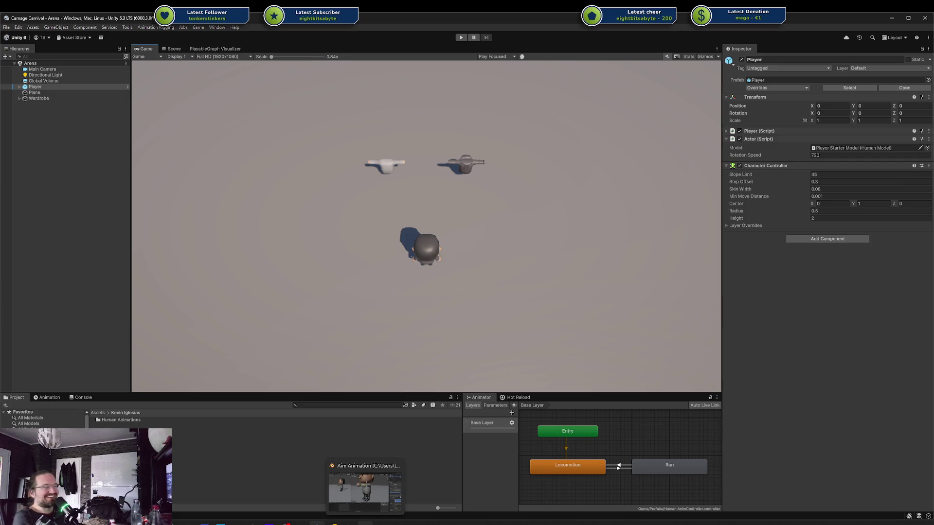
{"action": "left_click", "coordinate": [365, 484]}
{"action": "mouse_move", "coordinate": [489, 313]}
{"action": "left_mouse_down"}
{"action": "mouse_move", "coordinate": [533, 253]}
{"action": "mouse_move", "coordinate": [506, 232]}
{"action": "left_mouse_up"}
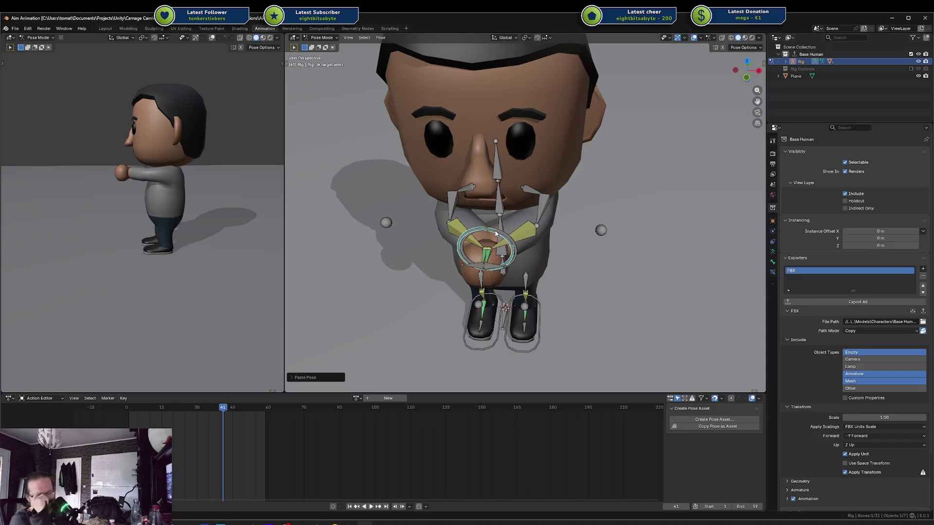
{"action": "left_click_drag", "start_coordinate": [476, 247], "coordinate": [438, 243]}
{"action": "left_click", "coordinate": [436, 242]}
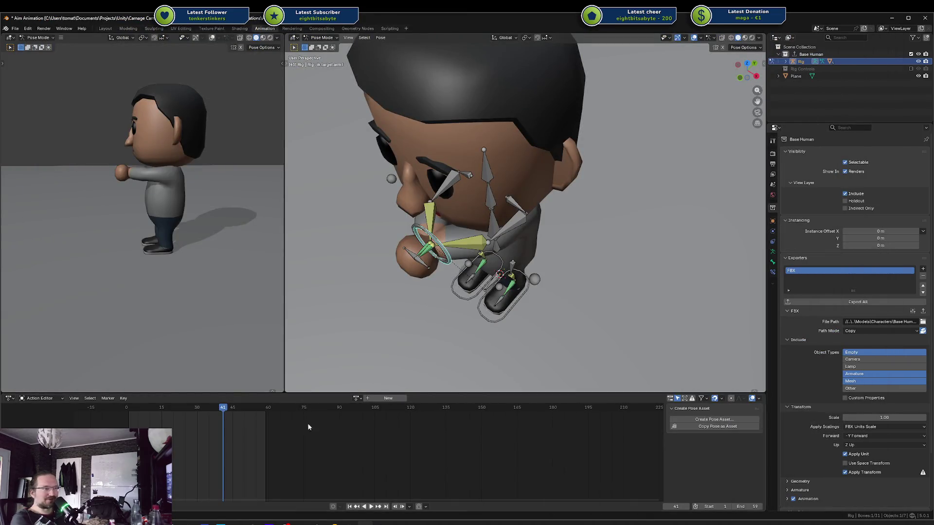
Bring the Rookie Unity project to the front
{"action": "key", "text": "alt+Tab"}
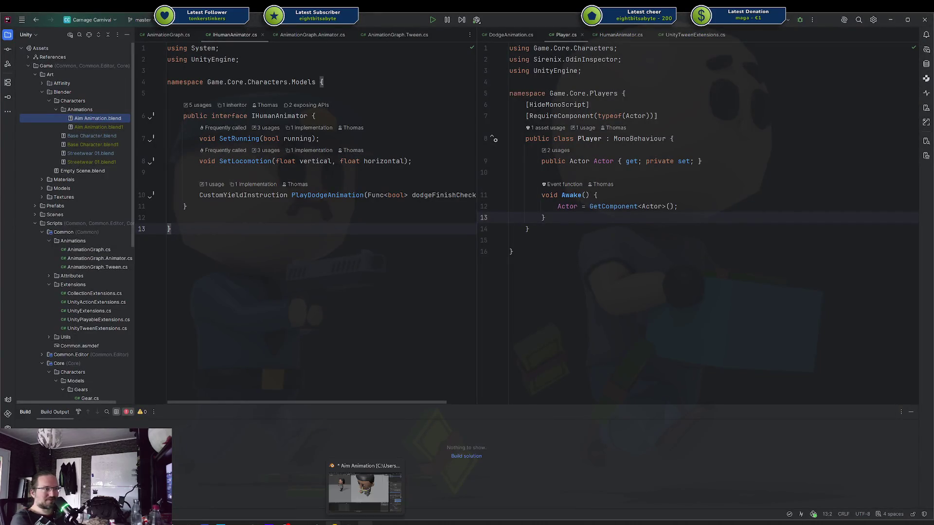
{"action": "mouse_move", "coordinate": [317, 523]}
{"action": "left_click", "coordinate": [277, 491]}
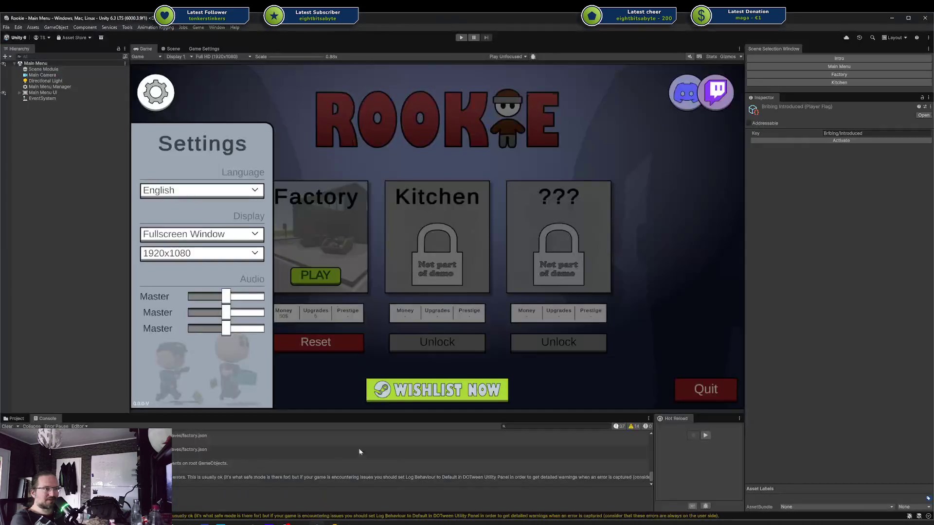
Enter play mode, start the Factory level, and work through the bribe and fleeing tutorial popups
{"action": "left_click", "coordinate": [460, 37]}
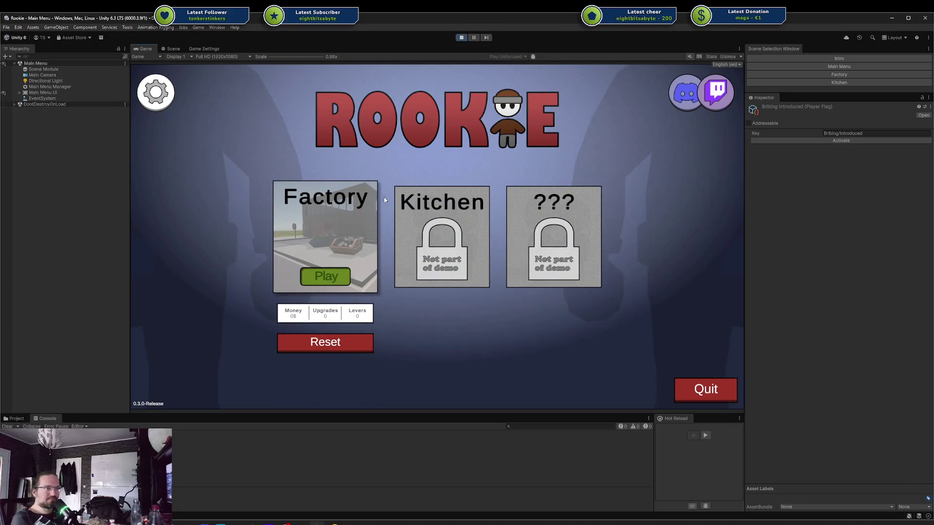
{"action": "left_click", "coordinate": [319, 278]}
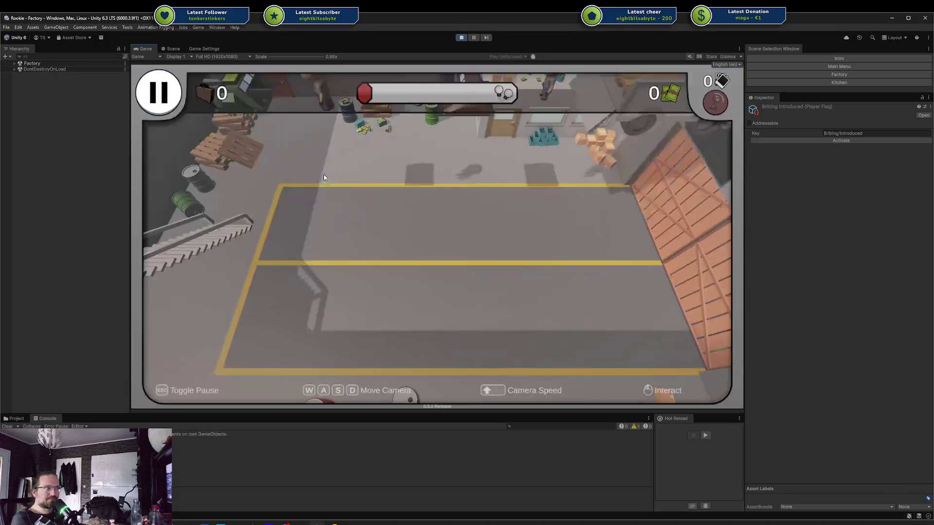
{"action": "key", "text": "Escape"}
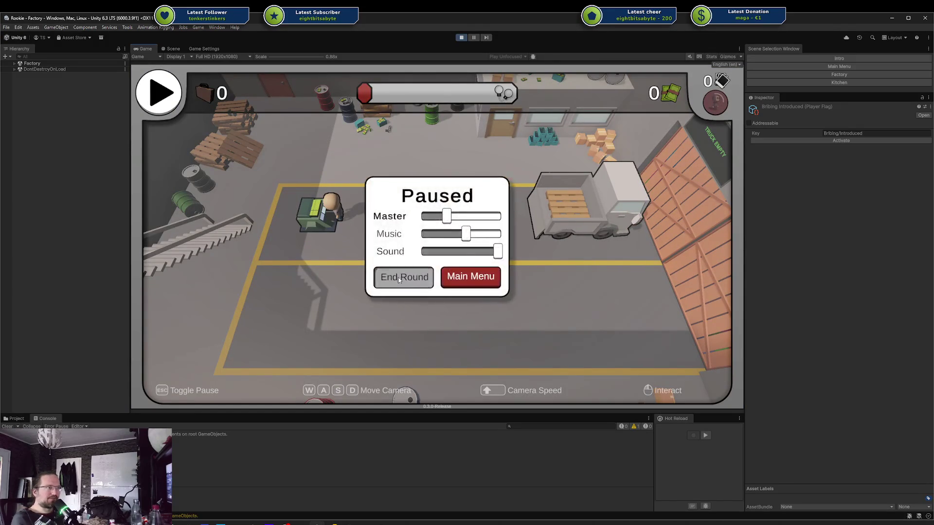
{"action": "key", "text": "Escape"}
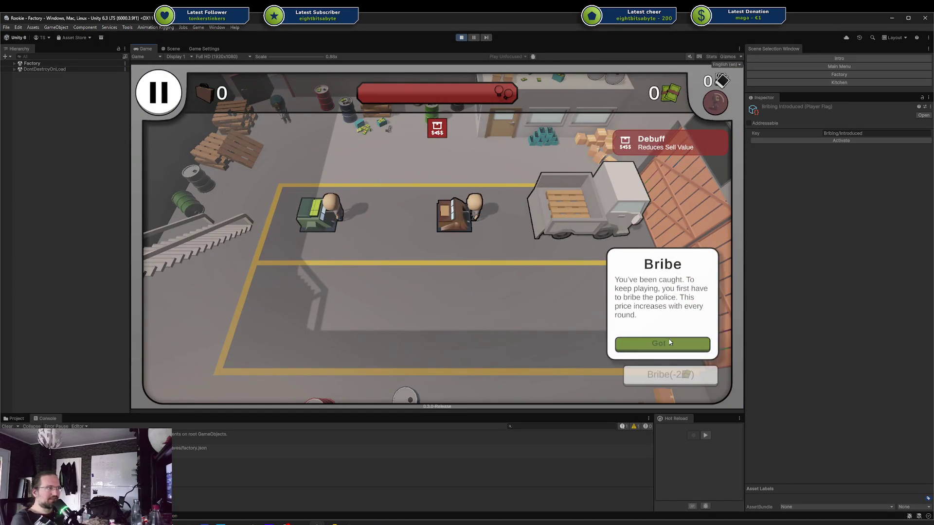
{"action": "left_click", "coordinate": [655, 351]}
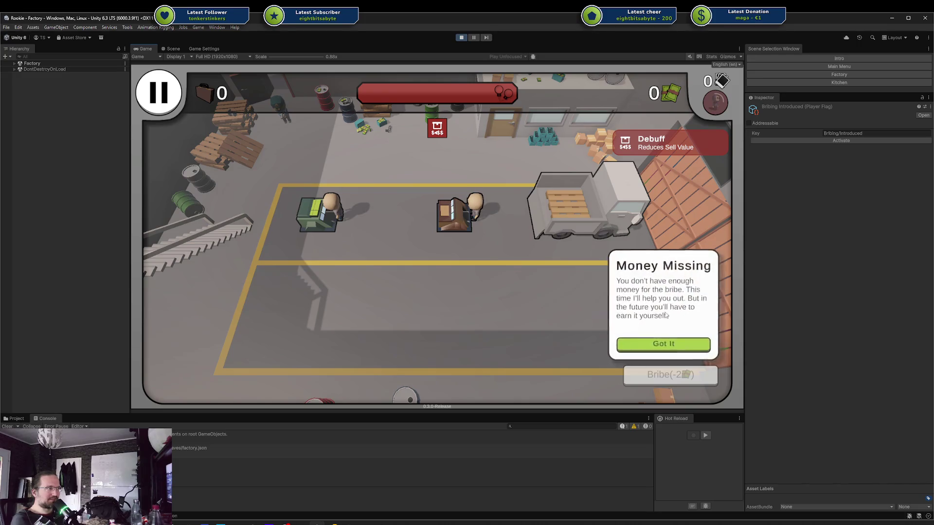
{"action": "left_click", "coordinate": [661, 344]}
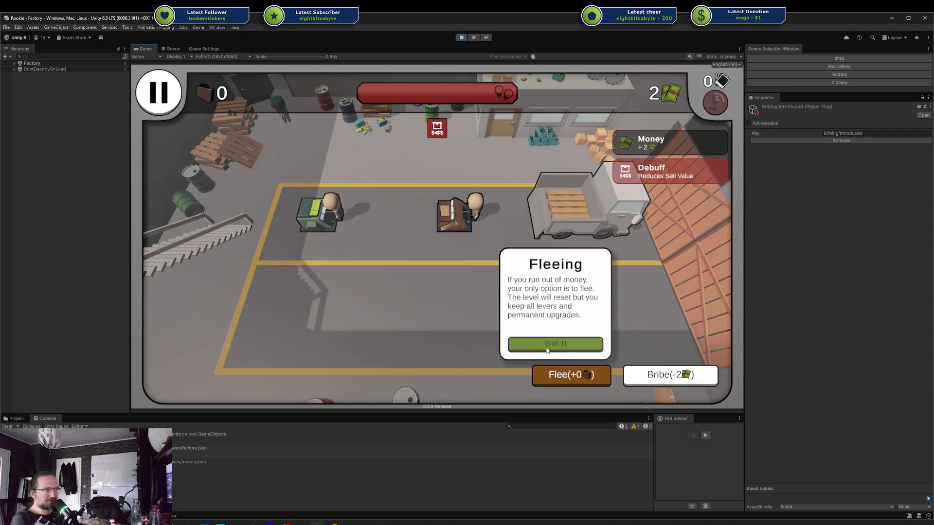
{"action": "left_click", "coordinate": [542, 340]}
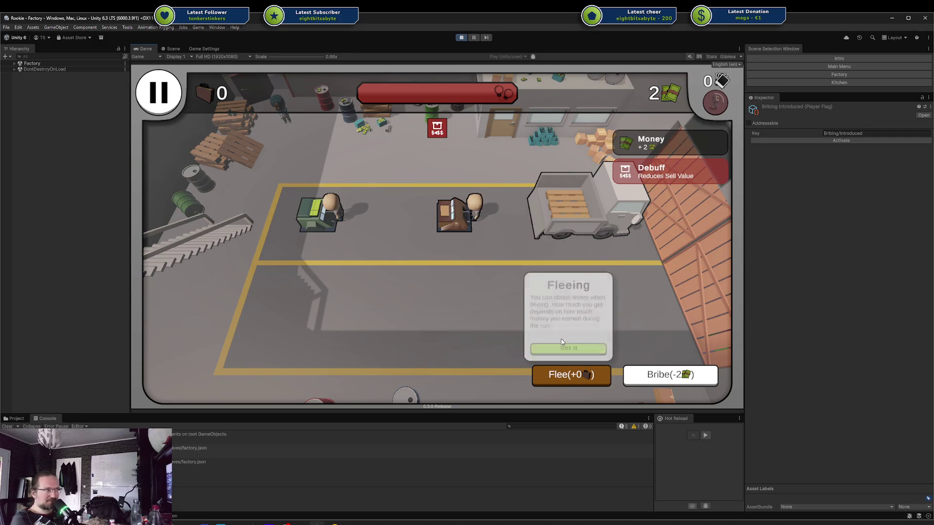
{"action": "left_click", "coordinate": [573, 345]}
{"action": "left_click", "coordinate": [573, 347]}
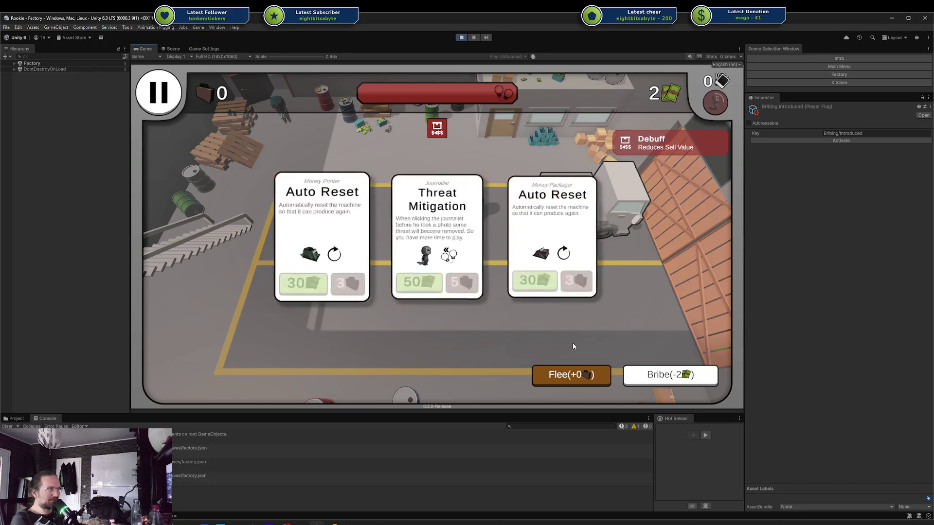
{"action": "left_click", "coordinate": [679, 368]}
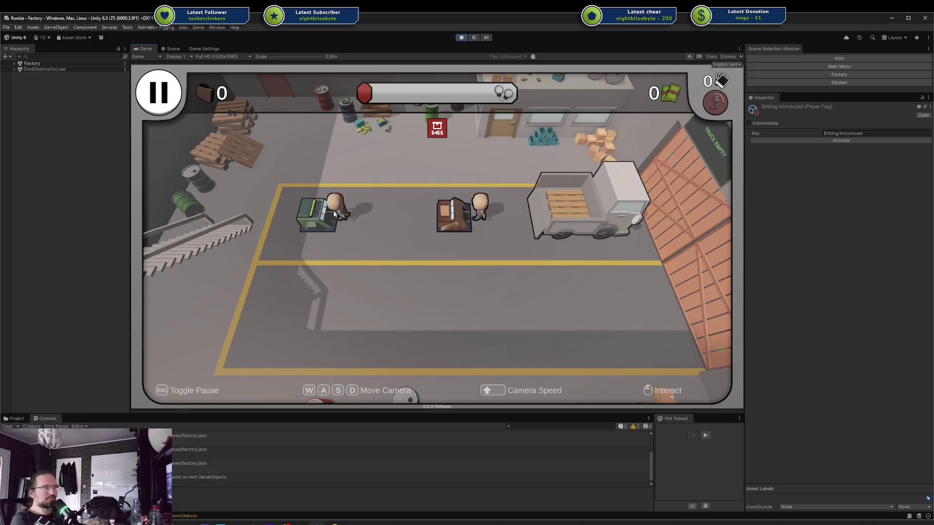
Set the player's money with the console command 'Player.Money 10', pay the bribe, and dismiss the tips
{"action": "key", "text": "grave"}
{"action": "type", "text": "Player.Money 10"}
{"action": "key", "text": "Return"}
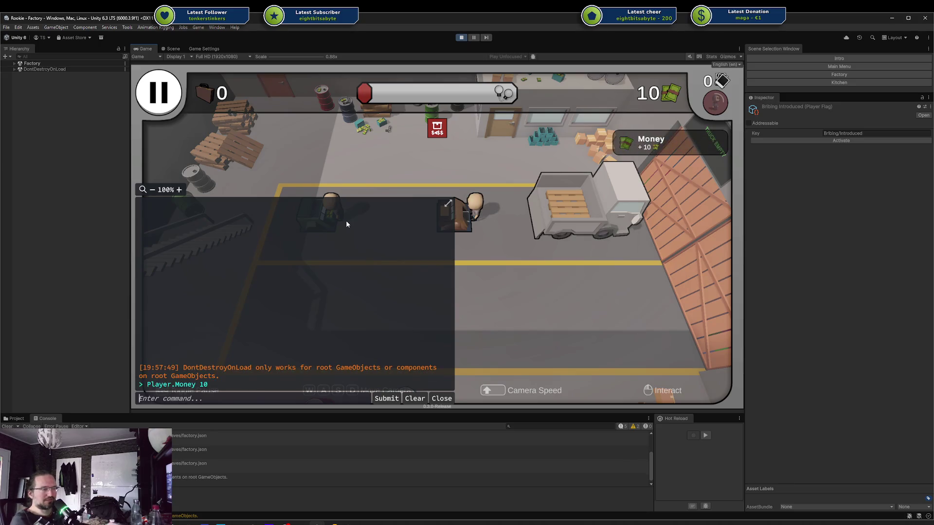
{"action": "key", "text": "Escape"}
{"action": "key", "text": "Escape"}
{"action": "key", "text": "Escape"}
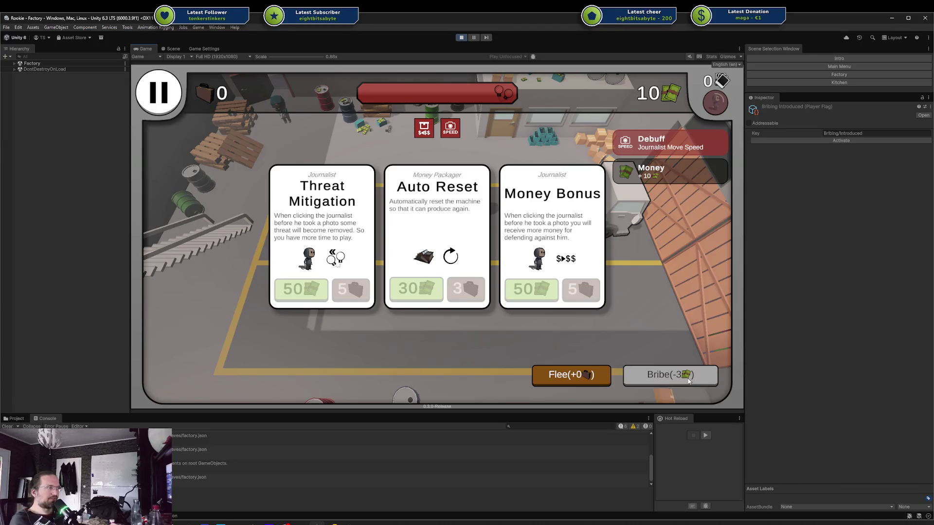
{"action": "left_click", "coordinate": [659, 385]}
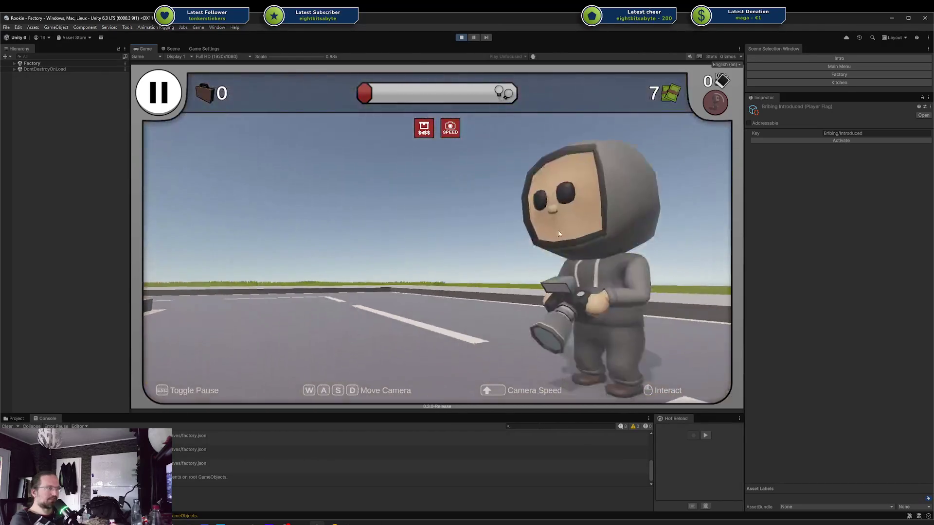
{"action": "left_click", "coordinate": [372, 273]}
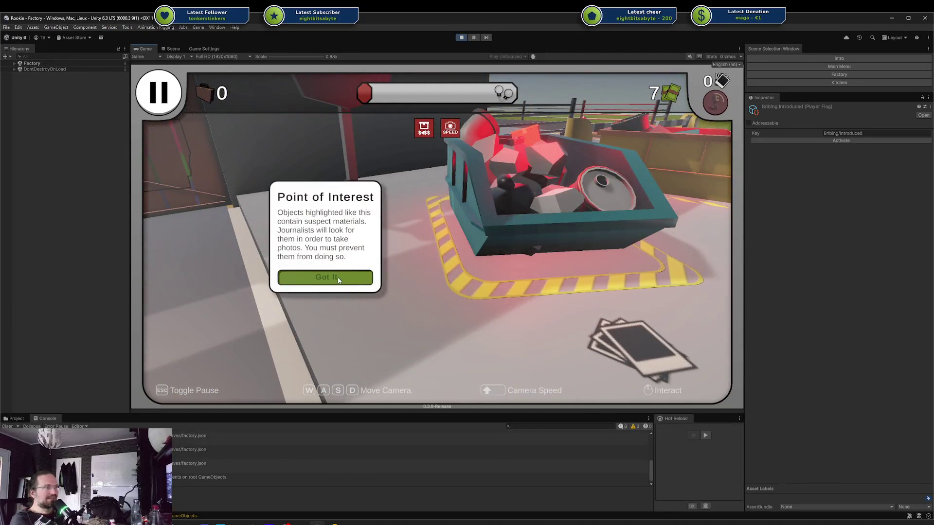
{"action": "left_click", "coordinate": [340, 276]}
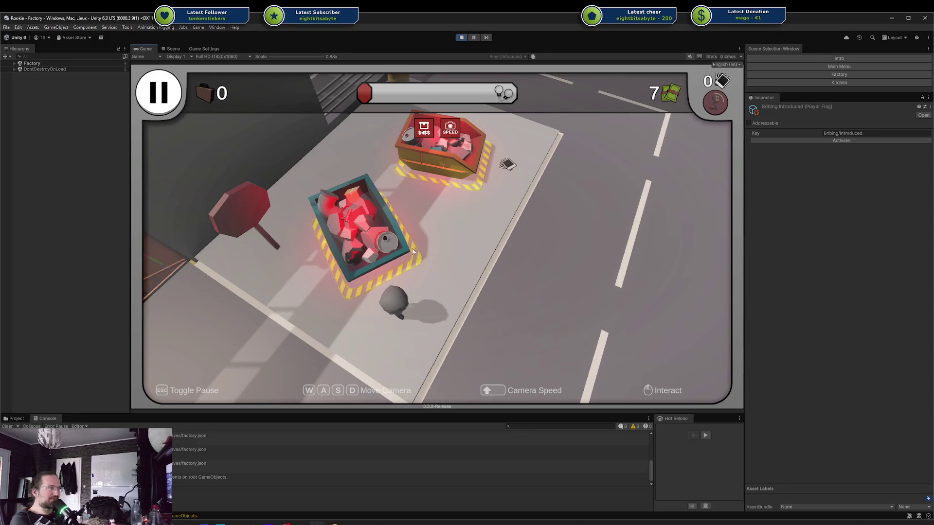
Quit to the ROOKIE main menu, stop play mode, and minimize the Unity editor
{"action": "key", "text": "Escape"}
{"action": "left_click", "coordinate": [469, 275]}
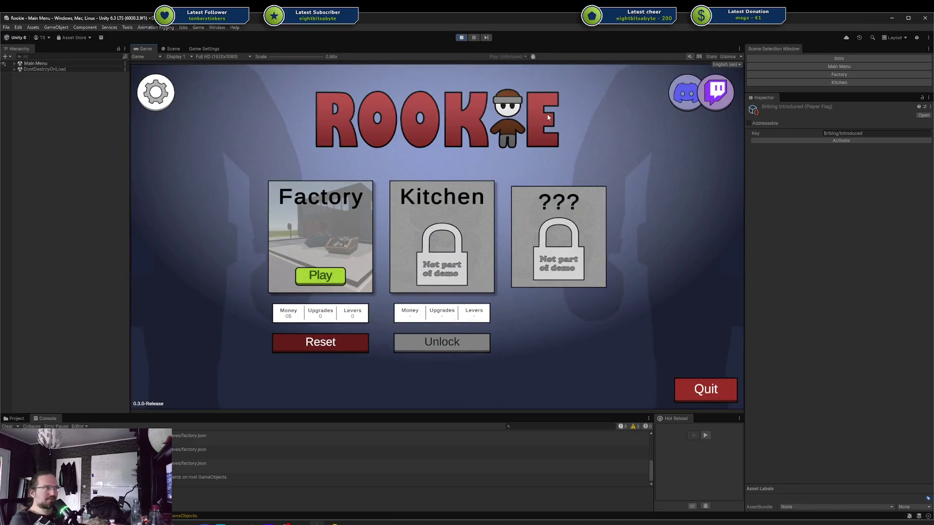
{"action": "key", "text": "ctrl+p"}
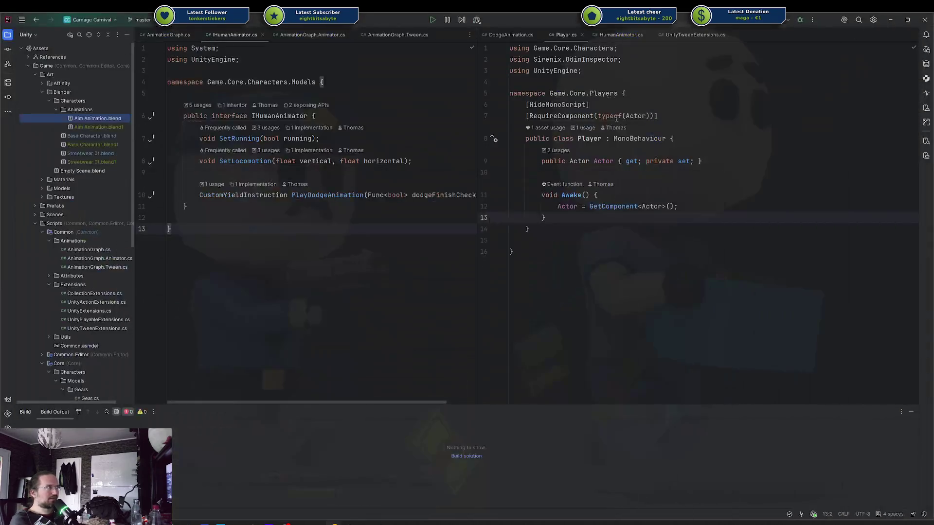
{"action": "left_click", "coordinate": [891, 20]}
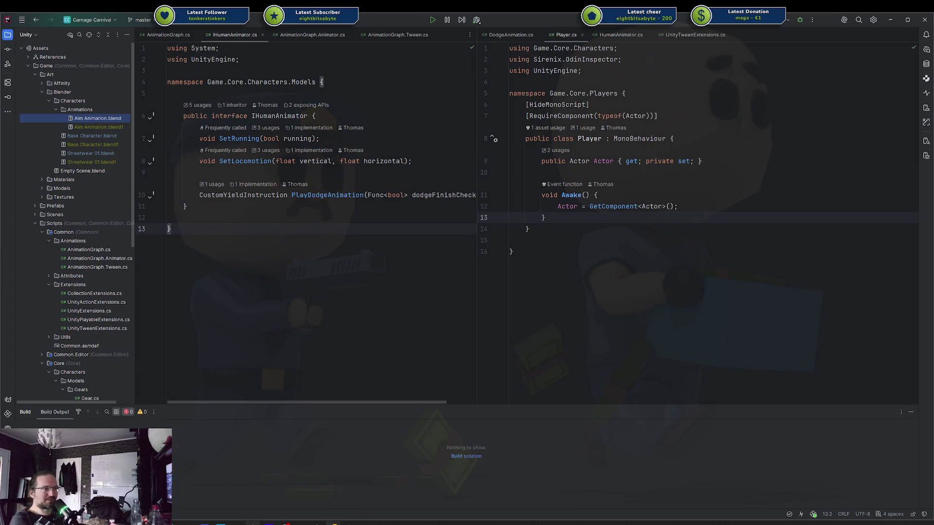
Delete Aim Animation.blend1, Base Character.blend1 and Streetwear 01.blend1, then bring Blender forward
{"action": "mouse_move", "coordinate": [253, 523]}
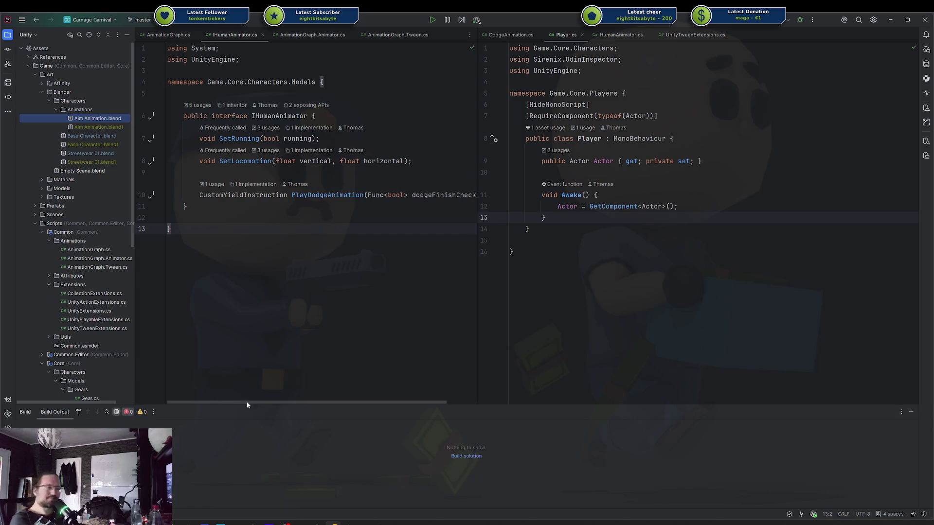
{"action": "mouse_move", "coordinate": [316, 523]}
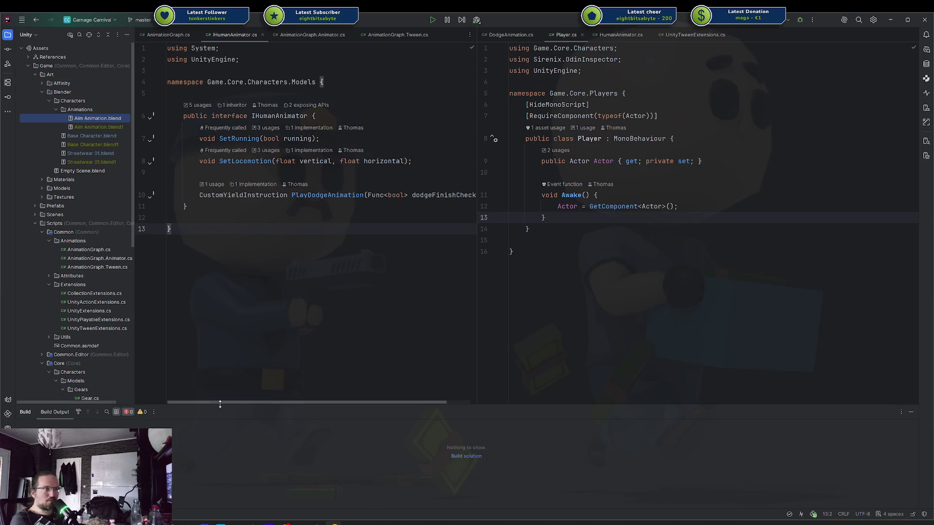
{"action": "left_click", "coordinate": [110, 128]}
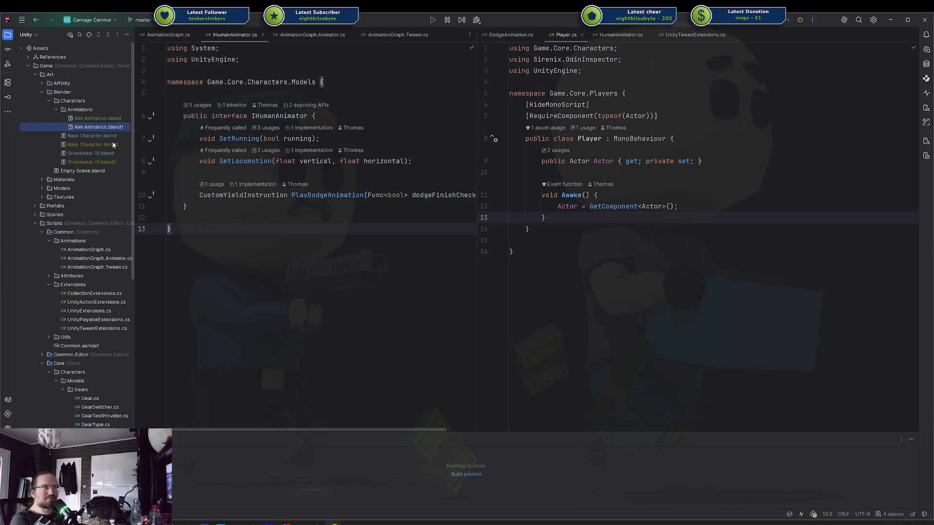
{"action": "left_click", "coordinate": [111, 145], "text": "ctrl"}
{"action": "left_click", "coordinate": [106, 162], "text": "ctrl"}
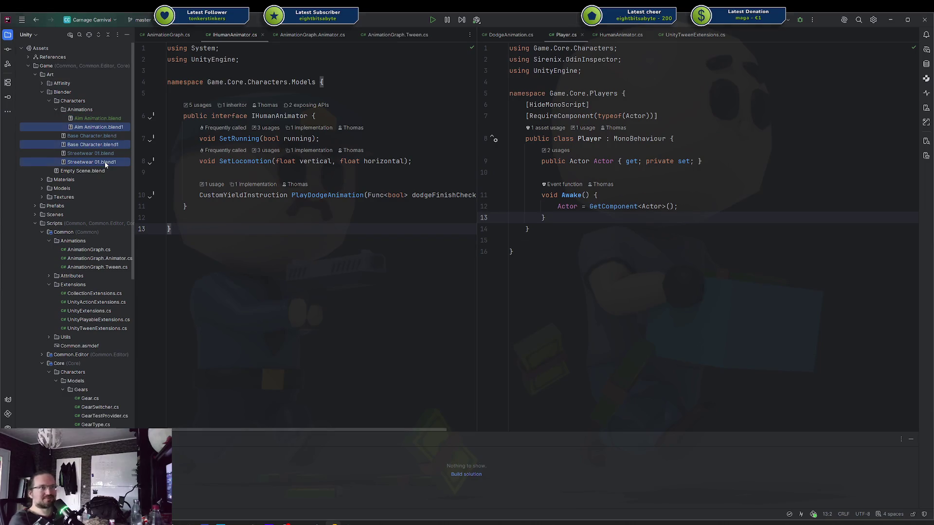
{"action": "key", "text": "Delete"}
{"action": "key", "text": "Return"}
{"action": "left_click", "coordinate": [274, 242]}
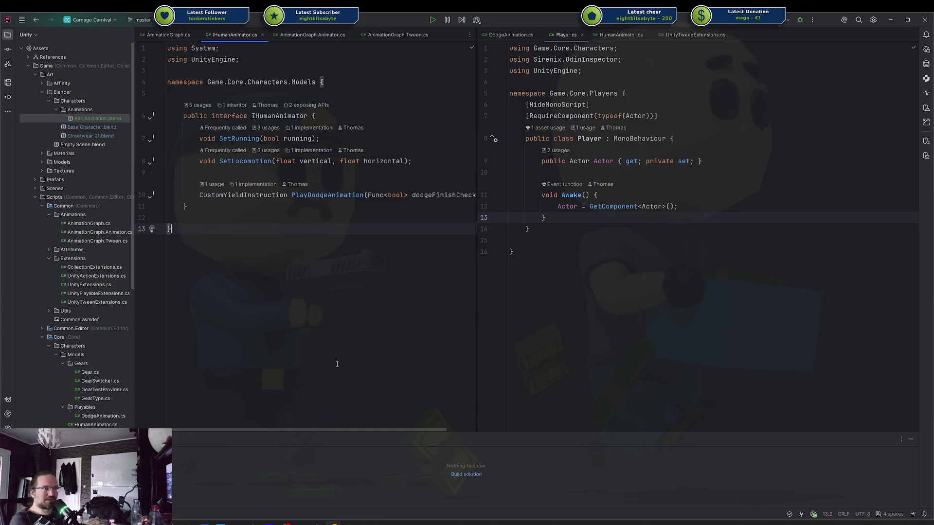
{"action": "left_click", "coordinate": [366, 523]}
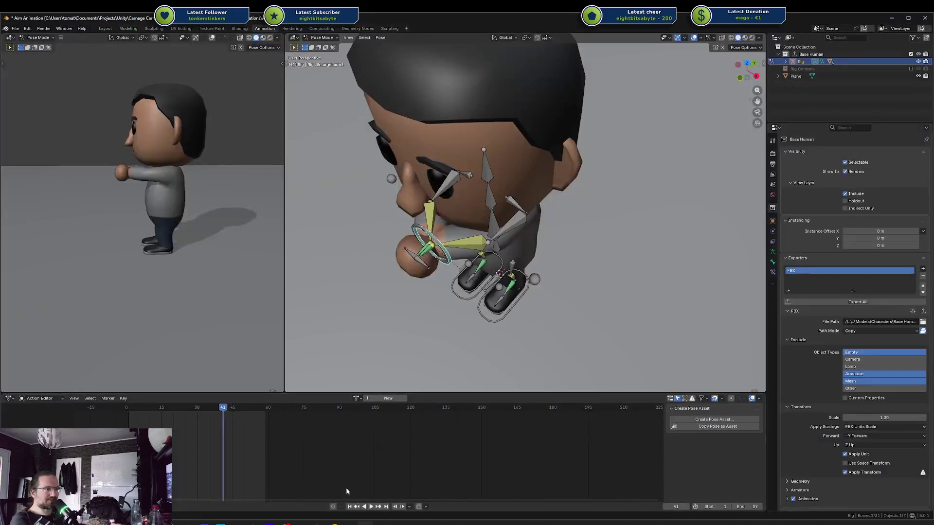
Scrub the playhead back to frame 1 and select all the rig's bones
{"action": "mouse_move", "coordinate": [457, 296]}
{"action": "left_mouse_down"}
{"action": "mouse_move", "coordinate": [492, 279]}
{"action": "mouse_move", "coordinate": [497, 244]}
{"action": "mouse_move", "coordinate": [519, 221]}
{"action": "left_mouse_up"}
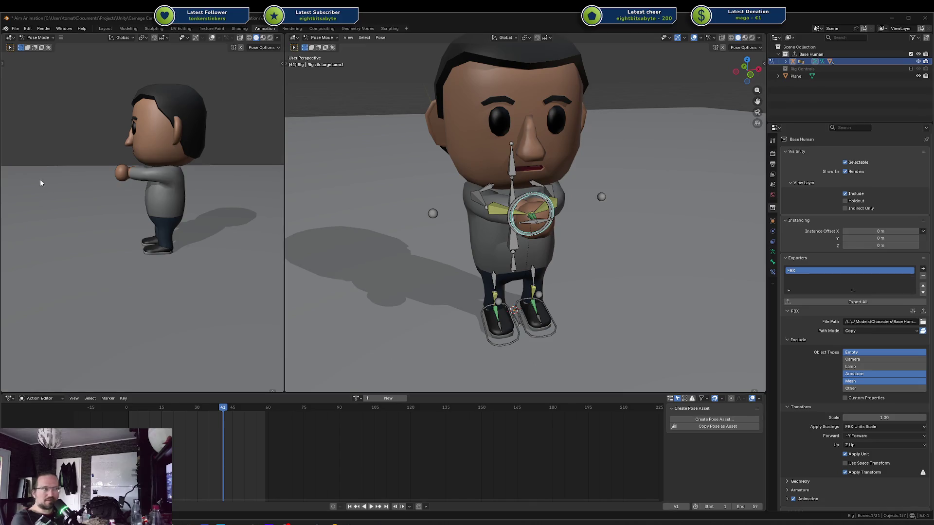
{"action": "left_click_drag", "start_coordinate": [465, 205], "coordinate": [500, 196]}
{"action": "scroll", "coordinate": [184, 193], "scroll_direction": "up", "scroll_amount": 2}
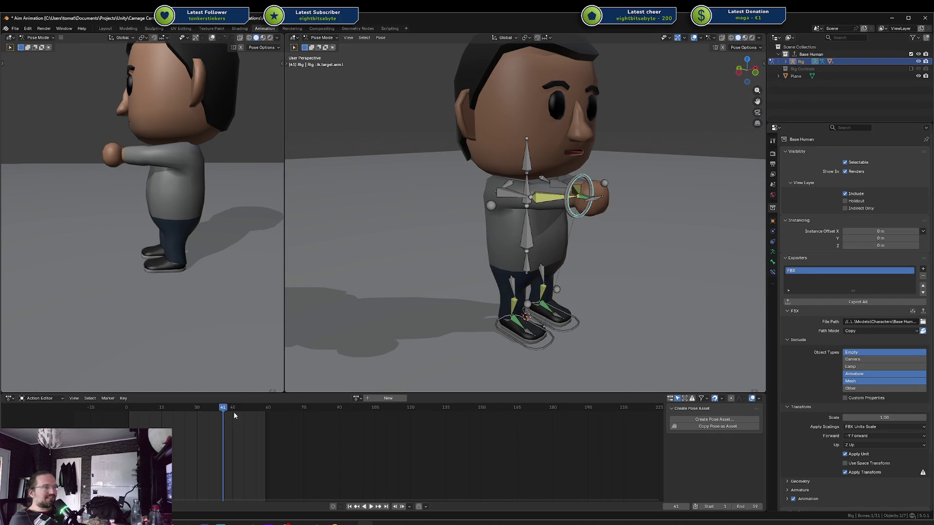
{"action": "key", "text": "space"}
{"action": "left_click_drag", "start_coordinate": [218, 413], "coordinate": [128, 413]}
{"action": "key", "text": "space"}
{"action": "key", "text": "a"}
{"action": "mouse_move", "coordinate": [513, 184]}
{"action": "left_mouse_down"}
{"action": "mouse_move", "coordinate": [506, 253]}
{"action": "mouse_move", "coordinate": [500, 188]}
{"action": "mouse_move", "coordinate": [496, 203]}
{"action": "left_mouse_up"}
{"action": "scroll", "coordinate": [497, 203], "scroll_direction": "up", "scroll_amount": 2}
Create a new action for the rig, name it 'Gun Aim', and save the file
{"action": "left_click", "coordinate": [389, 398]}
{"action": "double_click", "coordinate": [358, 400]}
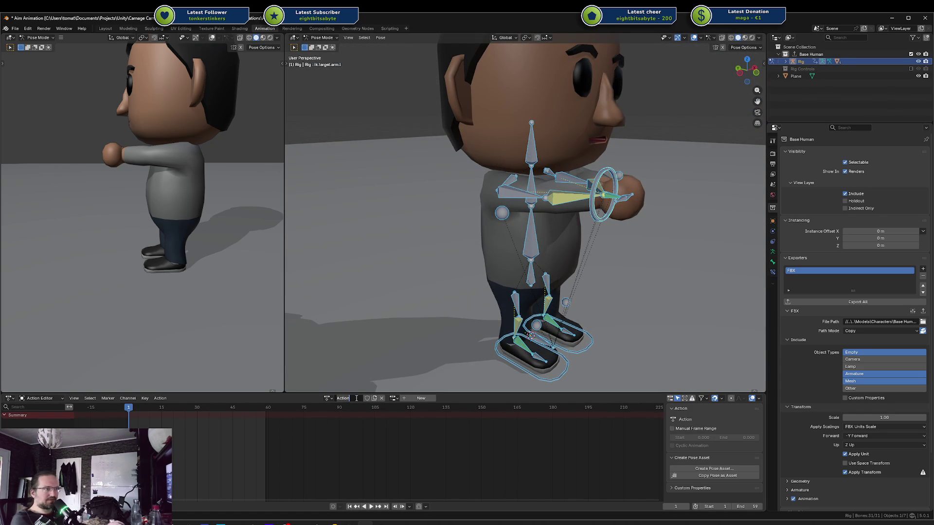
{"action": "type", "text": "Aiming"}
{"action": "key", "text": "Return"}
{"action": "key", "text": "ctrl+s"}
{"action": "left_click", "coordinate": [366, 398]}
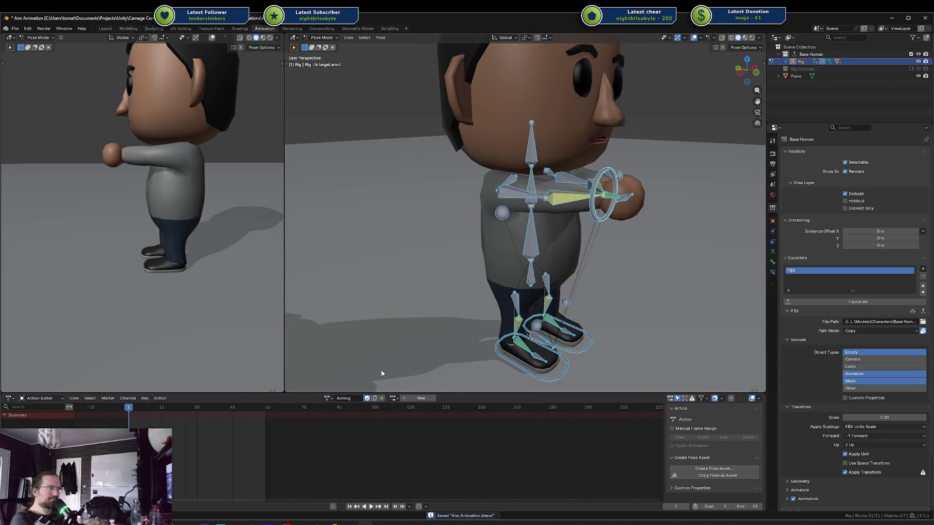
{"action": "double_click", "coordinate": [352, 400]}
{"action": "type", "text": "a"}
{"action": "type", "text": " Aim"}
{"action": "key", "text": "Return"}
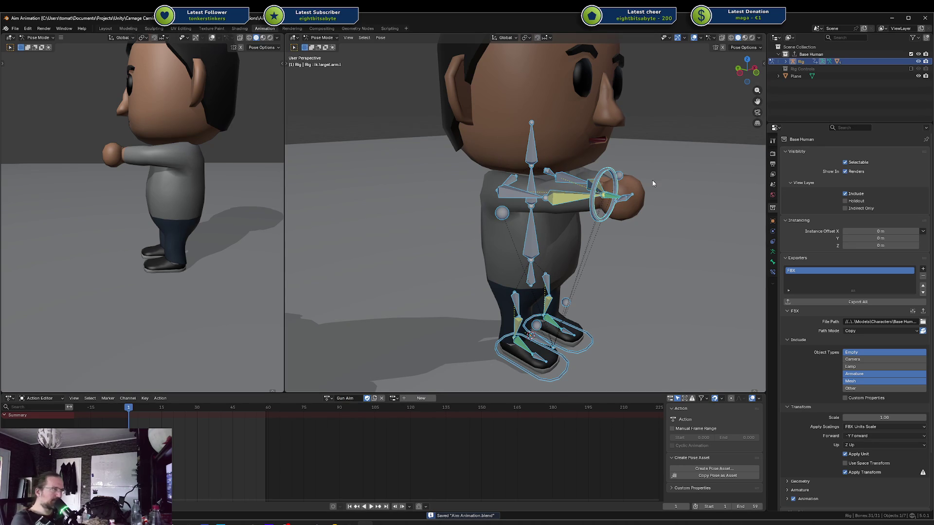
Move the arm IK targets along Y, then keyframe all bones and save
{"action": "left_click", "coordinate": [574, 227]}
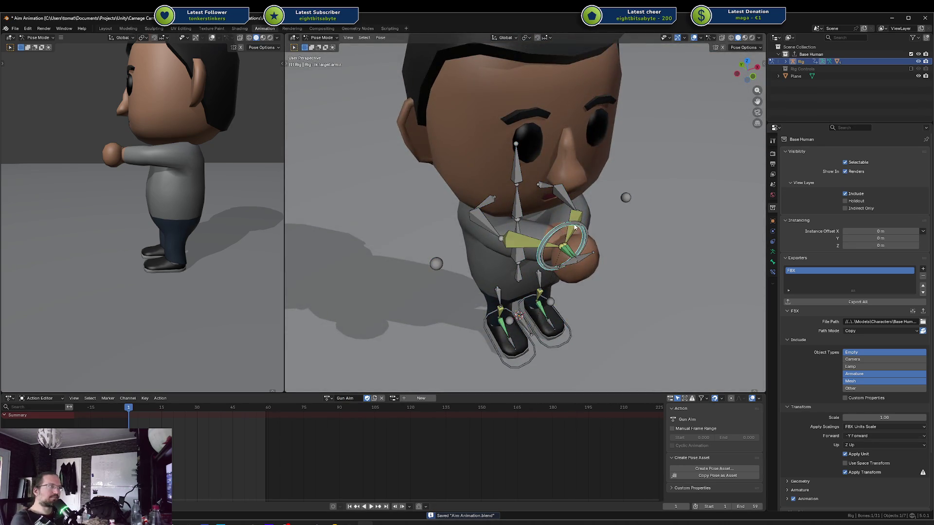
{"action": "key", "text": "ctrl+shift+m"}
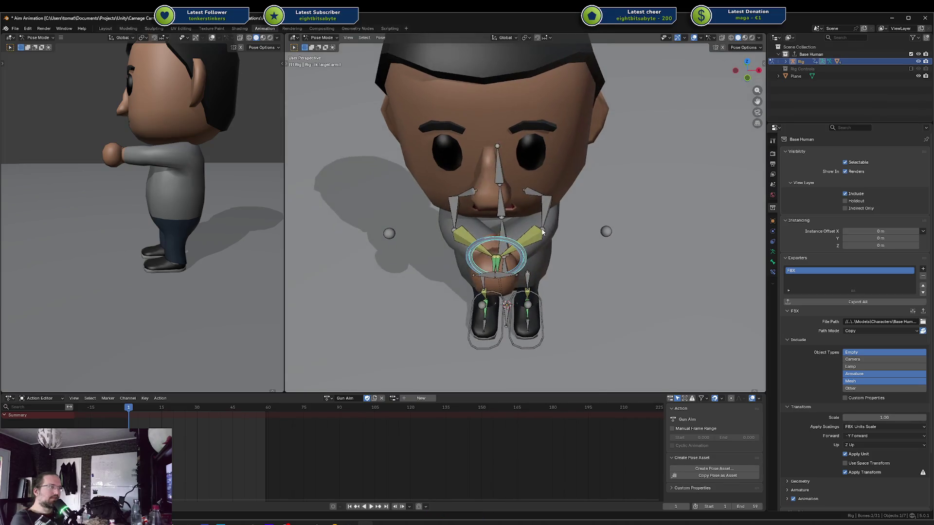
{"action": "key", "text": "g"}
{"action": "key", "text": "y"}
{"action": "mouse_move", "coordinate": [121, 165]}
{"action": "left_mouse_down"}
{"action": "mouse_move", "coordinate": [237, 171]}
{"action": "mouse_move", "coordinate": [202, 206]}
{"action": "mouse_move", "coordinate": [223, 183]}
{"action": "left_mouse_up"}
{"action": "left_click_drag", "start_coordinate": [487, 233], "coordinate": [501, 198]}
{"action": "key", "text": "a"}
{"action": "key", "text": "i"}
{"action": "key", "text": "ctrl+s"}
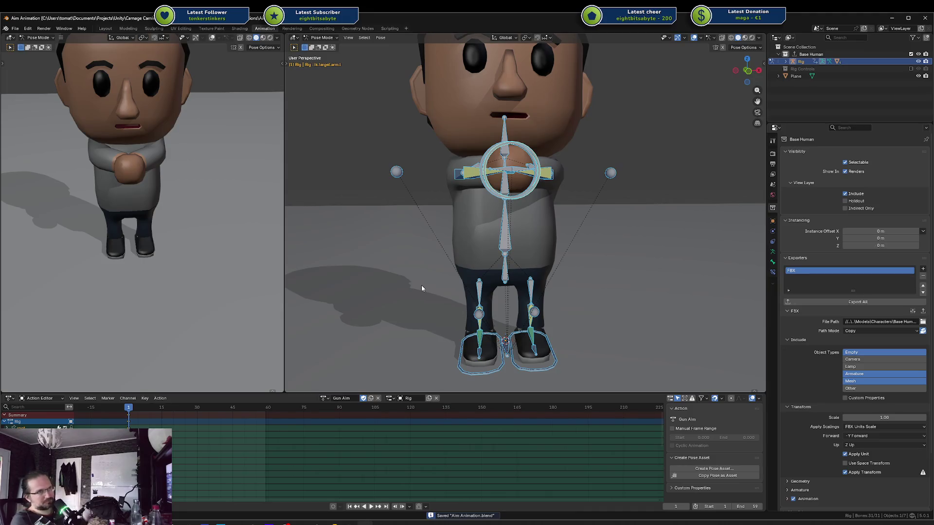
{"action": "left_click_drag", "start_coordinate": [421, 289], "coordinate": [561, 237]}
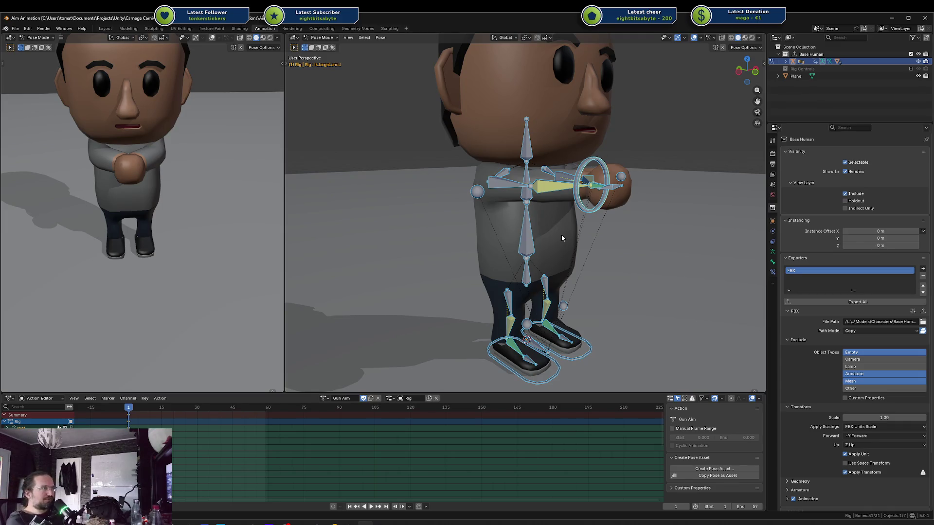
Reposition the hand IK target ring: shift it along Y, lower it on Z, and rotate it
{"action": "left_click", "coordinate": [598, 163]}
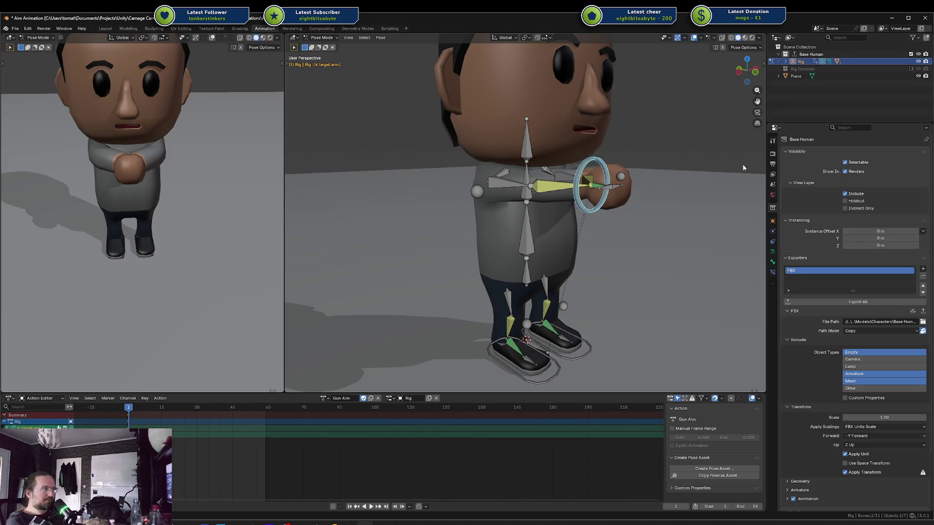
{"action": "key", "text": "g"}
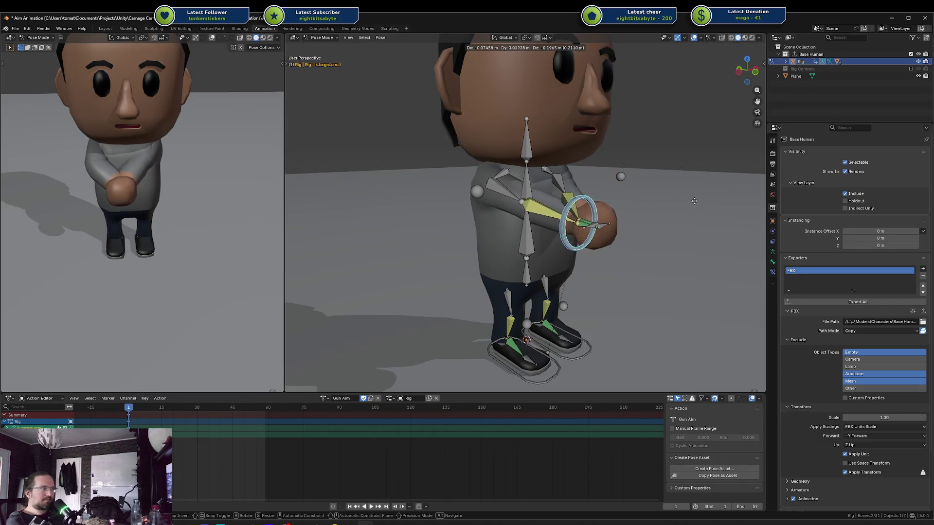
{"action": "key", "text": "x"}
{"action": "key", "text": "y"}
{"action": "left_click", "coordinate": [650, 207]}
{"action": "key", "text": "g"}
{"action": "key", "text": "z"}
{"action": "left_click", "coordinate": [674, 218]}
{"action": "key", "text": "r"}
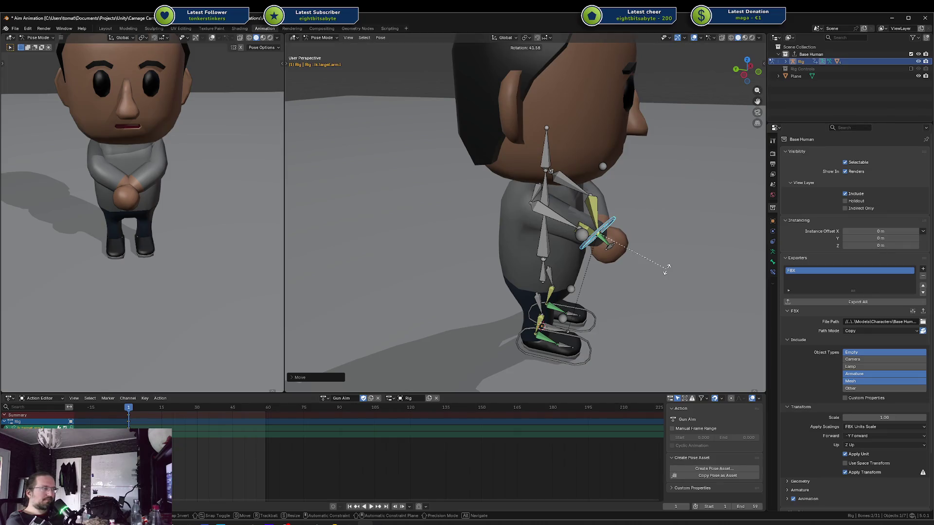
{"action": "left_click", "coordinate": [667, 270]}
{"action": "key", "text": "g"}
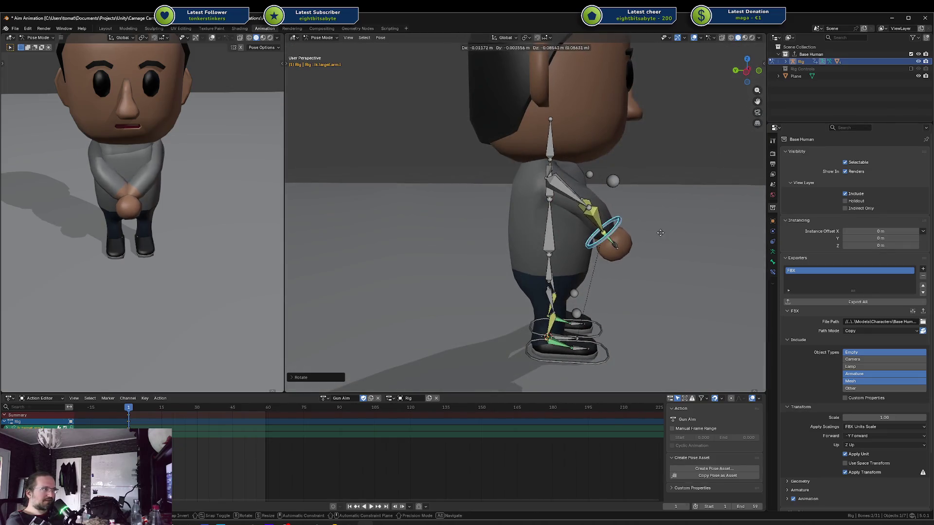
{"action": "left_click", "coordinate": [668, 225]}
{"action": "mouse_move", "coordinate": [255, 201]}
{"action": "left_mouse_down"}
{"action": "mouse_move", "coordinate": [18, 189]}
{"action": "mouse_move", "coordinate": [22, 200]}
{"action": "left_mouse_up"}
{"action": "key", "text": "g"}
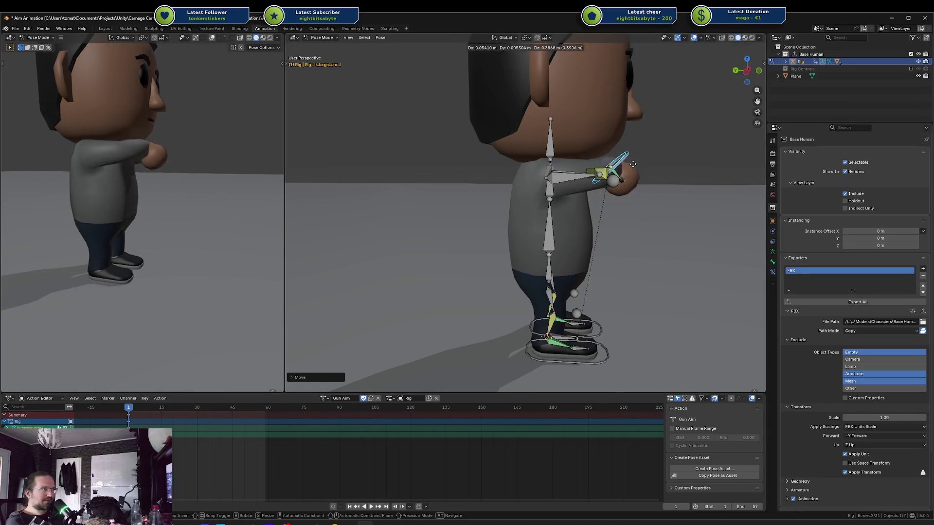
{"action": "key", "text": "Escape"}
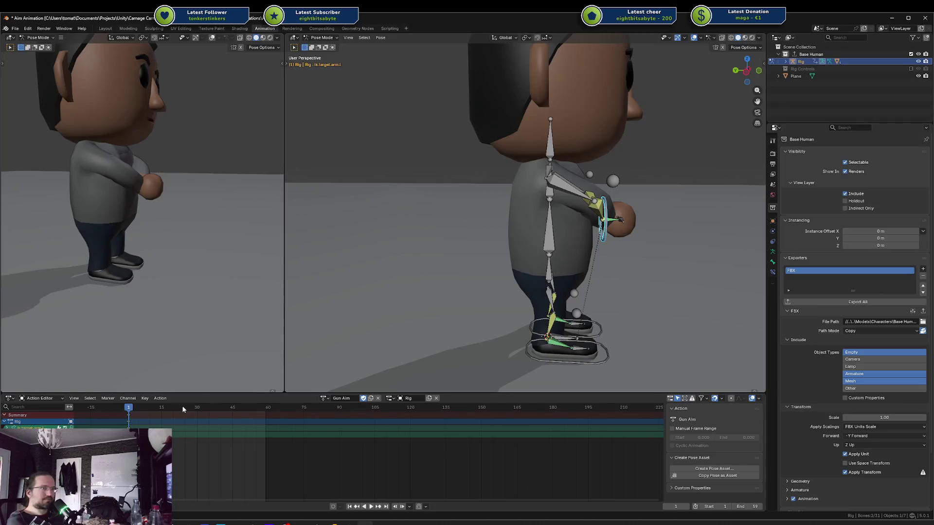
At frame 1, rotate the right shoulder on Z, paste its mirrored pose to the left, and save
{"action": "mouse_move", "coordinate": [141, 410]}
{"action": "left_mouse_down"}
{"action": "mouse_move", "coordinate": [153, 410]}
{"action": "mouse_move", "coordinate": [129, 410]}
{"action": "left_mouse_up"}
{"action": "mouse_move", "coordinate": [575, 236]}
{"action": "left_mouse_down"}
{"action": "mouse_move", "coordinate": [544, 257]}
{"action": "mouse_move", "coordinate": [544, 229]}
{"action": "left_mouse_up"}
{"action": "key", "text": "KP_1"}
{"action": "left_click", "coordinate": [545, 187]}
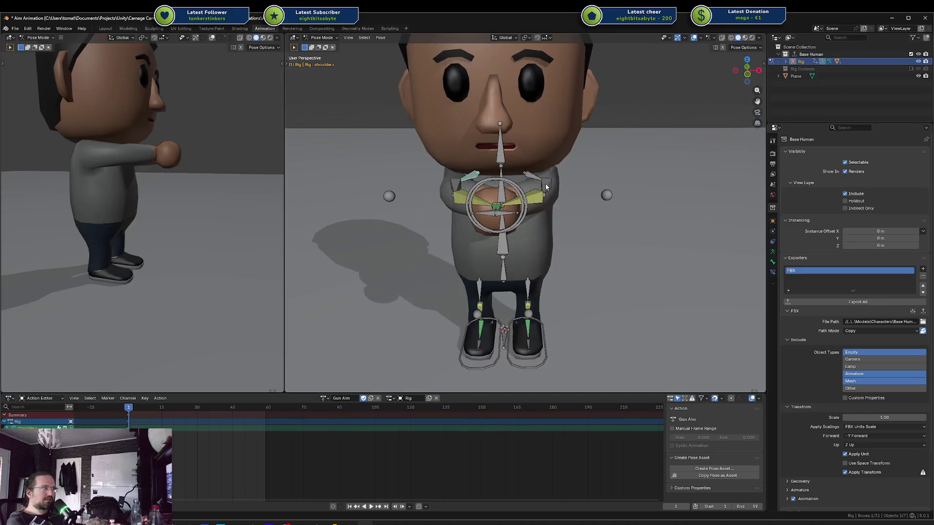
{"action": "left_click_drag", "start_coordinate": [534, 178], "coordinate": [559, 168]}
{"action": "key", "text": "r"}
{"action": "key", "text": "z"}
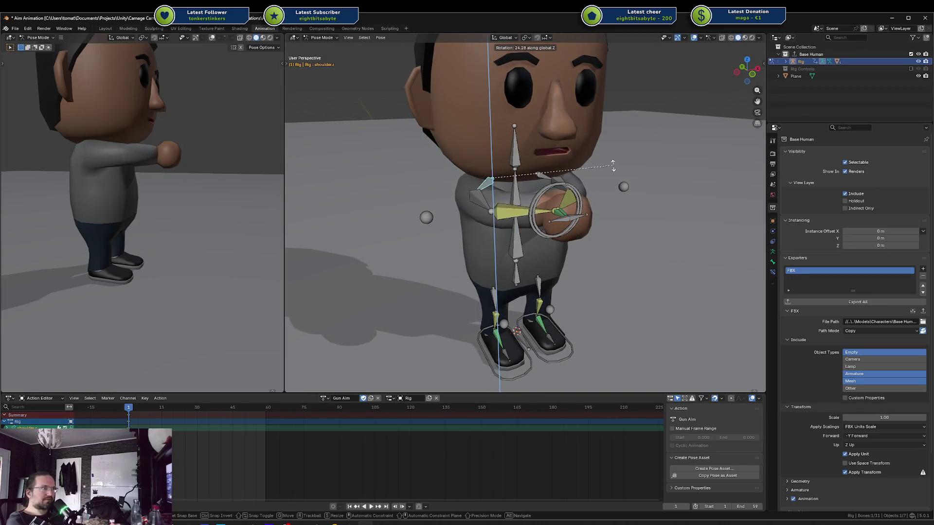
{"action": "left_click", "coordinate": [574, 152]}
{"action": "key", "text": "ctrl+c"}
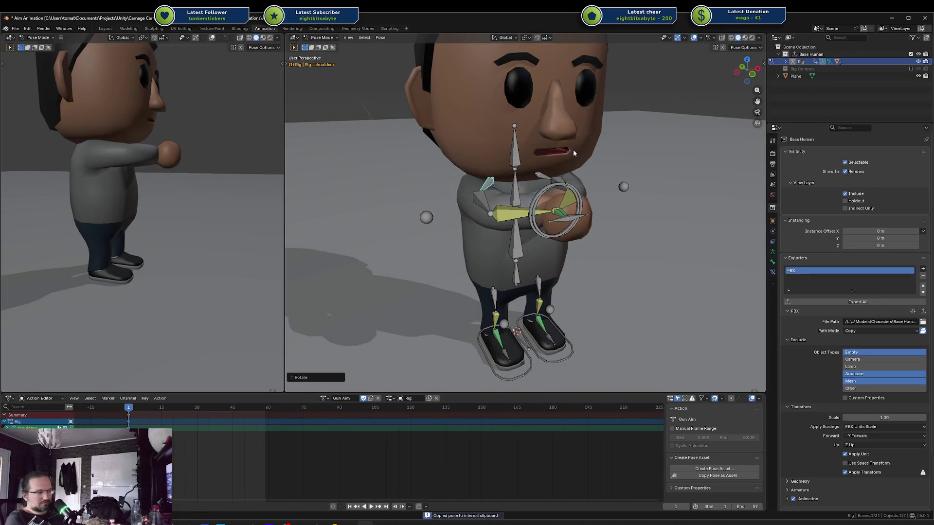
{"action": "key", "text": "ctrl+shift+v"}
{"action": "left_click", "coordinate": [540, 174], "text": "shift"}
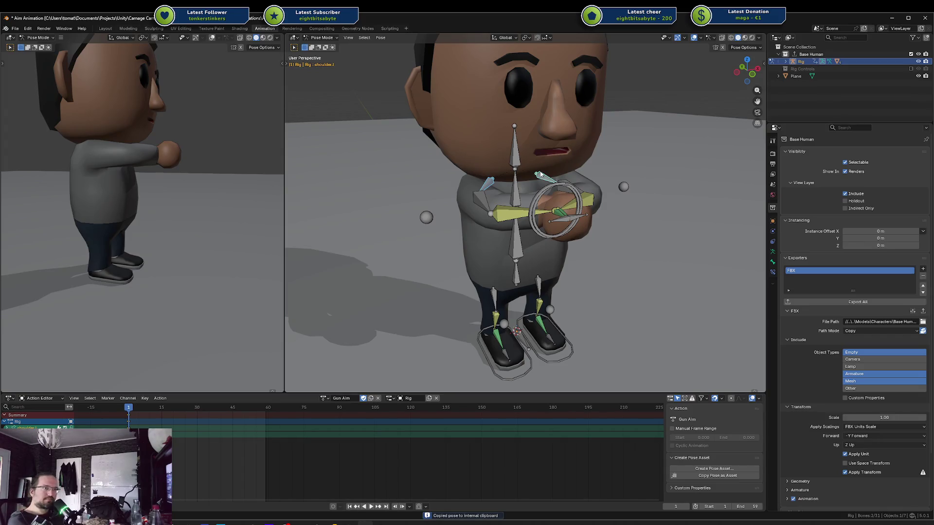
{"action": "key", "text": "ctrl+s"}
Adjust the left arm IK target's height on Z, select all bones, and save
{"action": "key", "text": "space"}
{"action": "key", "text": "Escape"}
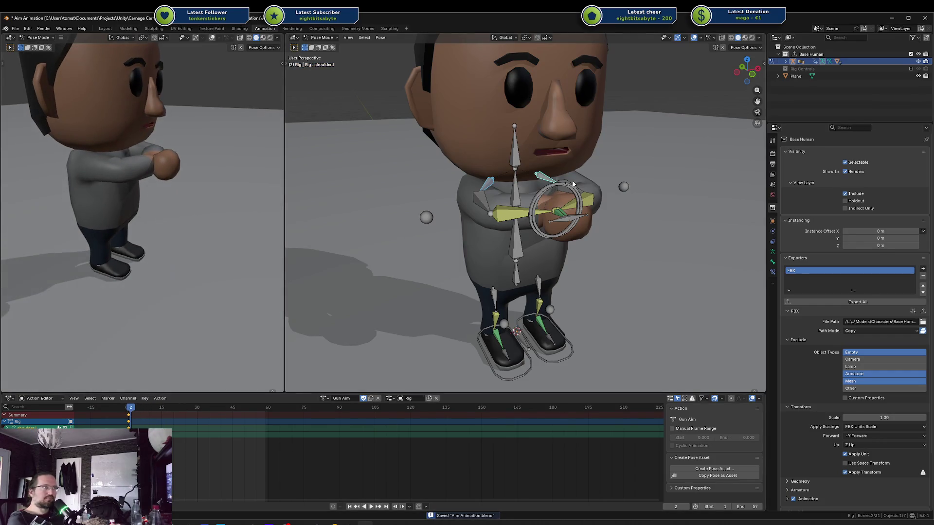
{"action": "left_click", "coordinate": [551, 191]}
{"action": "key", "text": "g"}
{"action": "key", "text": "z"}
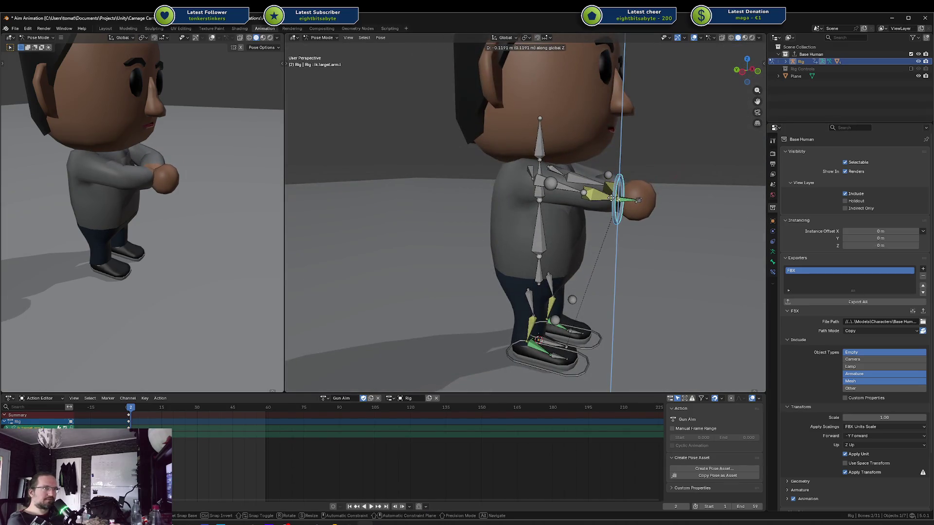
{"action": "left_click", "coordinate": [623, 199]}
{"action": "left_click_drag", "start_coordinate": [628, 203], "coordinate": [587, 237]}
{"action": "key", "text": "g"}
{"action": "key", "text": "z"}
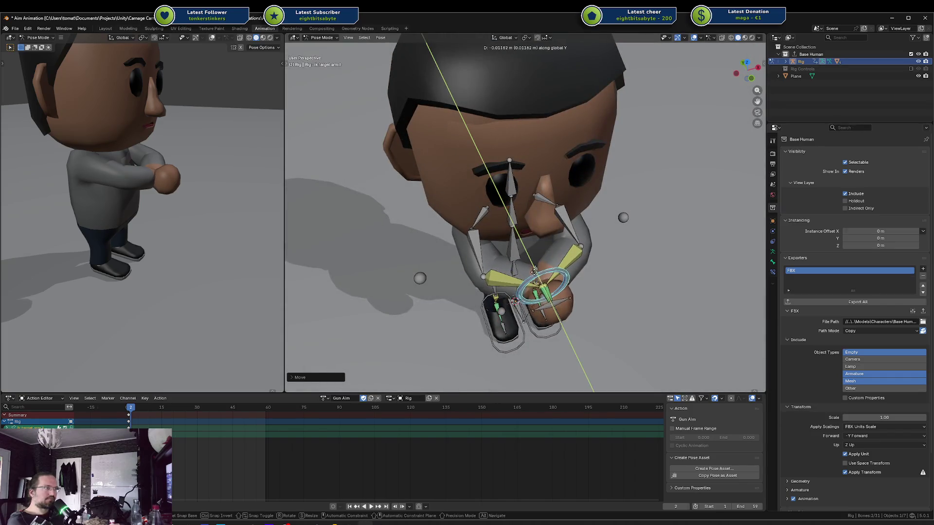
{"action": "left_click", "coordinate": [535, 277]}
{"action": "key", "text": "a"}
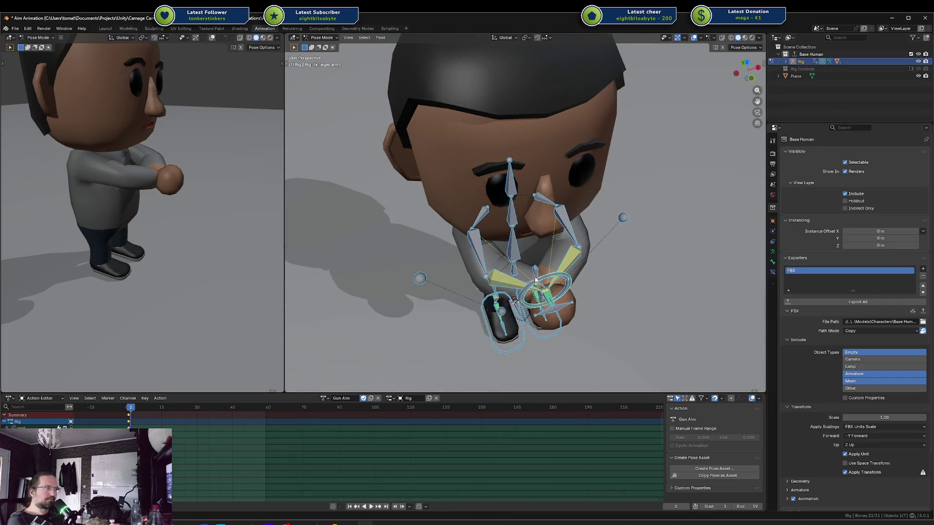
{"action": "key", "text": "ctrl+s"}
Shift the circular IK arm controller slightly along X
{"action": "mouse_move", "coordinate": [535, 280]}
{"action": "left_mouse_down"}
{"action": "mouse_move", "coordinate": [667, 148]}
{"action": "mouse_move", "coordinate": [675, 162]}
{"action": "mouse_move", "coordinate": [648, 190]}
{"action": "left_mouse_up"}
{"action": "left_click", "coordinate": [660, 144]}
{"action": "left_click_drag", "start_coordinate": [276, 194], "coordinate": [175, 196]}
{"action": "left_click_drag", "start_coordinate": [516, 185], "coordinate": [523, 242]}
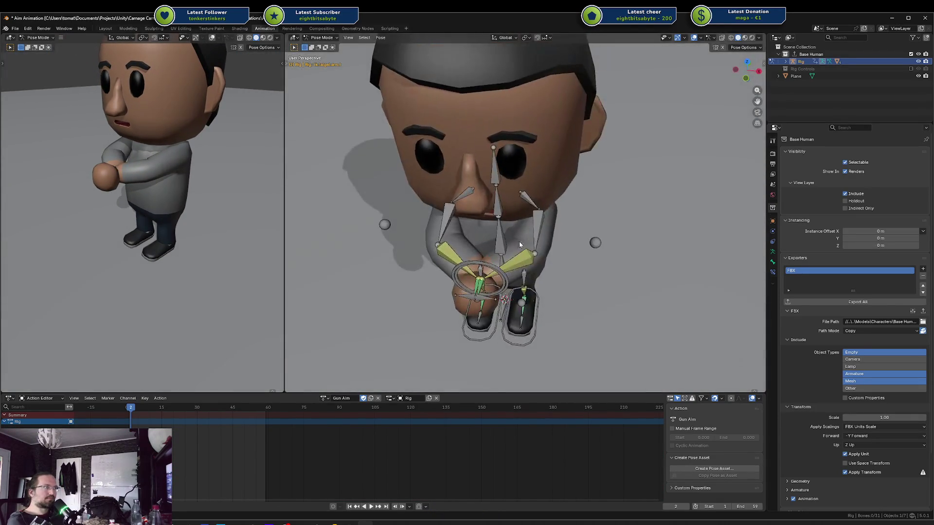
{"action": "left_click", "coordinate": [486, 267]}
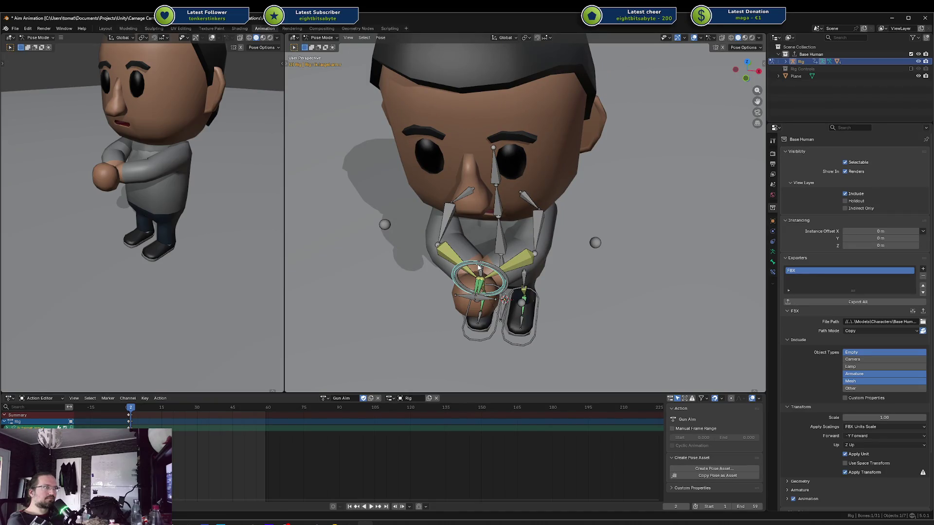
{"action": "key", "text": "g"}
{"action": "key", "text": "y"}
{"action": "key", "text": "x"}
{"action": "left_click", "coordinate": [479, 265]}
{"action": "mouse_move", "coordinate": [479, 264]}
{"action": "left_mouse_down"}
{"action": "mouse_move", "coordinate": [496, 219]}
{"action": "mouse_move", "coordinate": [699, 161]}
{"action": "left_mouse_up"}
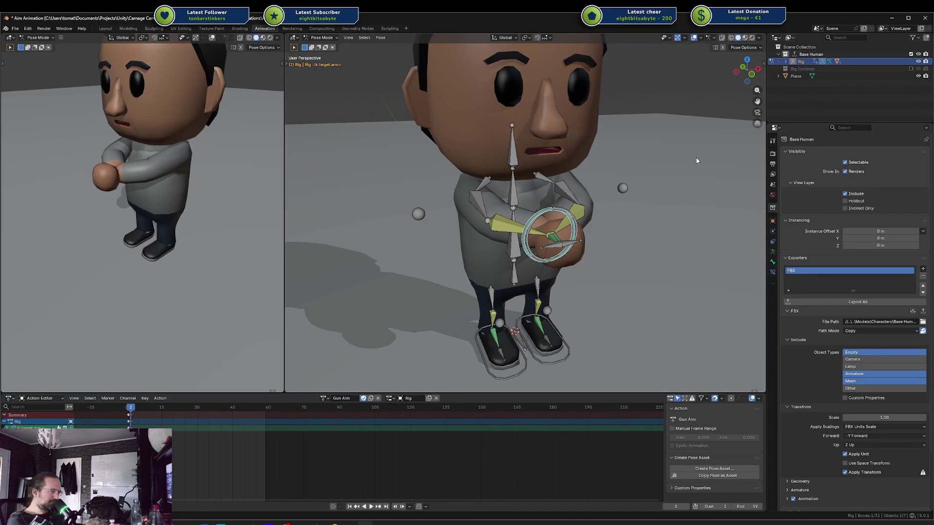
Show bone transform values, undo back to the lower arm pose at frame 1, and save
{"action": "key", "text": "n"}
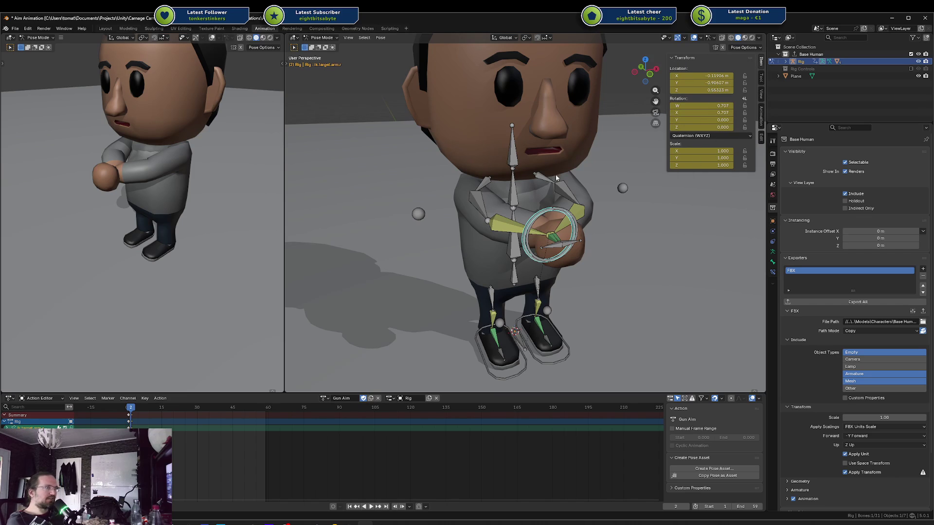
{"action": "mouse_move", "coordinate": [137, 406]}
{"action": "left_mouse_down"}
{"action": "mouse_move", "coordinate": [149, 407]}
{"action": "mouse_move", "coordinate": [129, 407]}
{"action": "mouse_move", "coordinate": [130, 417]}
{"action": "left_mouse_up"}
{"action": "key", "text": "a"}
{"action": "left_click", "coordinate": [131, 418]}
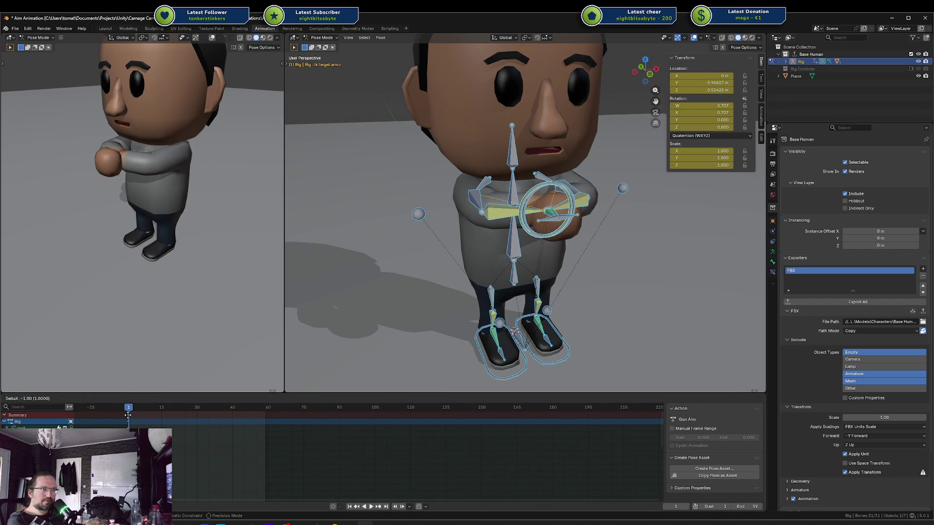
{"action": "key", "text": "ctrl+z"}
{"action": "key", "text": "ctrl+s"}
{"action": "left_click", "coordinate": [569, 221]}
{"action": "scroll", "coordinate": [522, 235], "scroll_direction": "up", "scroll_amount": 4}
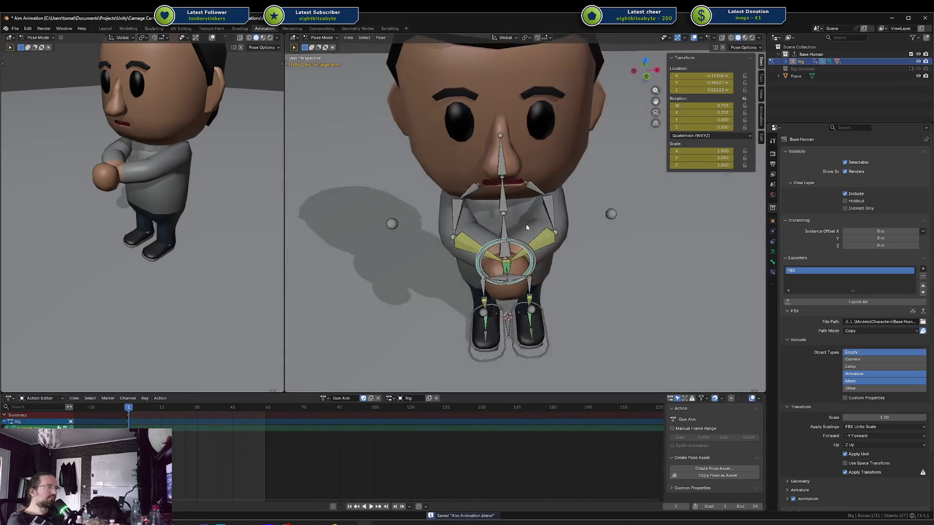
{"action": "key", "text": "g"}
{"action": "key", "text": "x"}
{"action": "key", "text": "Escape"}
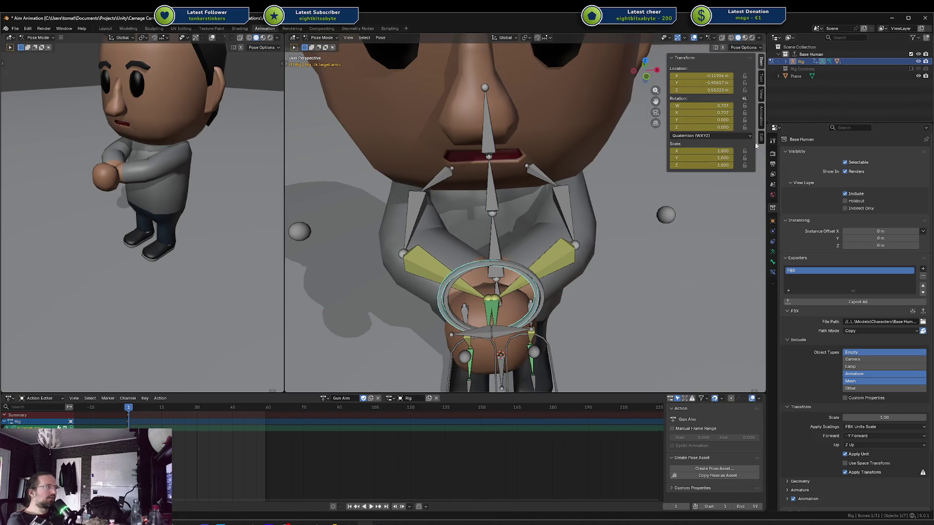
{"action": "scroll", "coordinate": [603, 145], "scroll_direction": "down", "scroll_amount": 5}
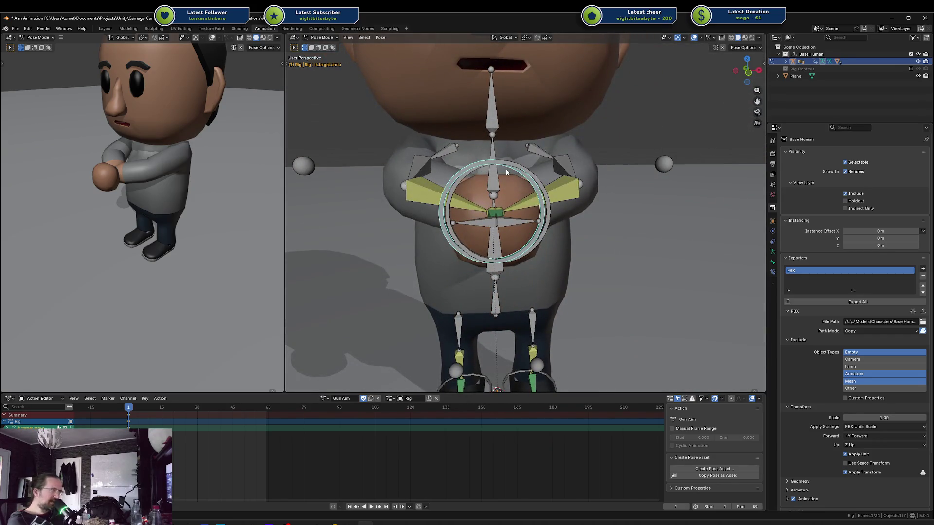
Try moving the IK target along X, cancelling each attempt
{"action": "left_click", "coordinate": [502, 39]}
{"action": "left_click", "coordinate": [502, 41]}
{"action": "key", "text": "g"}
{"action": "key", "text": "x"}
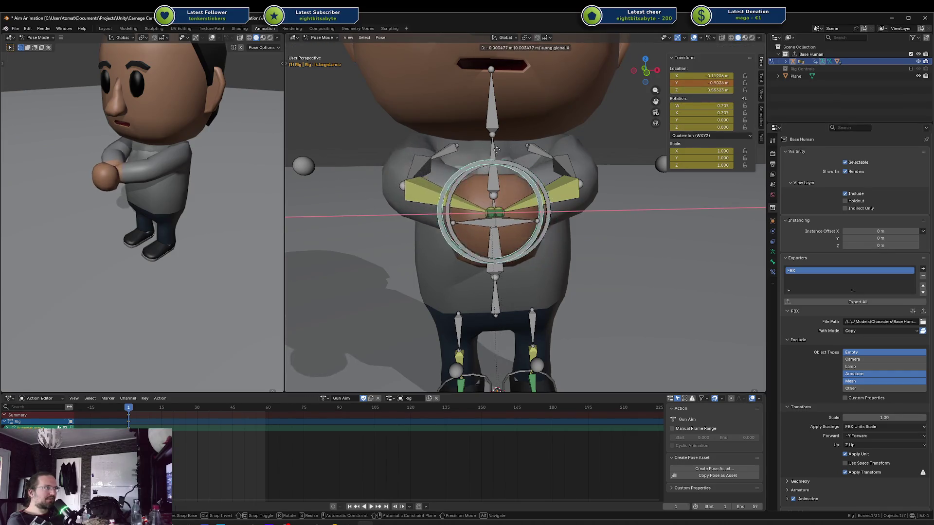
{"action": "key", "text": "Escape"}
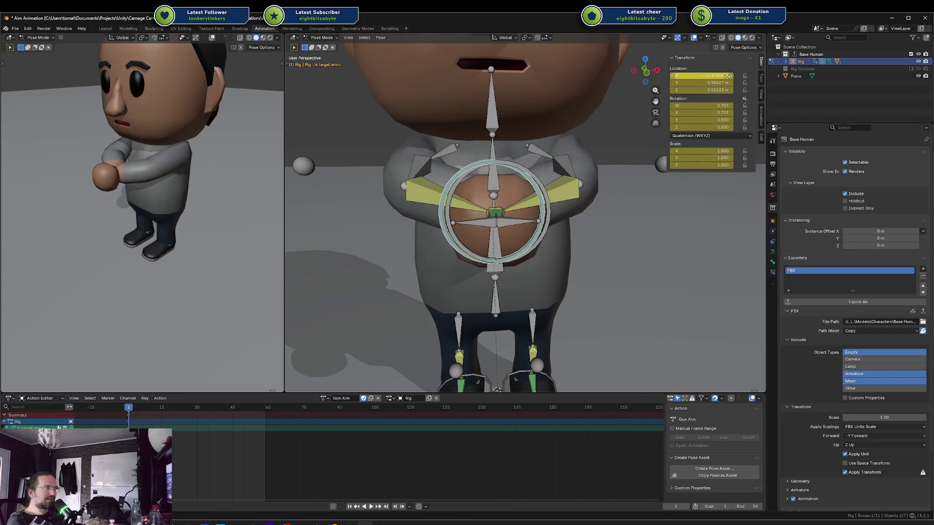
{"action": "key", "text": "x"}
{"action": "key", "text": "Escape"}
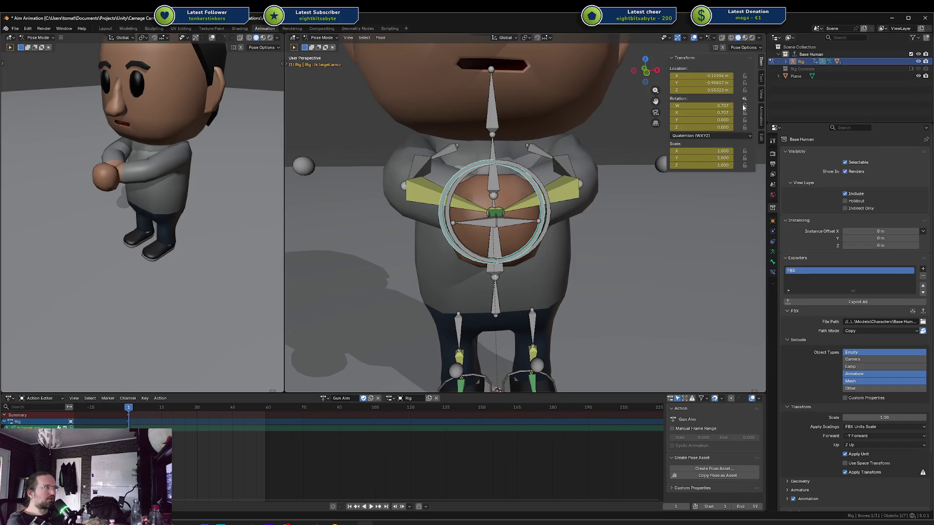
Check Pose Options, then browse the side panel's Global Transform, Relative and View sections
{"action": "right_click", "coordinate": [691, 76]}
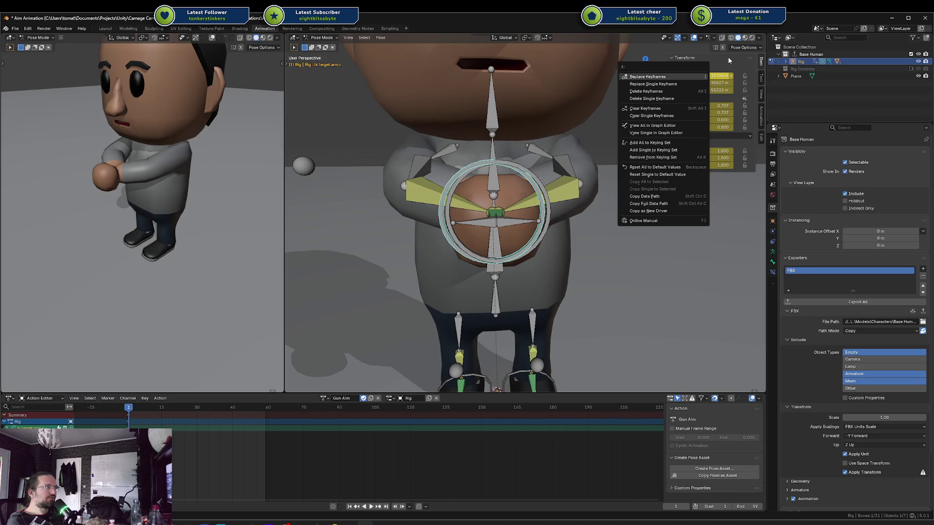
{"action": "left_click", "coordinate": [751, 47]}
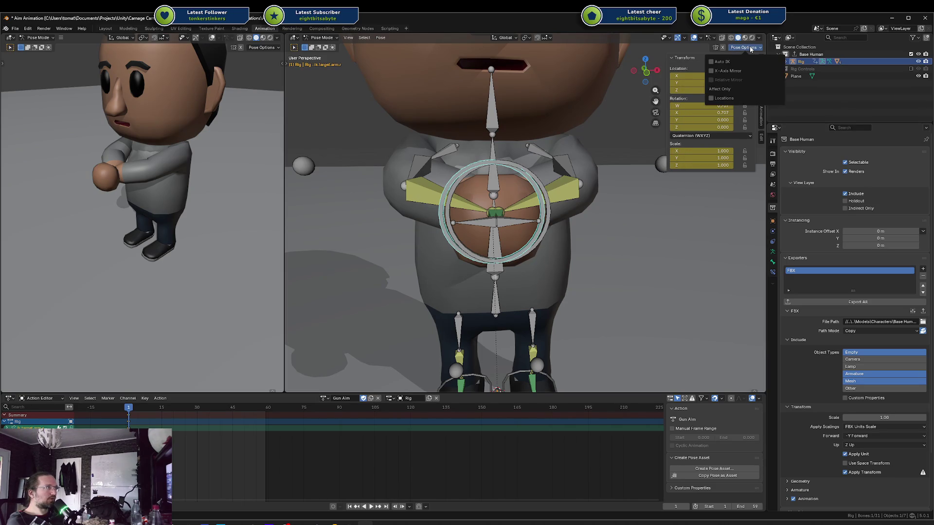
{"action": "left_click", "coordinate": [751, 48]}
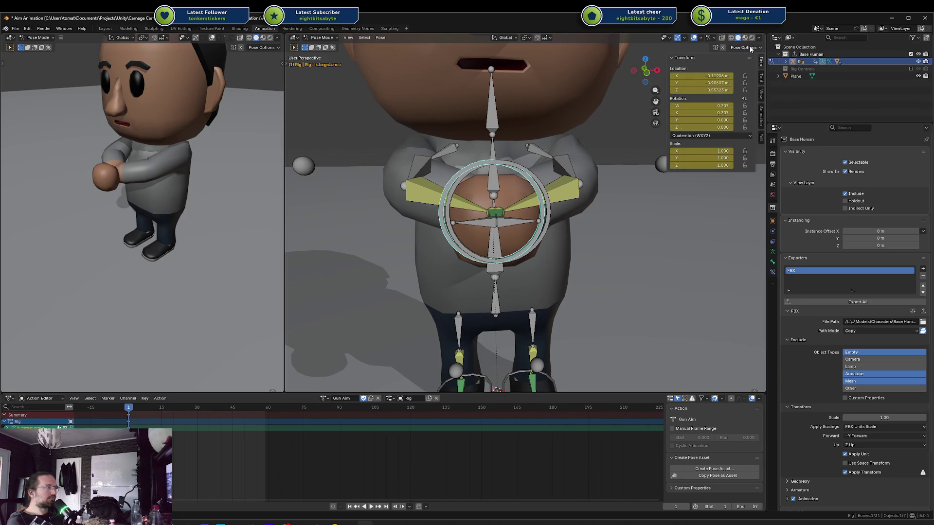
{"action": "left_click", "coordinate": [762, 117]}
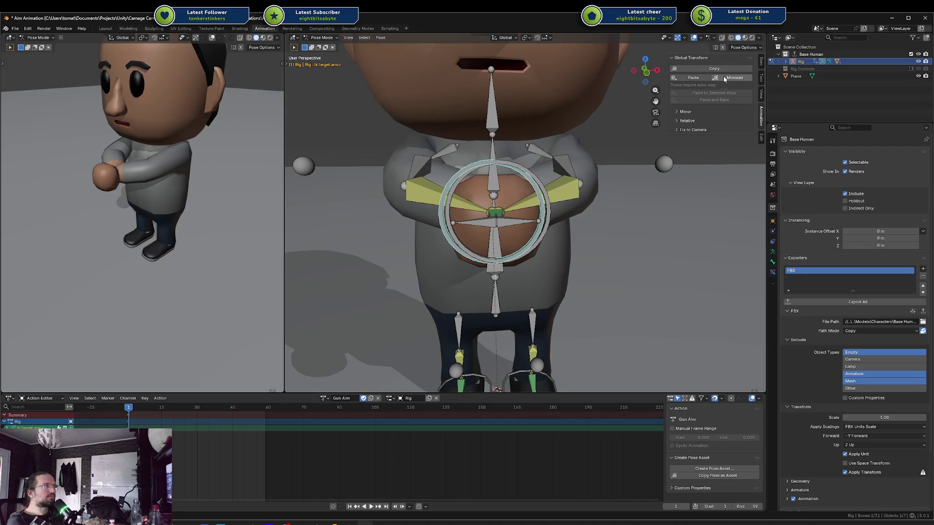
{"action": "left_click", "coordinate": [687, 121]}
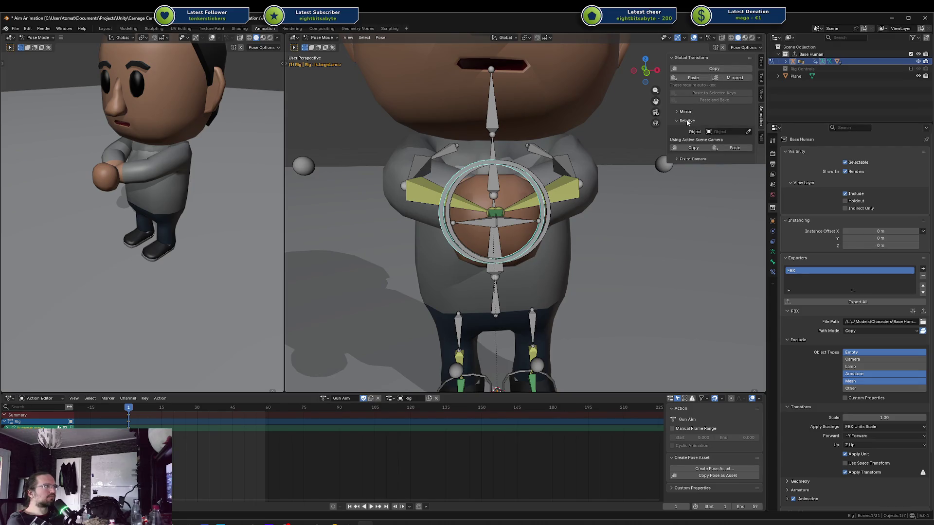
{"action": "left_click", "coordinate": [687, 121]}
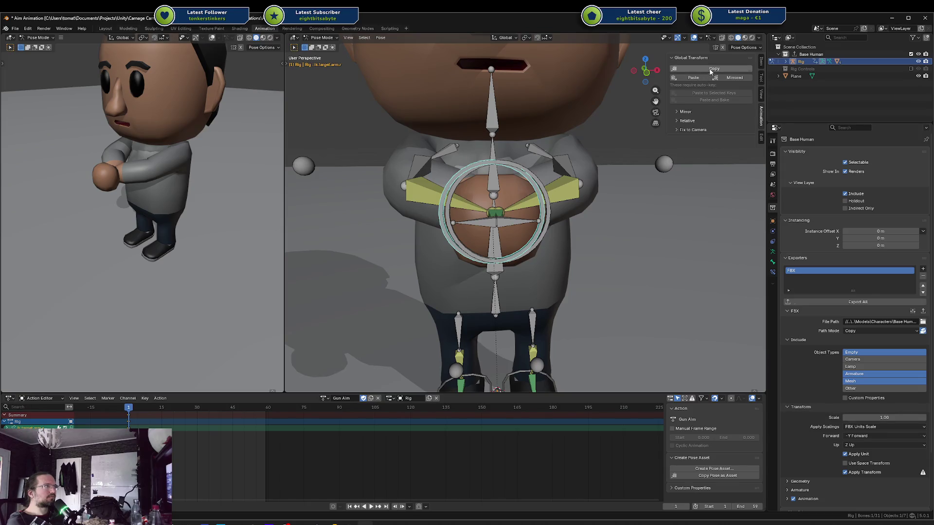
{"action": "left_click", "coordinate": [762, 94]}
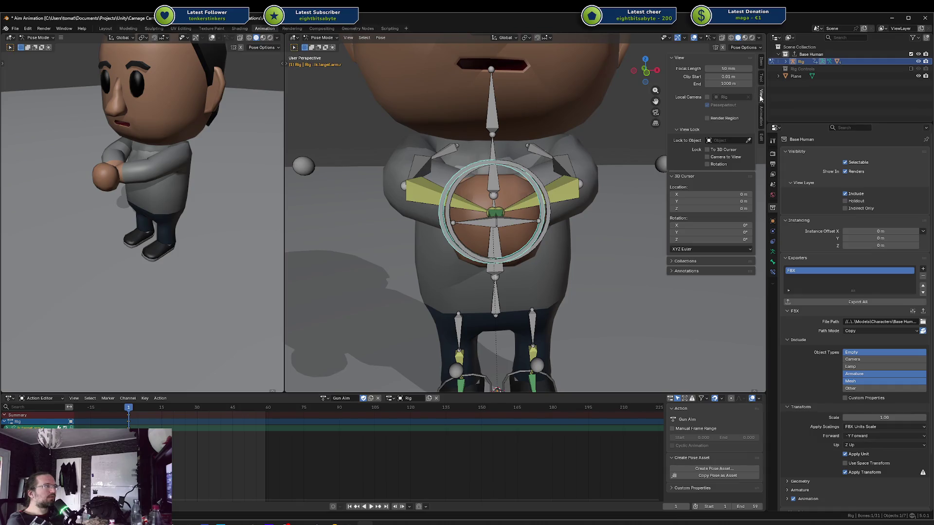
{"action": "left_click", "coordinate": [763, 103]}
{"action": "left_click", "coordinate": [762, 95]}
{"action": "left_click", "coordinate": [762, 111]}
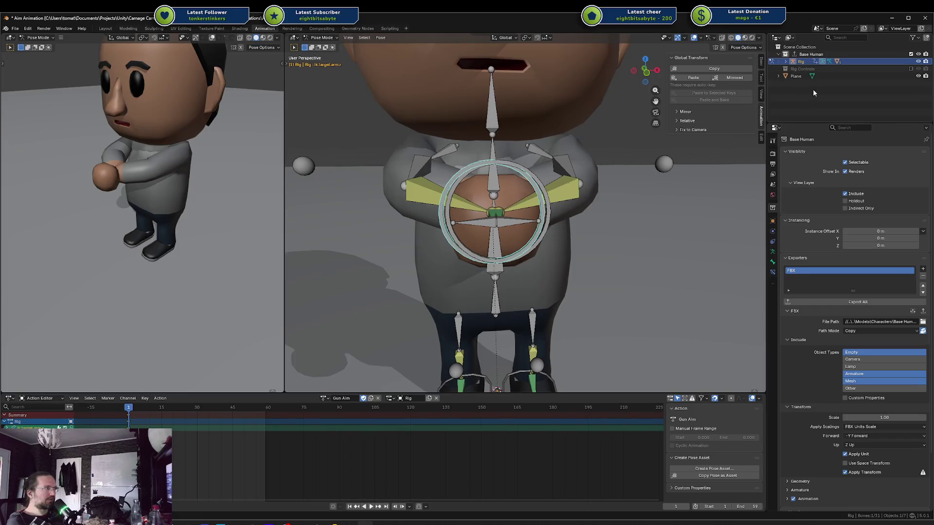
{"action": "left_click", "coordinate": [762, 93]}
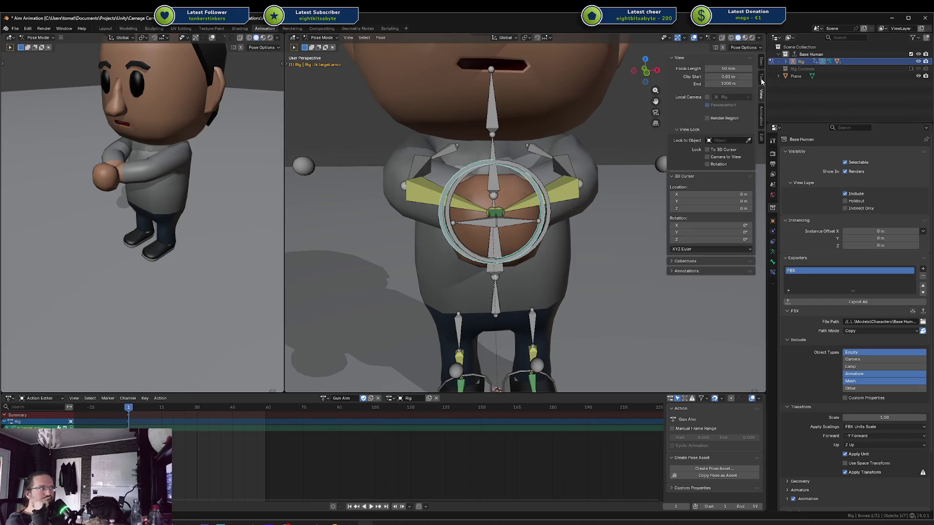
Switch the side panel back to Item and inspect the shading and overlay popovers
{"action": "left_click", "coordinate": [761, 78]}
{"action": "left_click", "coordinate": [763, 67]}
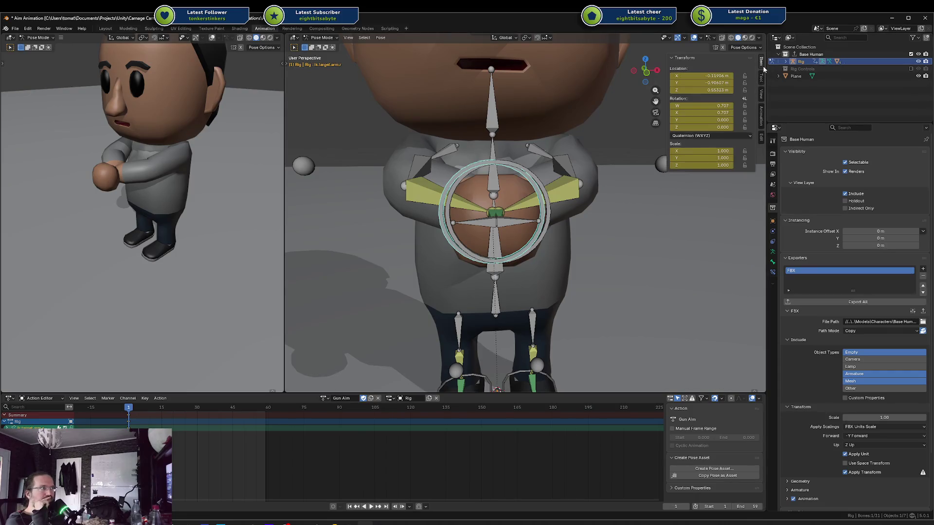
{"action": "left_click", "coordinate": [760, 37]}
{"action": "left_click", "coordinate": [713, 39]}
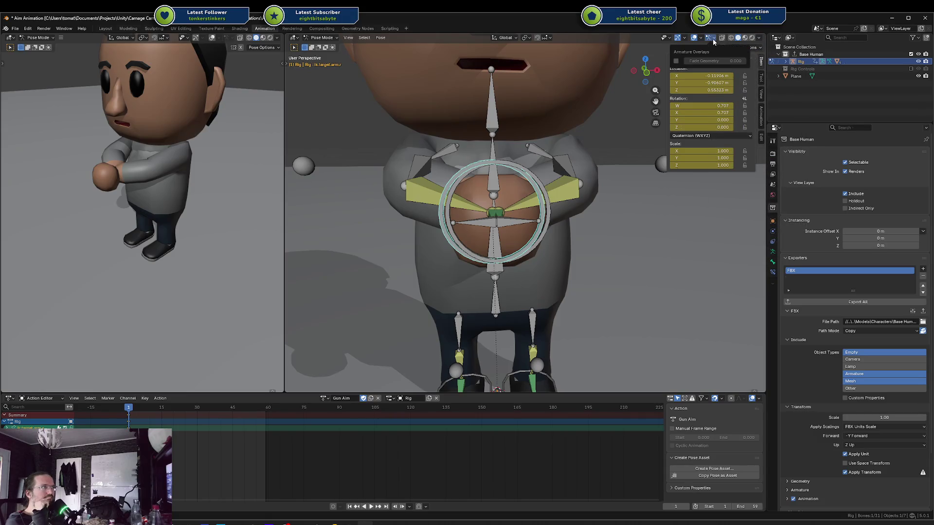
{"action": "left_click", "coordinate": [714, 41]}
{"action": "left_click", "coordinate": [701, 39]}
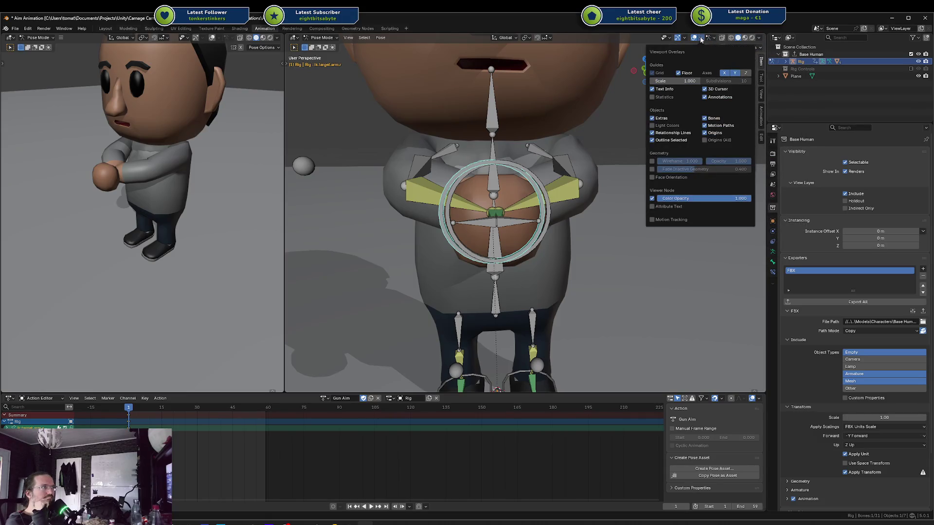
{"action": "left_click", "coordinate": [701, 40]}
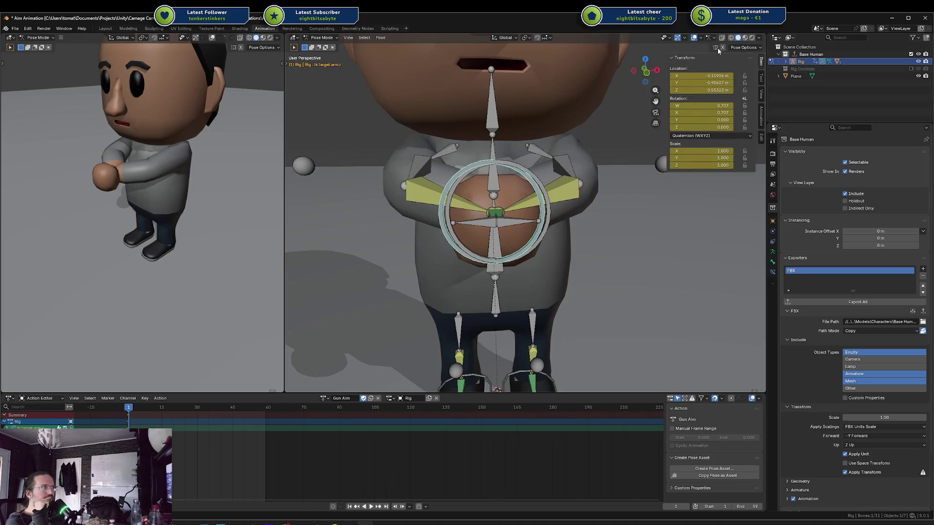
Select the arm IK target ring, turn off X-Axis Mirror, and show its Bone properties
{"action": "key", "text": "alt+a"}
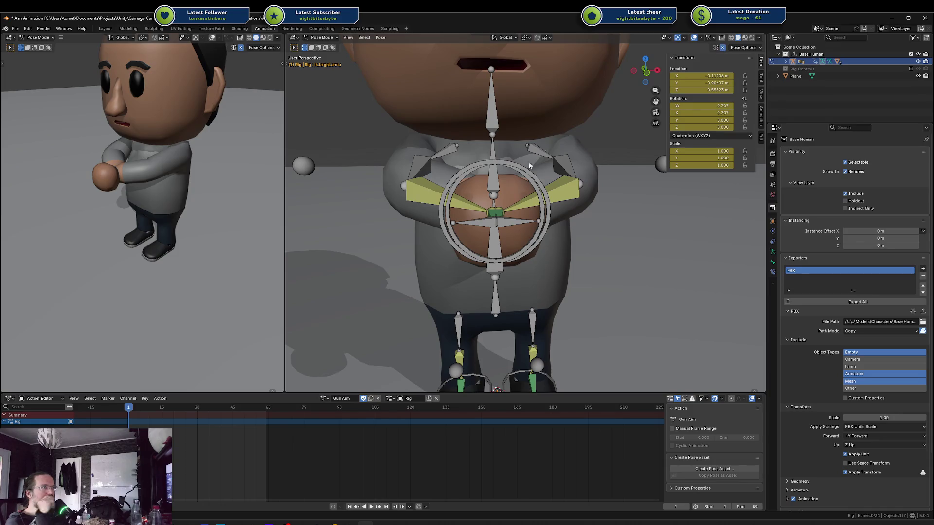
{"action": "left_click", "coordinate": [491, 160]}
{"action": "key", "text": "g"}
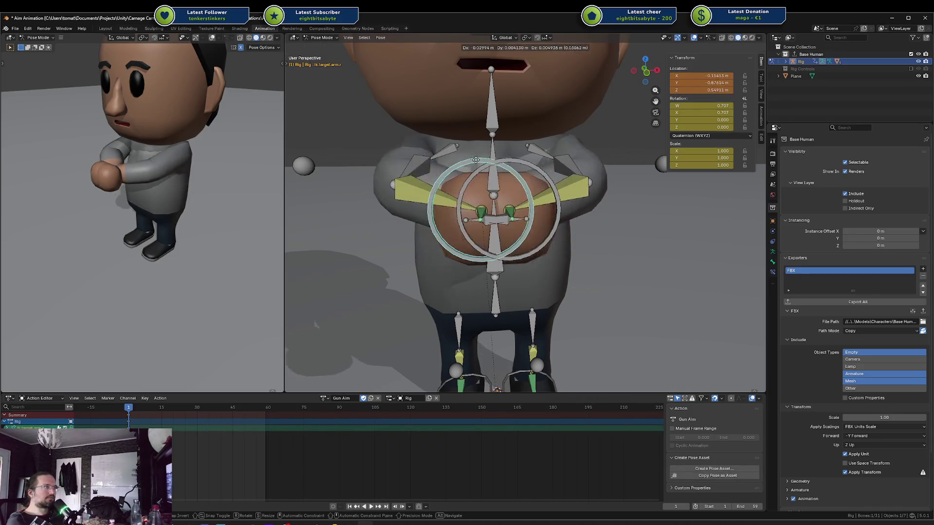
{"action": "left_click", "coordinate": [489, 161]}
{"action": "left_click", "coordinate": [723, 48]}
{"action": "left_click", "coordinate": [744, 48]}
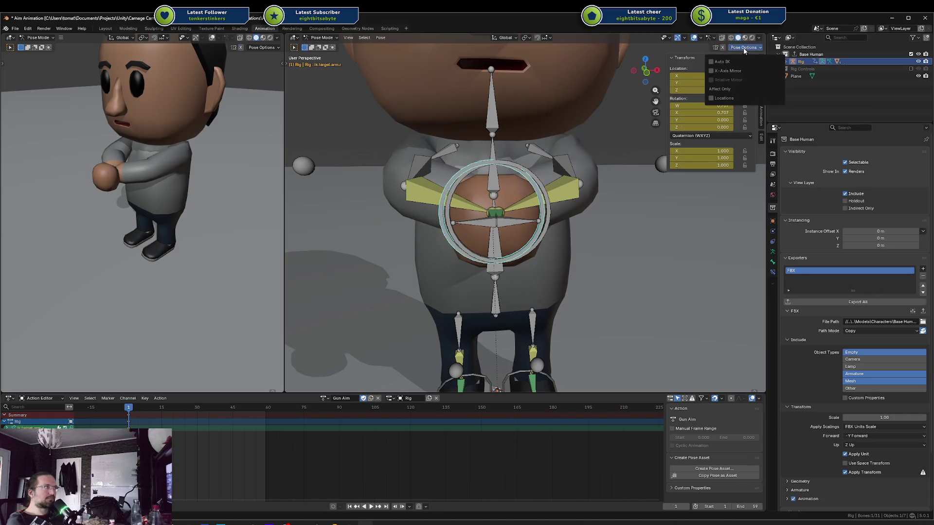
{"action": "left_click", "coordinate": [744, 48]}
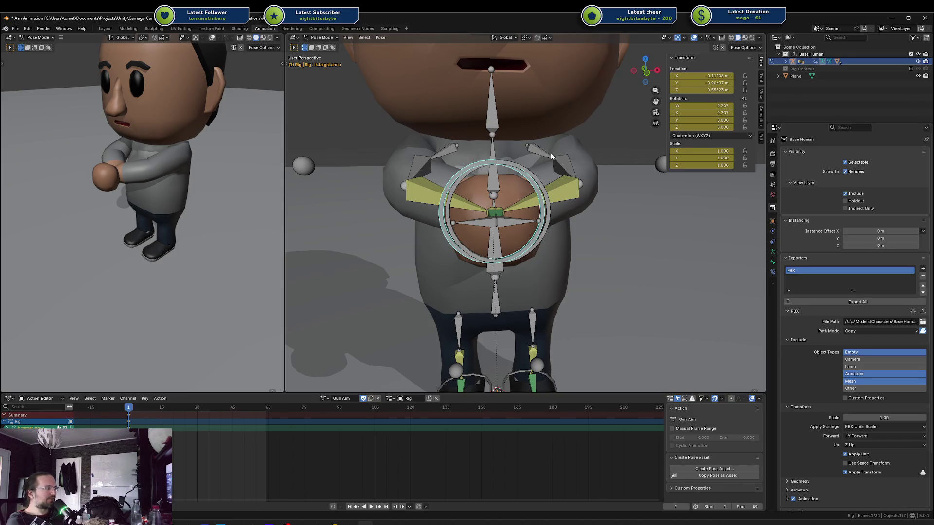
{"action": "left_click", "coordinate": [771, 262]}
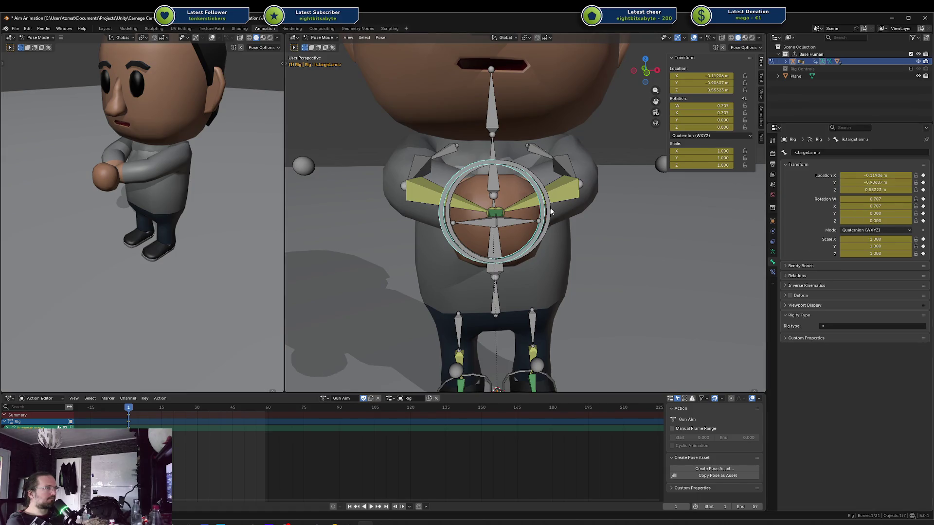
Switch to a top orthographic view and hide the floor Plane
{"action": "key", "text": "g"}
{"action": "key", "text": "x"}
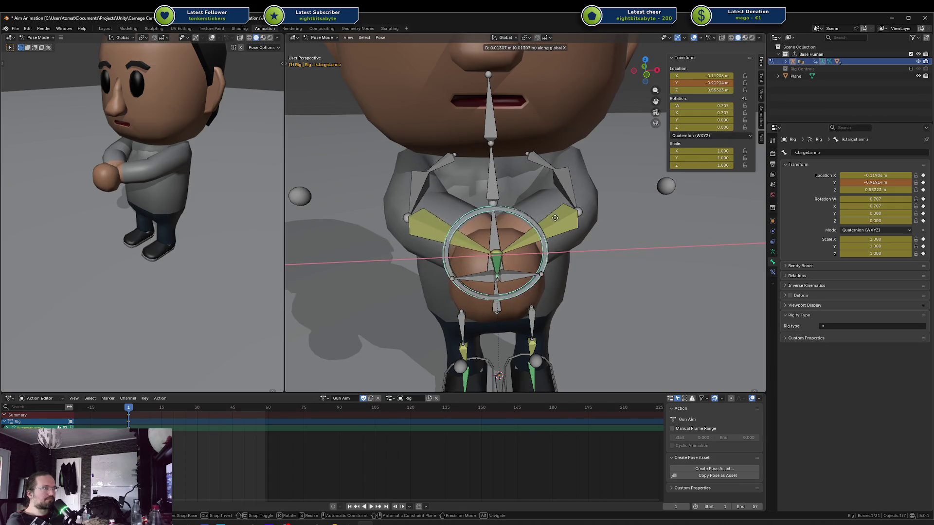
{"action": "right_click", "coordinate": [555, 220]}
{"action": "key", "text": "KP_7"}
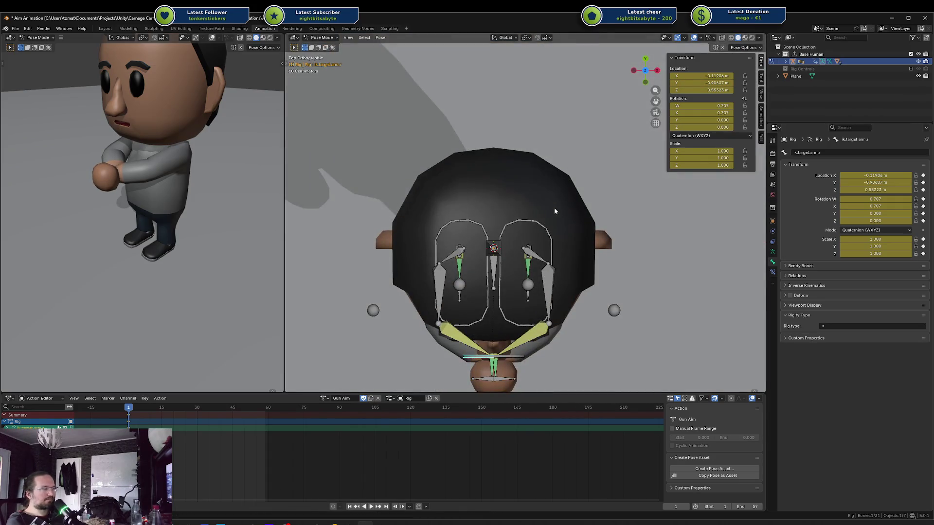
{"action": "scroll", "coordinate": [564, 204], "scroll_direction": "down", "scroll_amount": 4}
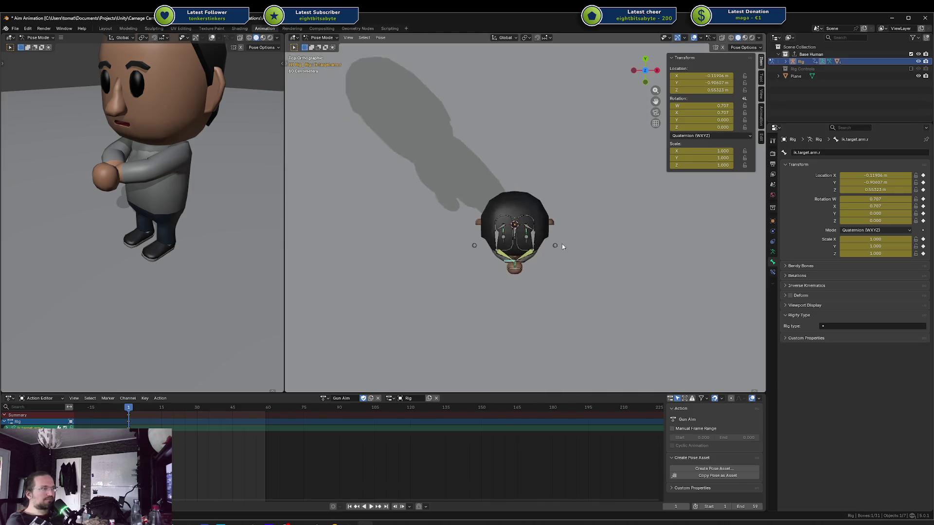
{"action": "left_click", "coordinate": [918, 76]}
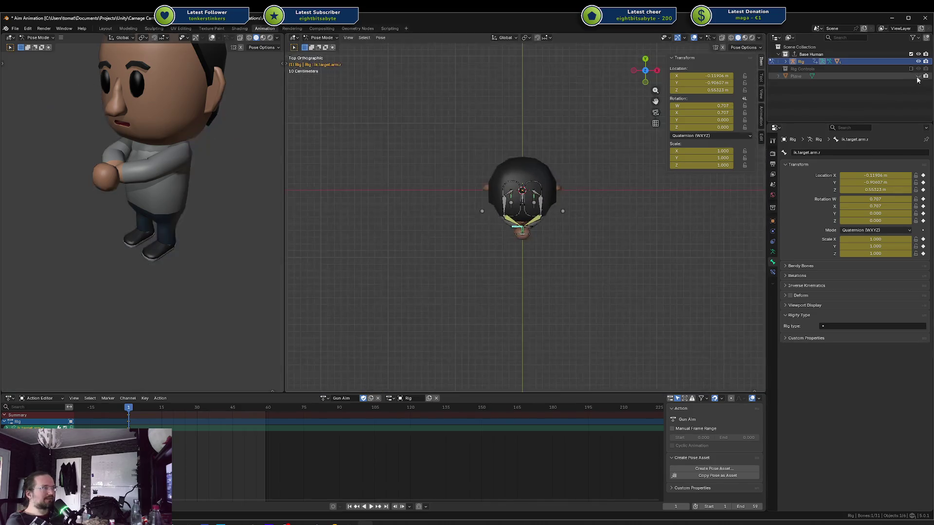
{"action": "scroll", "coordinate": [589, 249], "scroll_direction": "up", "scroll_amount": 5}
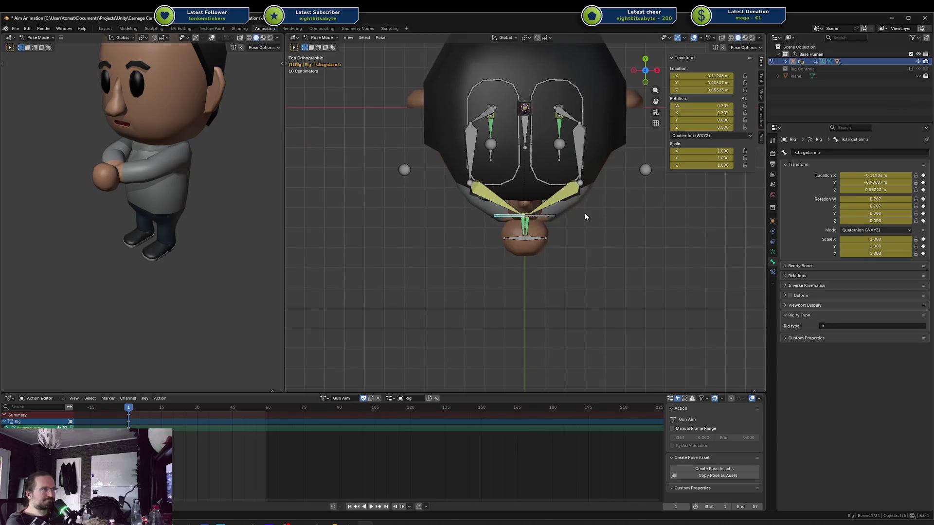
Move ik.target.arm.l and ik.target.arm.r along global X
{"action": "left_click", "coordinate": [549, 217]}
{"action": "key", "text": "g"}
{"action": "key", "text": "y"}
{"action": "key", "text": "x"}
{"action": "left_click", "coordinate": [641, 220]}
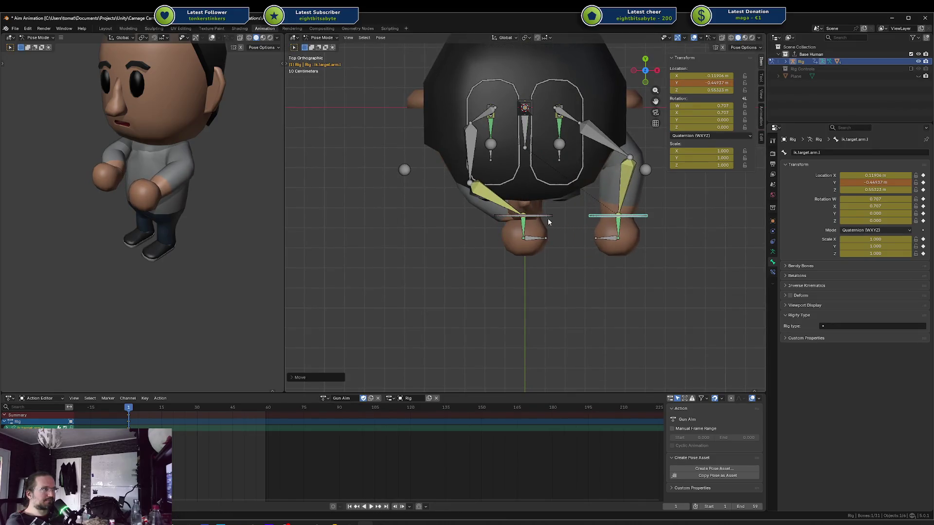
{"action": "left_click", "coordinate": [539, 216]}
{"action": "key", "text": "g"}
{"action": "key", "text": "x"}
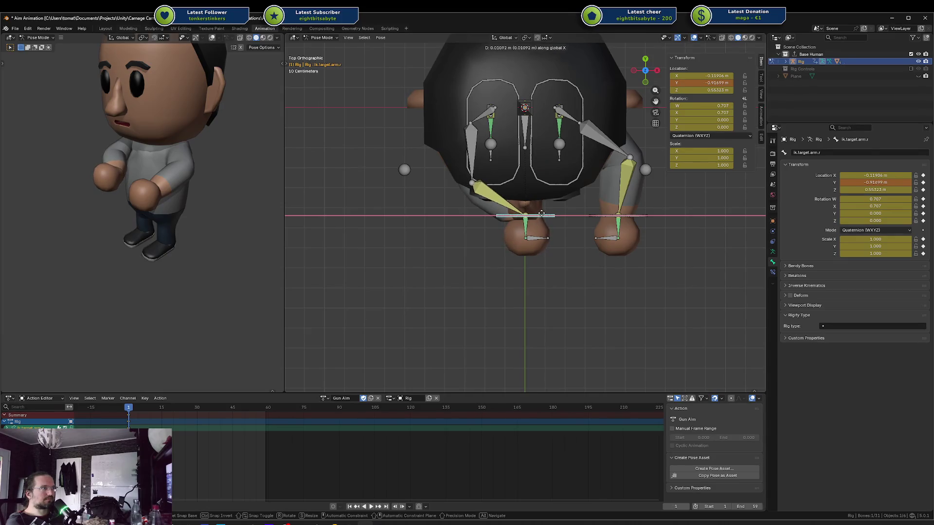
{"action": "left_click", "coordinate": [541, 214]}
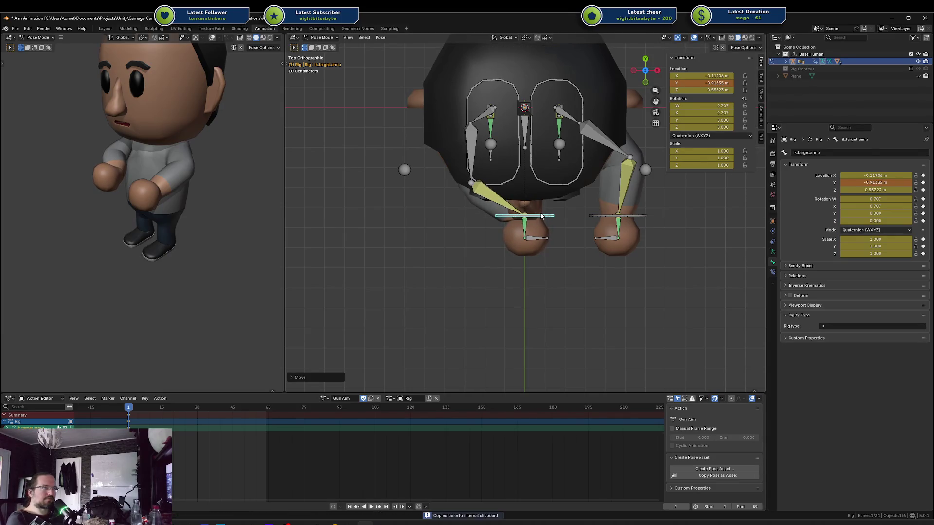
Paste the flipped pose onto the opposite arm target and save the blend file
{"action": "key", "text": "ctrl+shift+v"}
{"action": "key", "text": "ctrl+s"}
{"action": "mouse_move", "coordinate": [551, 251]}
{"action": "left_mouse_down"}
{"action": "mouse_move", "coordinate": [587, 200]}
{"action": "mouse_move", "coordinate": [612, 201]}
{"action": "left_mouse_up"}
{"action": "left_click_drag", "start_coordinate": [335, 169], "coordinate": [508, 186]}
Move ik.target.arm.l vertically along global Z
{"action": "left_click", "coordinate": [555, 185]}
{"action": "mouse_move", "coordinate": [190, 159]}
{"action": "left_mouse_down"}
{"action": "mouse_move", "coordinate": [96, 150]}
{"action": "mouse_move", "coordinate": [232, 162]}
{"action": "mouse_move", "coordinate": [197, 161]}
{"action": "left_mouse_up"}
{"action": "key", "text": "g"}
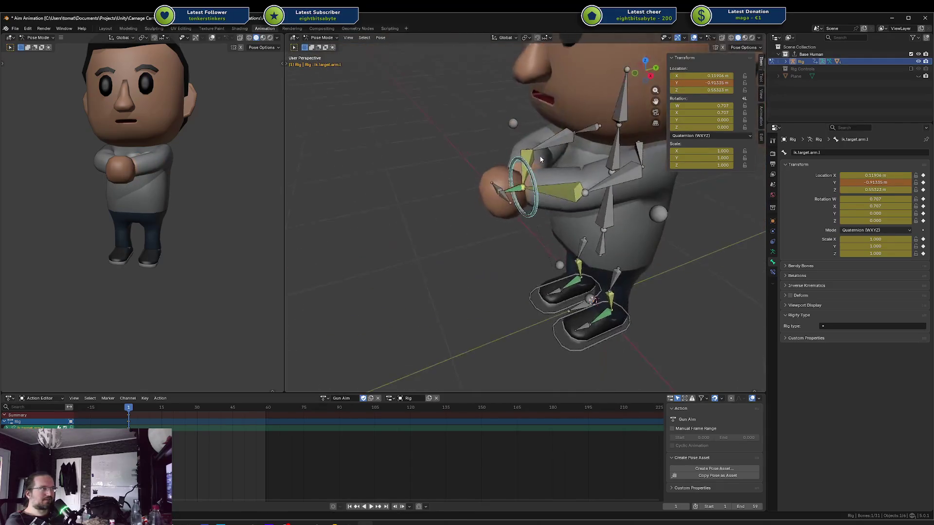
{"action": "key", "text": "z"}
{"action": "left_click", "coordinate": [538, 185]}
Move ik.target.arm.l along Y to X 0.28003, Y −0.77327, Z 0.55523, stacking the hands
{"action": "key", "text": "g"}
{"action": "key", "text": "y"}
{"action": "key", "text": "x"}
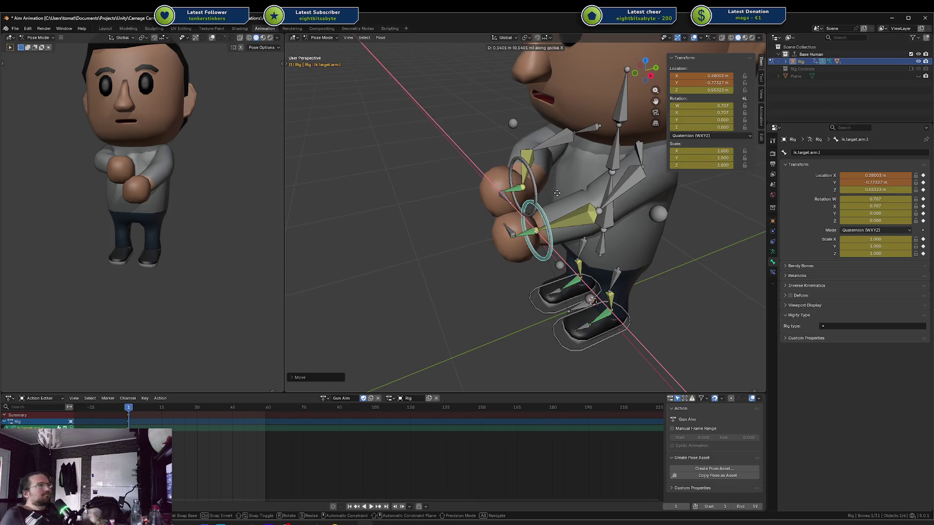
{"action": "key", "text": "y"}
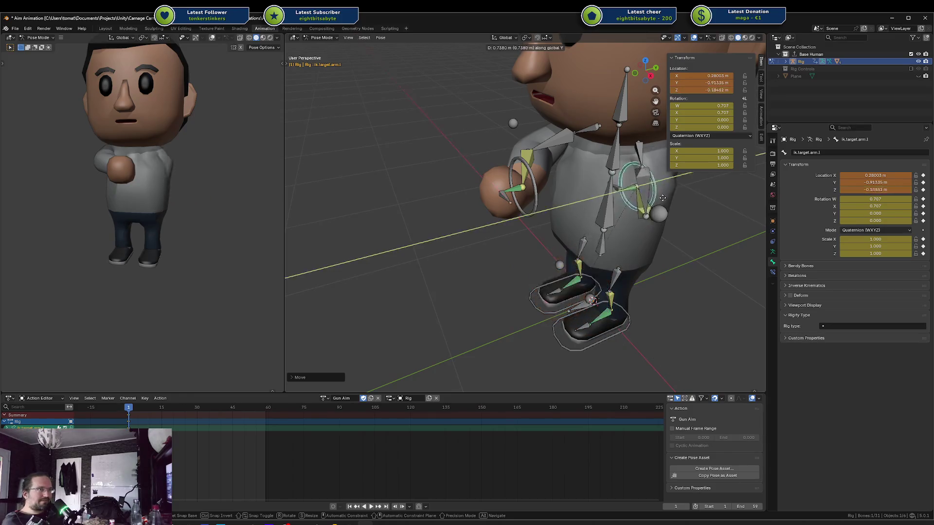
{"action": "left_click", "coordinate": [662, 198]}
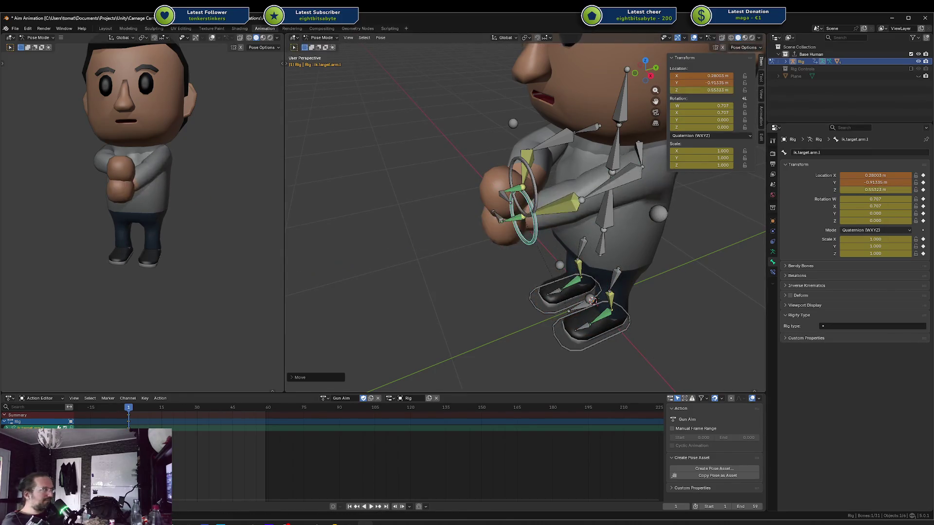
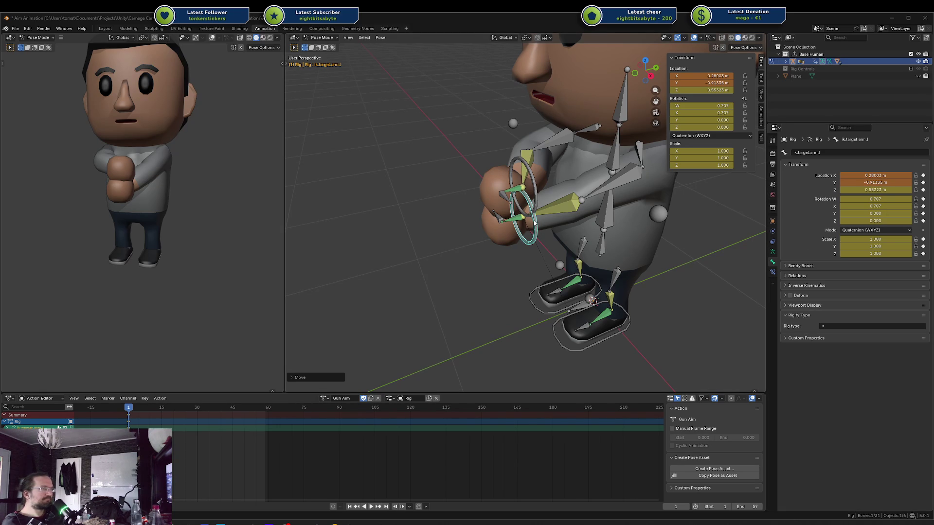
Clear the left hand IK target's location with Alt+G and move it toward the chest
{"action": "key", "text": "g"}
{"action": "key", "text": "y"}
{"action": "key", "text": "Escape"}
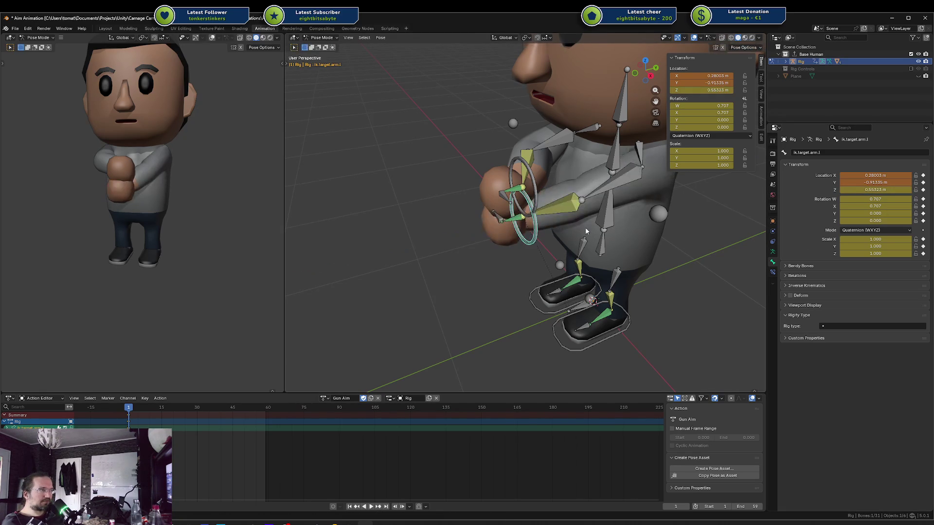
{"action": "key", "text": "alt+g"}
{"action": "key", "text": "KP_1"}
{"action": "key", "text": "KP_3"}
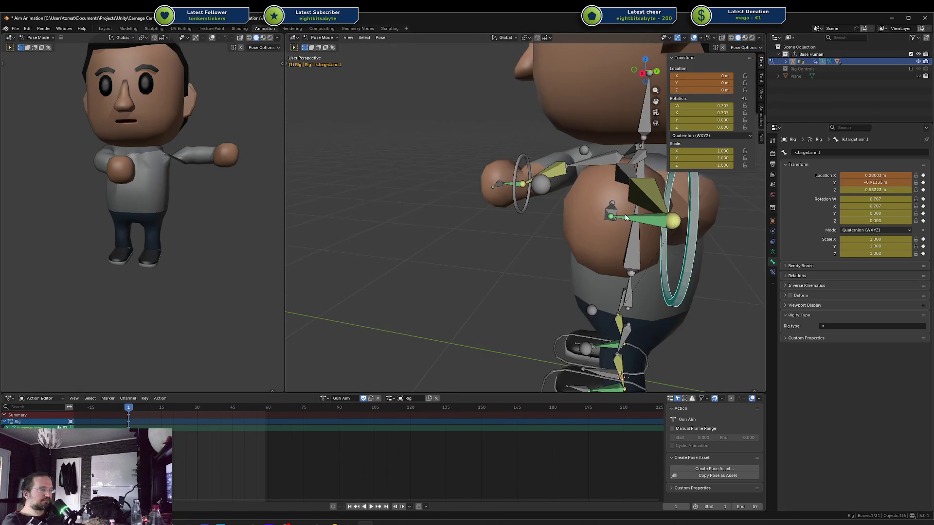
{"action": "key", "text": "KP_1"}
{"action": "key", "text": "KP_1"}
{"action": "key", "text": "g"}
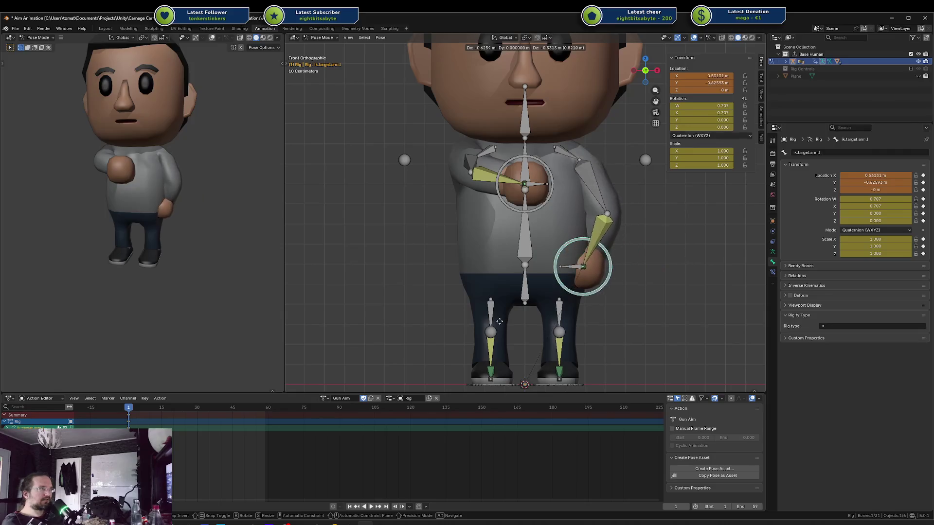
{"action": "left_click", "coordinate": [508, 303]}
{"action": "mouse_move", "coordinate": [509, 302]}
{"action": "left_mouse_down"}
{"action": "mouse_move", "coordinate": [564, 239]}
{"action": "mouse_move", "coordinate": [657, 215]}
{"action": "mouse_move", "coordinate": [681, 243]}
{"action": "mouse_move", "coordinate": [650, 226]}
{"action": "left_mouse_up"}
Move the left arm's pole target along the Y axis
{"action": "left_click", "coordinate": [656, 215]}
{"action": "key", "text": "g"}
{"action": "key", "text": "y"}
{"action": "left_click", "coordinate": [715, 264]}
Rotate and lower the left hand IK target, then twist it around the Y axis
{"action": "left_click", "coordinate": [543, 308]}
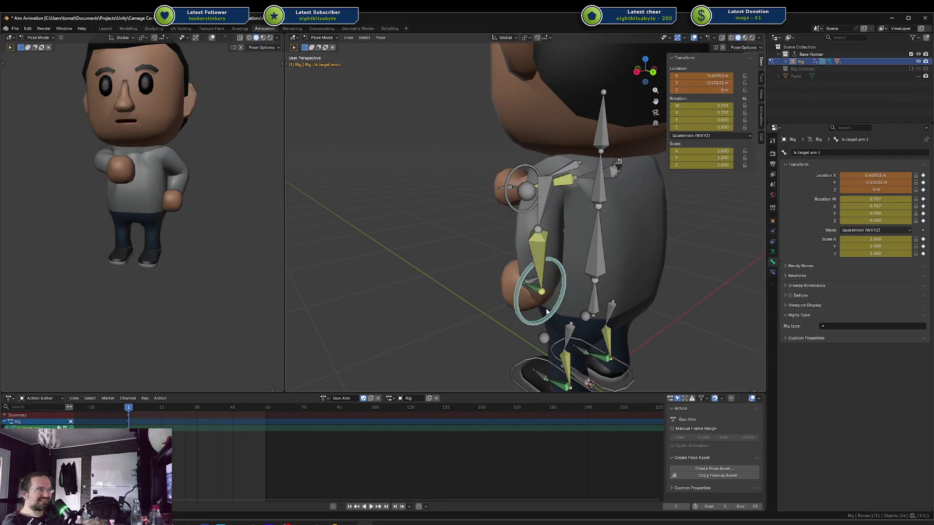
{"action": "key", "text": "r"}
{"action": "left_click", "coordinate": [520, 206]}
{"action": "key", "text": "g"}
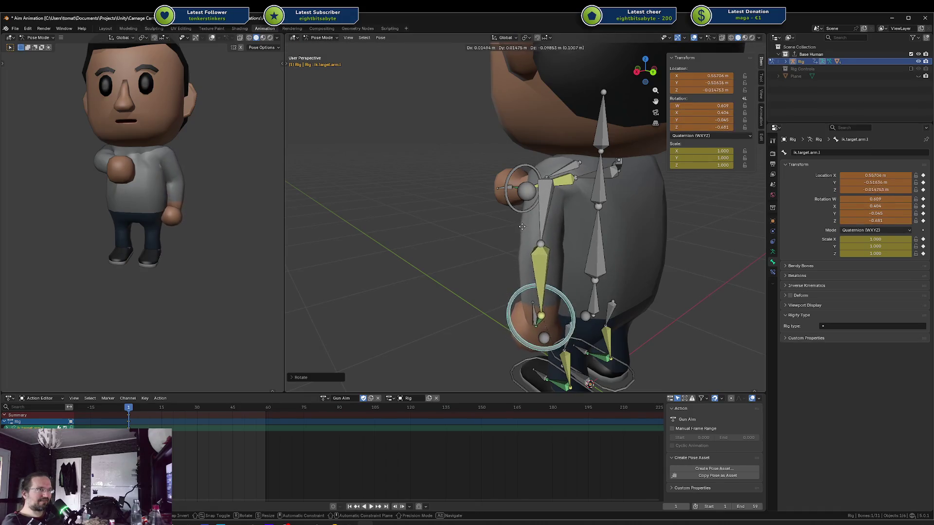
{"action": "left_click", "coordinate": [520, 214]}
{"action": "key", "text": "g"}
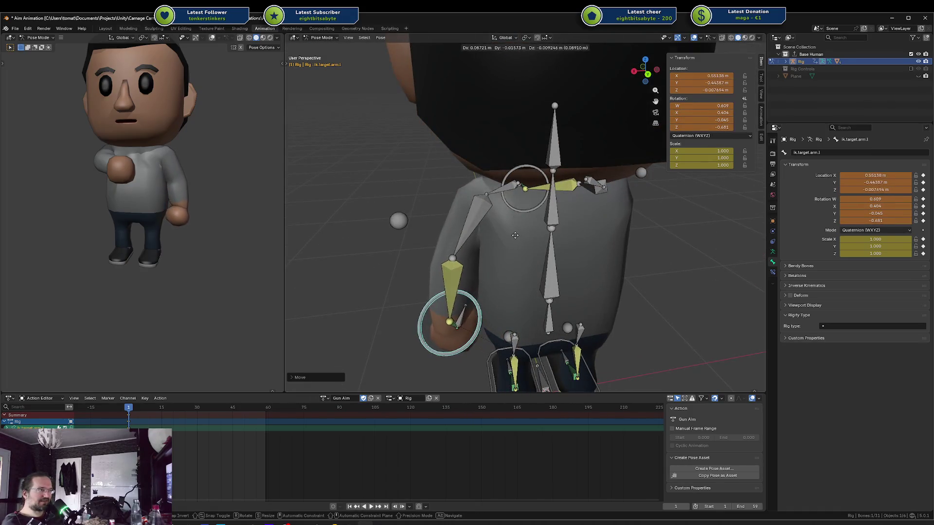
{"action": "left_click", "coordinate": [521, 238]}
{"action": "key", "text": "r"}
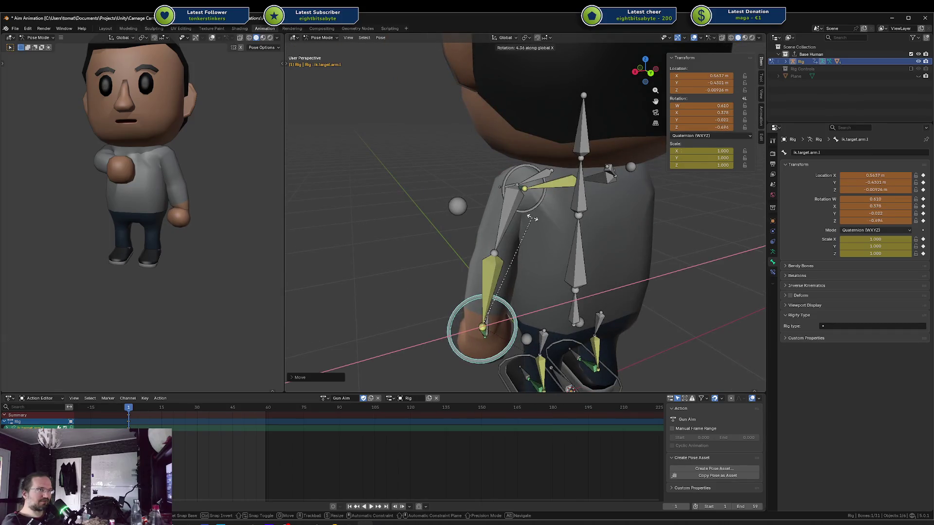
{"action": "key", "text": "y"}
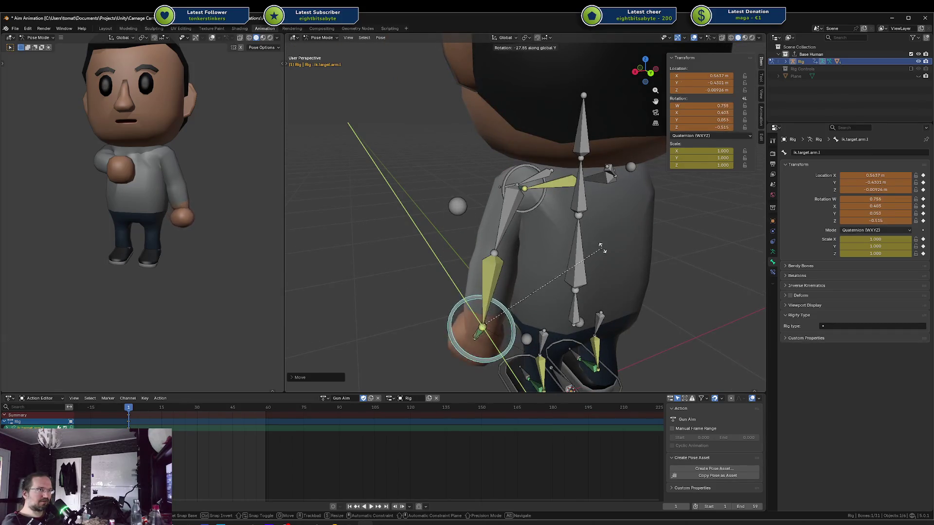
{"action": "left_click", "coordinate": [455, 205]}
Frame the left hand target and rotate it around X, plus a slight extra twist
{"action": "scroll", "coordinate": [657, 225], "scroll_direction": "down", "scroll_amount": 3}
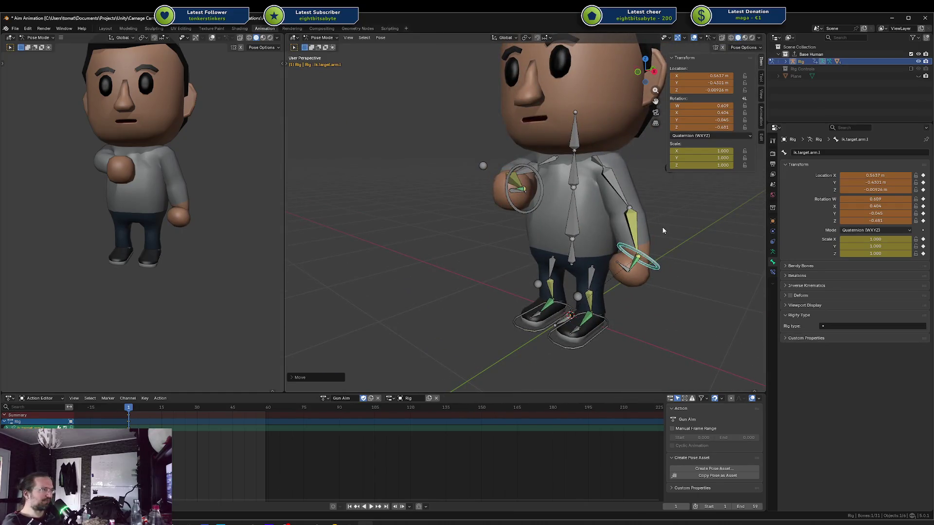
{"action": "key", "text": "KP_Decimal"}
{"action": "key", "text": "r"}
{"action": "key", "text": "x"}
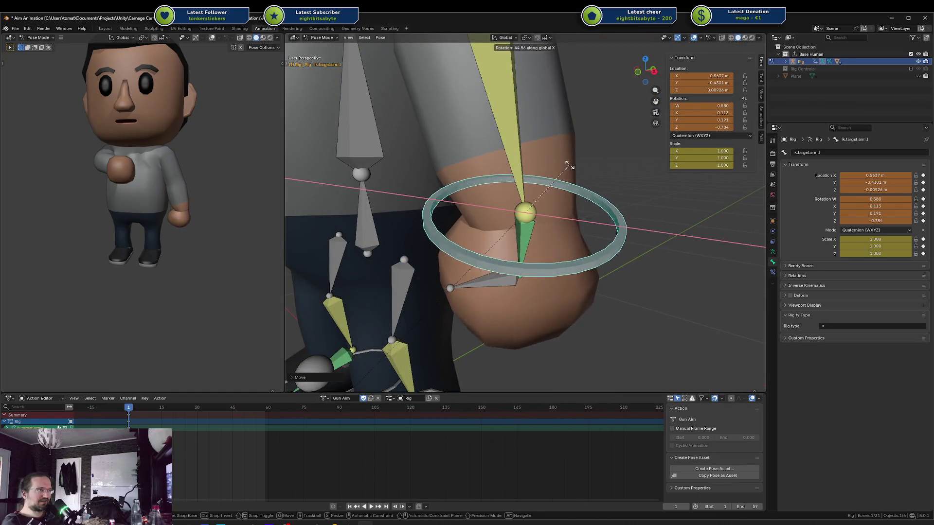
{"action": "left_click", "coordinate": [569, 168]}
{"action": "key", "text": "r"}
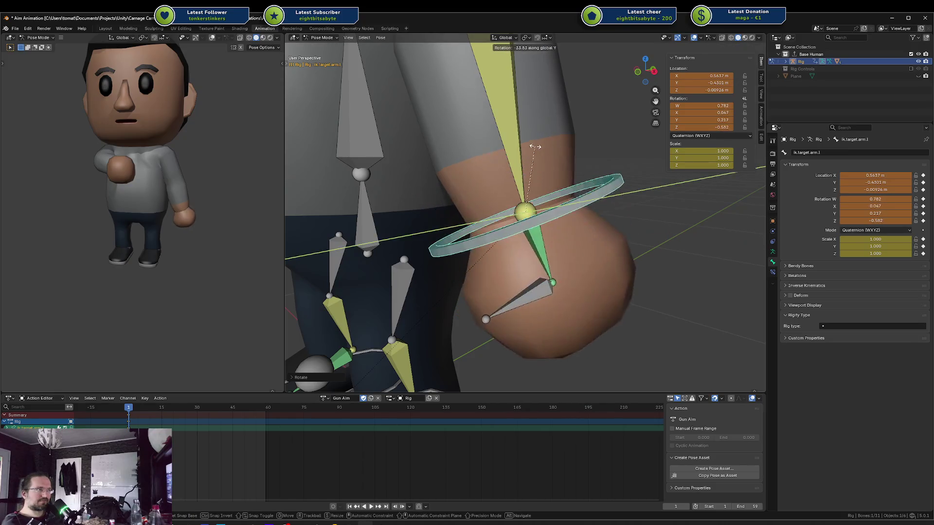
{"action": "key", "text": "Escape"}
{"action": "key", "text": "r"}
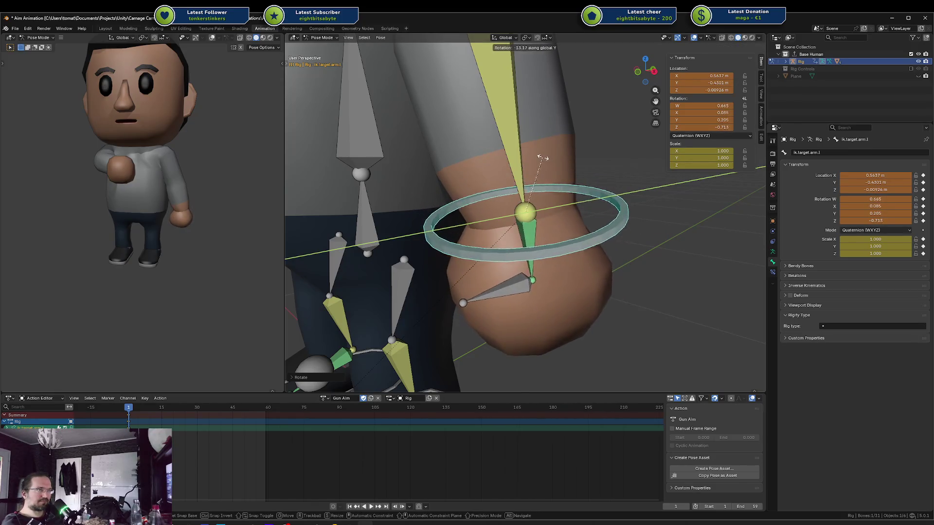
{"action": "left_click", "coordinate": [555, 172]}
{"action": "scroll", "coordinate": [502, 147], "scroll_direction": "down", "scroll_amount": 5}
{"action": "mouse_move", "coordinate": [481, 132]}
{"action": "left_mouse_down"}
{"action": "mouse_move", "coordinate": [494, 158]}
{"action": "mouse_move", "coordinate": [392, 175]}
{"action": "left_mouse_up"}
Rotate the left hand target into a new pose, leaving the chest bone at rest rotation
{"action": "key", "text": "r"}
{"action": "left_click", "coordinate": [421, 155]}
{"action": "left_click", "coordinate": [452, 145]}
{"action": "left_click_drag", "start_coordinate": [451, 146], "coordinate": [437, 161]}
{"action": "key", "text": "r"}
{"action": "key", "text": "z"}
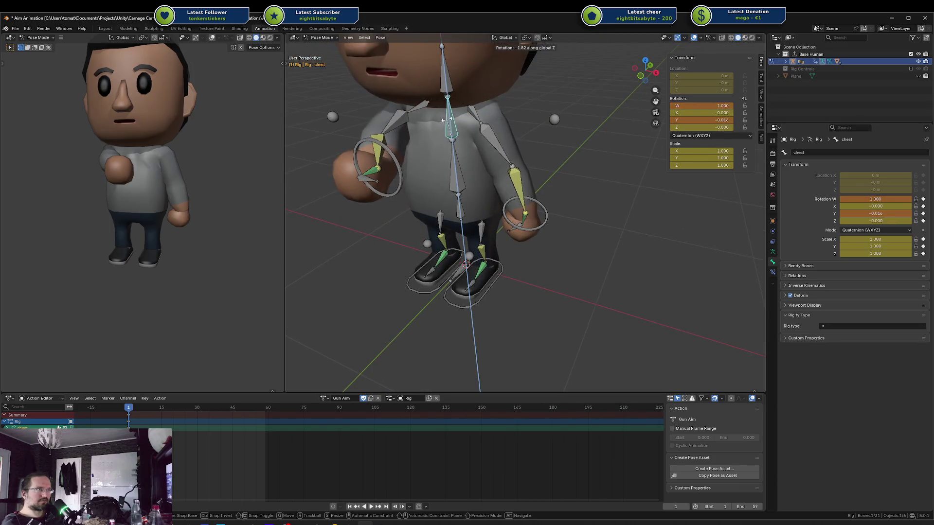
{"action": "key", "text": "Escape"}
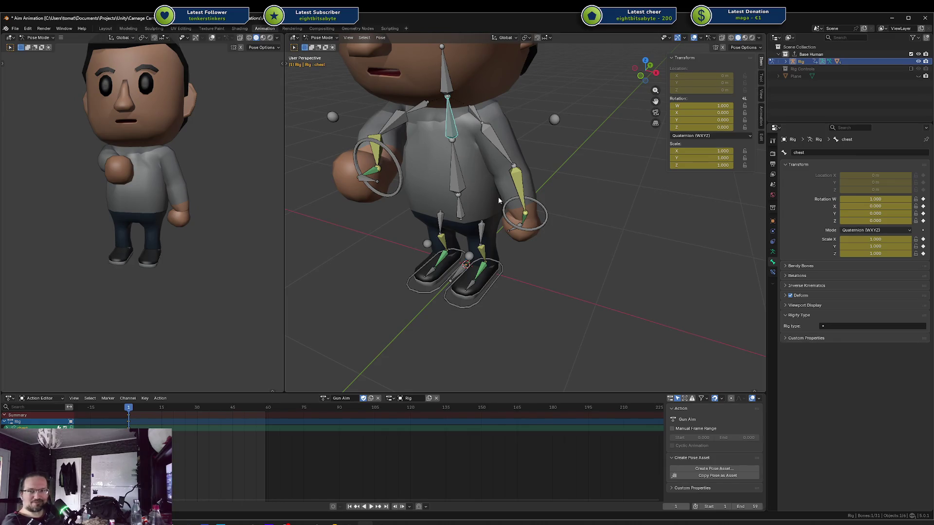
Select the left hand IK target and frame it in front view
{"action": "left_click", "coordinate": [533, 206]}
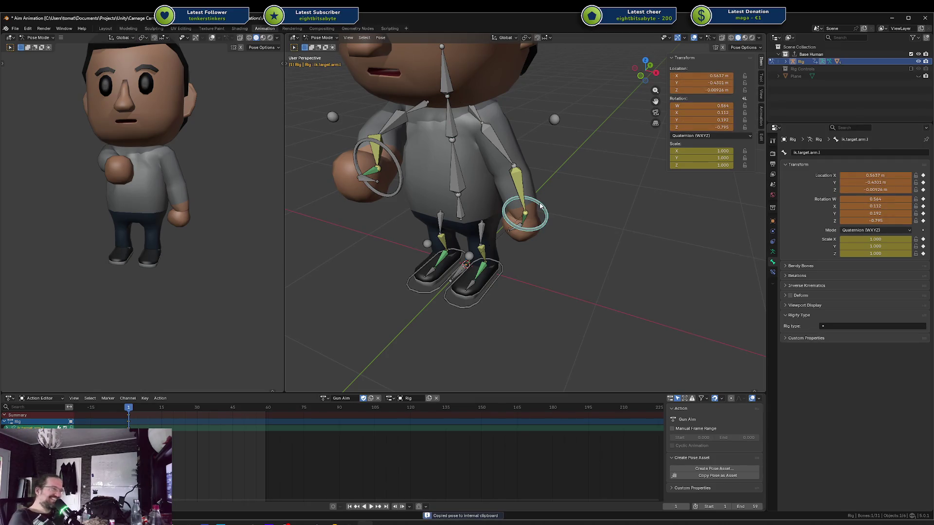
{"action": "key", "text": "KP_Decimal"}
{"action": "key", "text": "KP_1"}
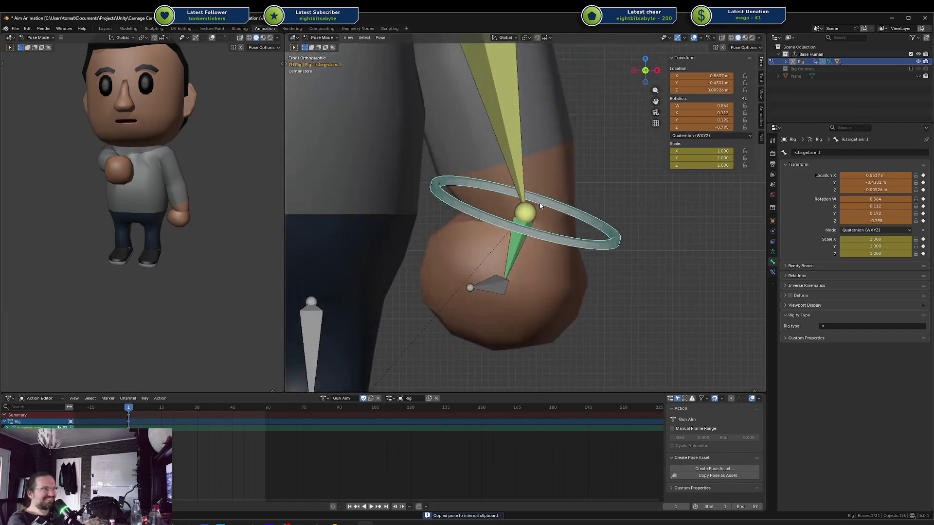
{"action": "scroll", "coordinate": [553, 191], "scroll_direction": "down", "scroll_amount": 5}
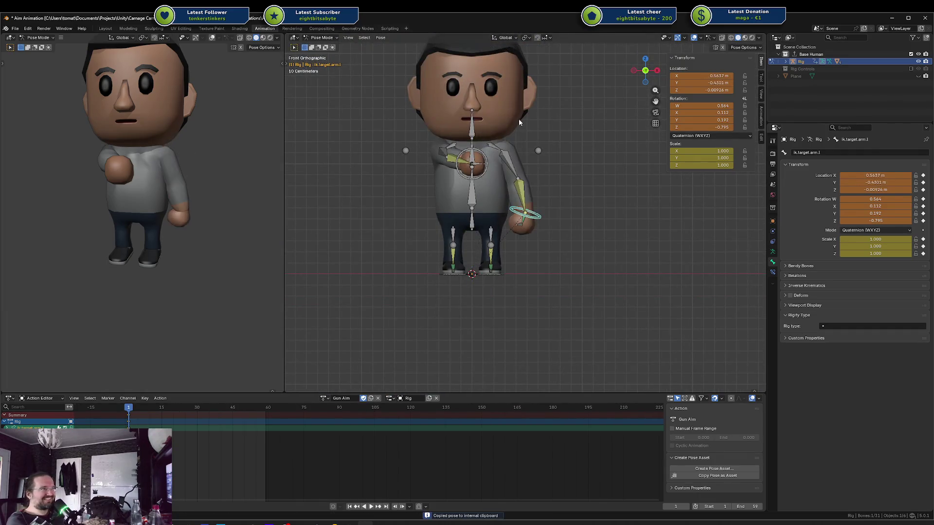
Lift and rotate the left hand target toward the face, undoing the X move
{"action": "key", "text": "g"}
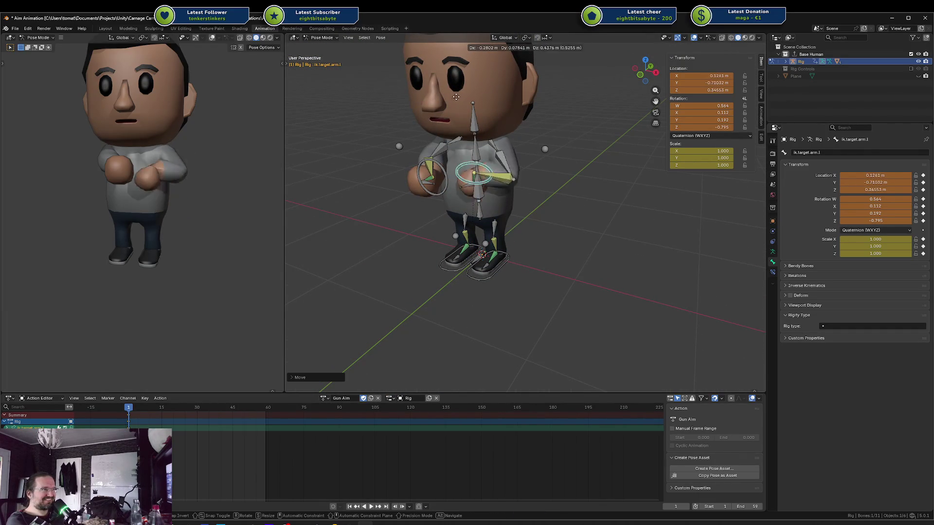
{"action": "key", "text": "r"}
{"action": "key", "text": "x"}
{"action": "key", "text": "y"}
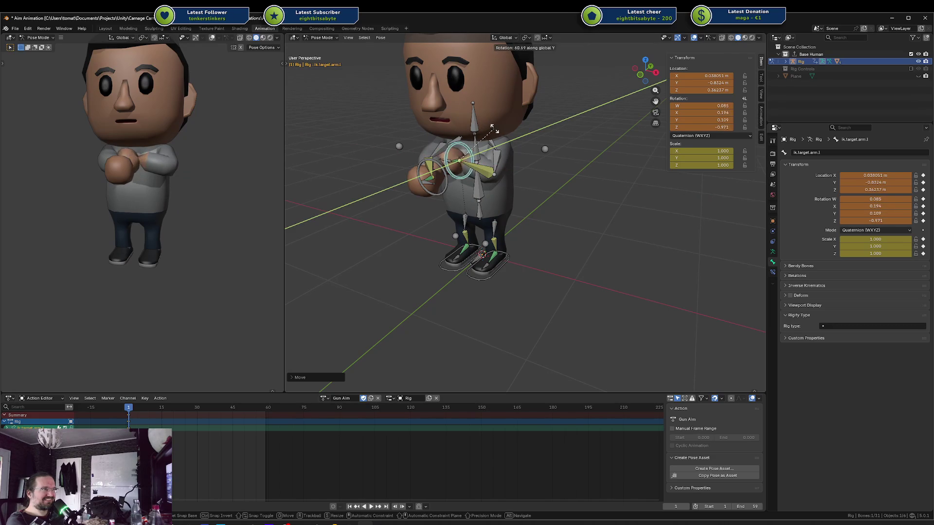
{"action": "key", "text": "y"}
{"action": "key", "text": "g"}
{"action": "key", "text": "y"}
{"action": "key", "text": "z"}
{"action": "key", "text": "z"}
{"action": "key", "text": "y"}
{"action": "key", "text": "x"}
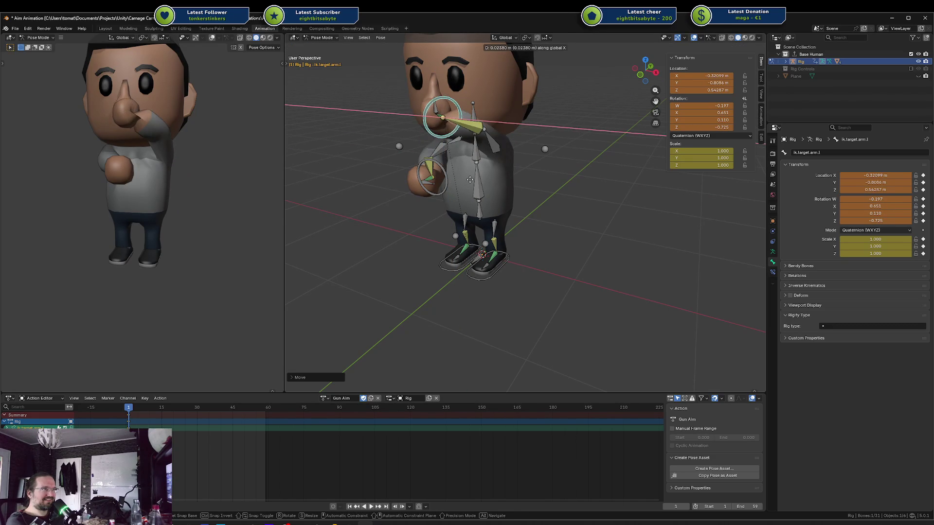
{"action": "left_click", "coordinate": [502, 143]}
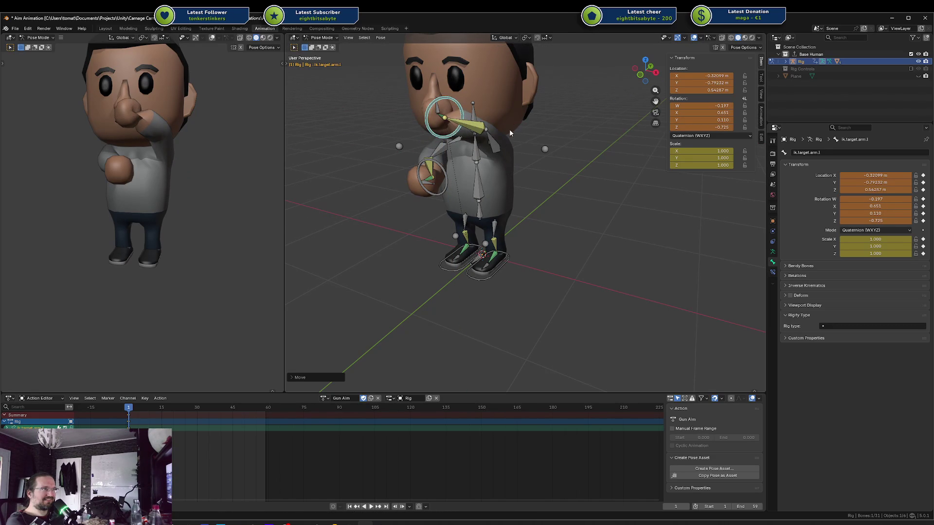
{"action": "key", "text": "ctrl+z"}
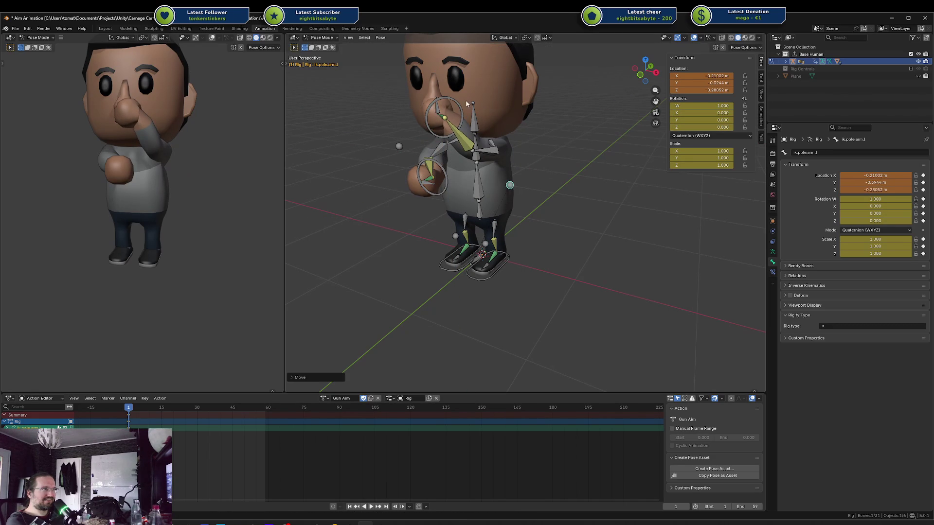
Rotate the hand target around X and move it along Z and X to face level
{"action": "key", "text": "r"}
{"action": "key", "text": "x"}
{"action": "left_click", "coordinate": [450, 128]}
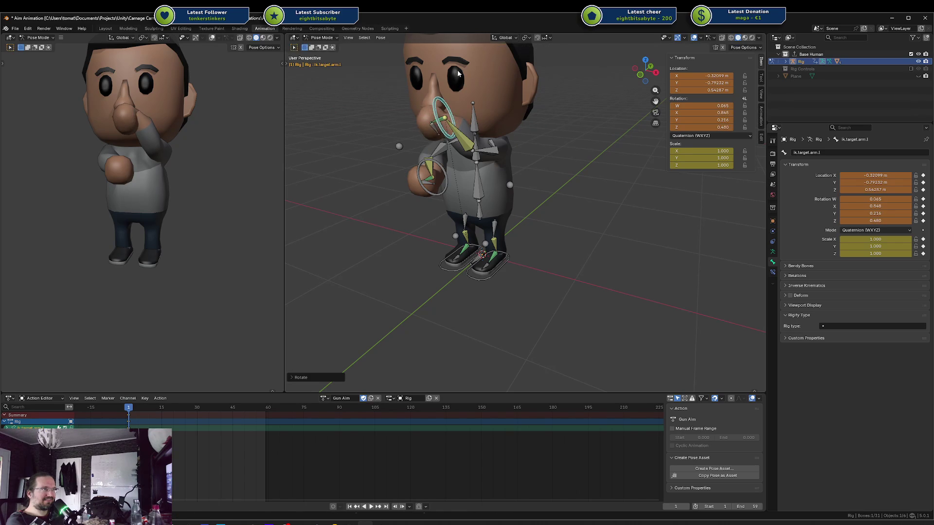
{"action": "key", "text": "g"}
{"action": "key", "text": "z"}
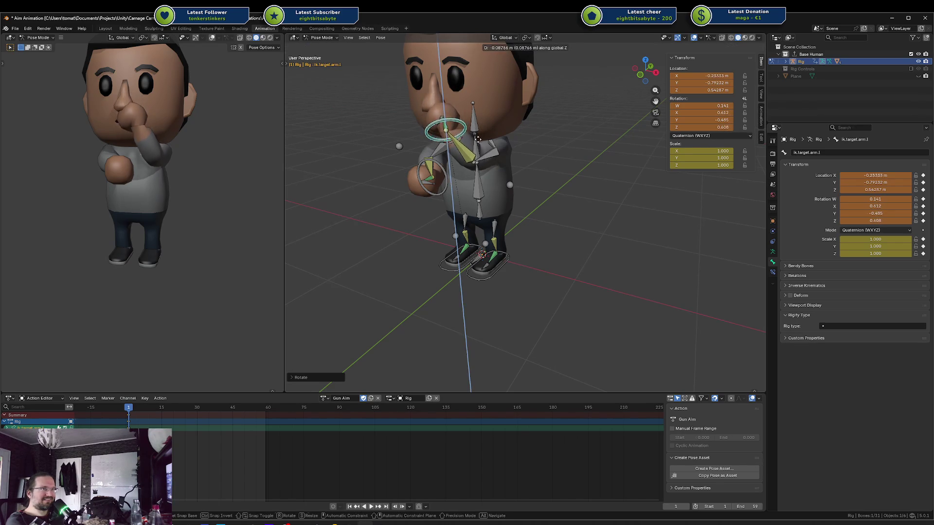
{"action": "left_click", "coordinate": [485, 115]}
{"action": "key", "text": "g"}
{"action": "key", "text": "y"}
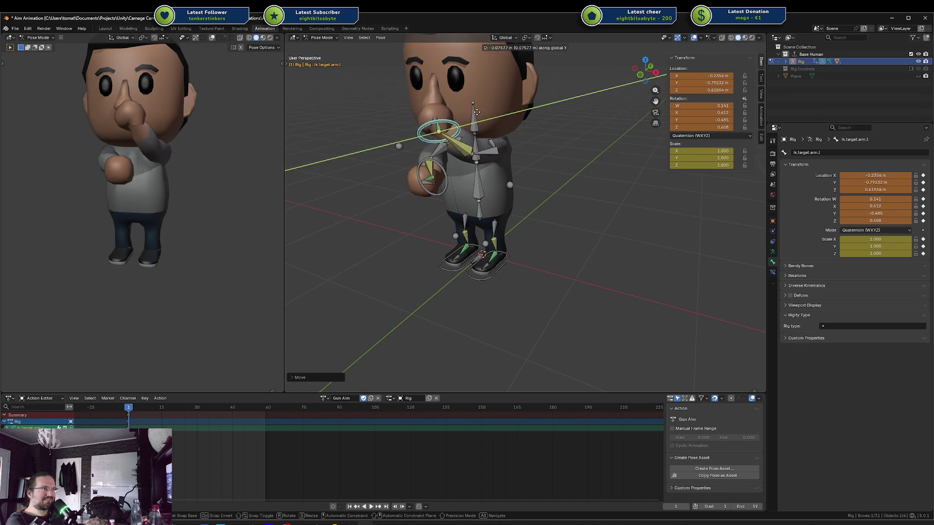
{"action": "key", "text": "x"}
{"action": "left_click", "coordinate": [480, 103]}
{"action": "key", "text": "g"}
{"action": "key", "text": "z"}
{"action": "right_click", "coordinate": [479, 101]}
Rotate the left hand IK target around Z and again to turn the hand
{"action": "left_click_drag", "start_coordinate": [479, 97], "coordinate": [525, 91]}
{"action": "scroll", "coordinate": [236, 121], "scroll_direction": "down", "scroll_amount": 2}
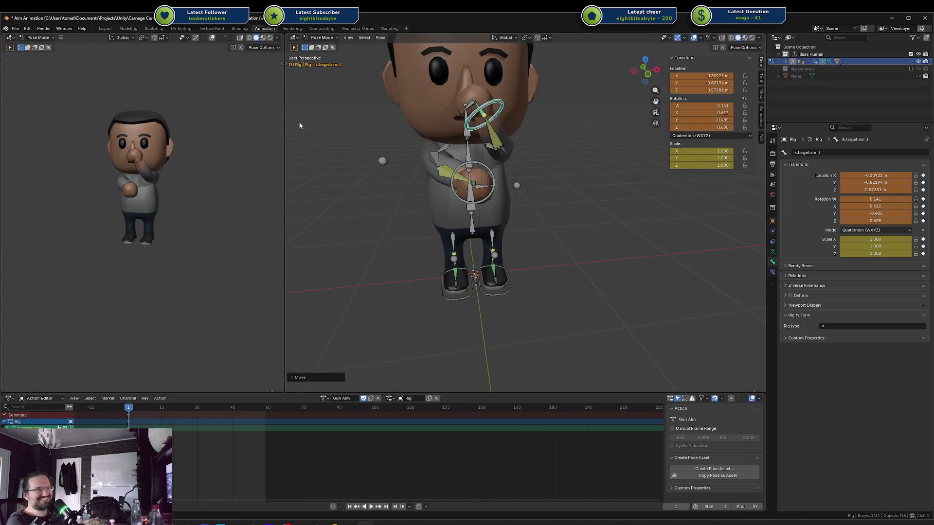
{"action": "scroll", "coordinate": [298, 125], "scroll_direction": "up", "scroll_amount": 5}
{"action": "scroll", "coordinate": [196, 109], "scroll_direction": "up", "scroll_amount": 4}
{"action": "scroll", "coordinate": [521, 144], "scroll_direction": "up", "scroll_amount": 2}
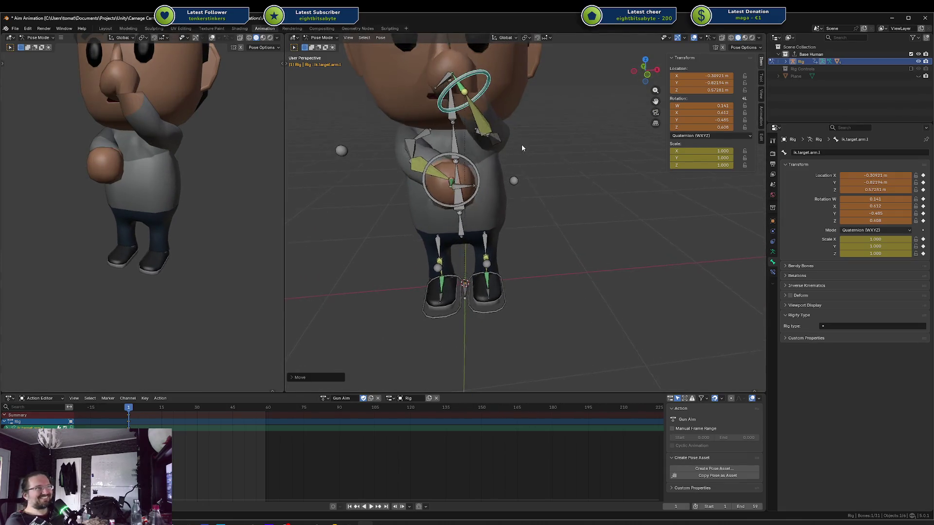
{"action": "left_click_drag", "start_coordinate": [522, 144], "coordinate": [505, 142]}
{"action": "key", "text": "r"}
{"action": "key", "text": "z"}
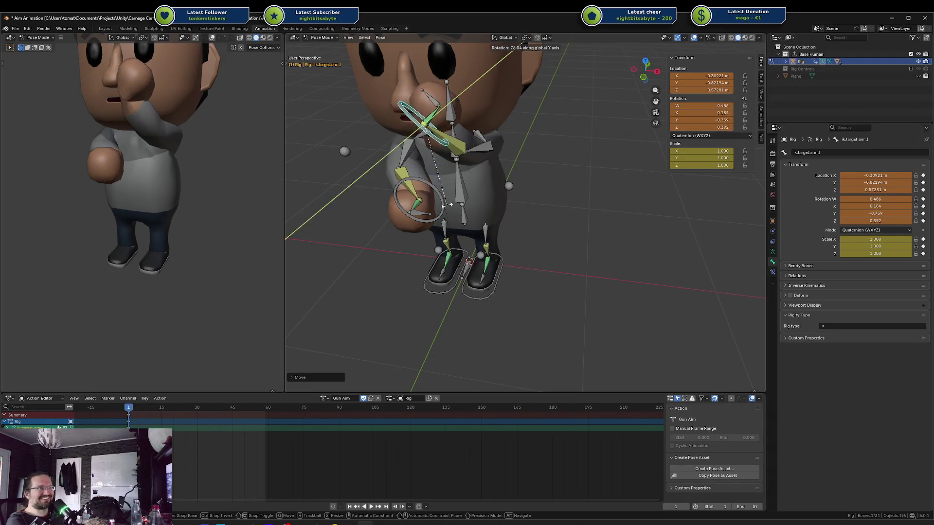
{"action": "left_click", "coordinate": [545, 146]}
{"action": "key", "text": "r"}
{"action": "left_click", "coordinate": [506, 95]}
{"action": "key", "text": "r"}
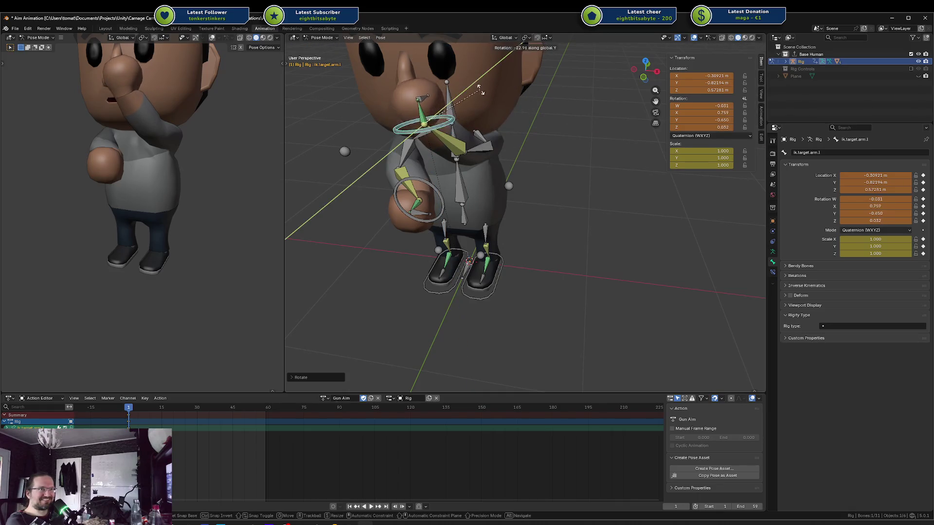
{"action": "left_click", "coordinate": [457, 87]}
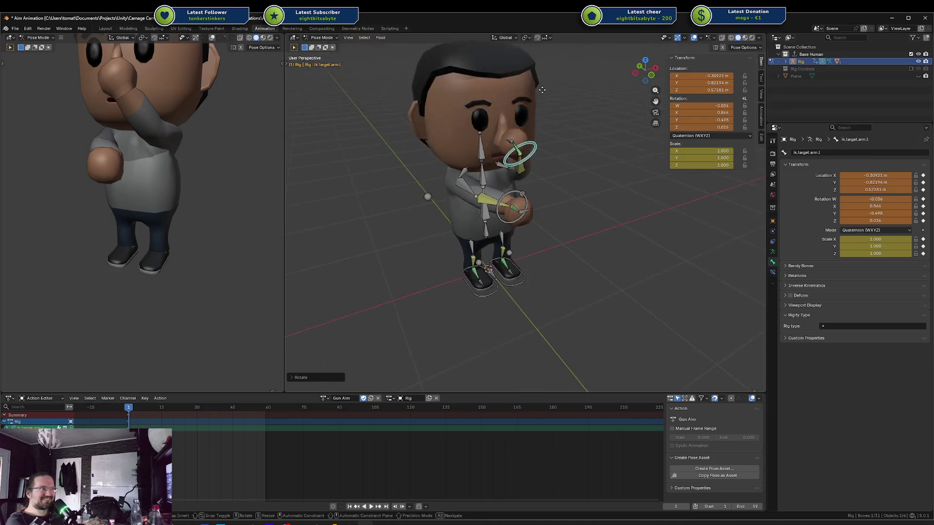
Nudge the left hand IK target to X -0.259 and lower it to Z 0.539
{"action": "key", "text": "g"}
{"action": "key", "text": "z"}
{"action": "left_click", "coordinate": [527, 96]}
{"action": "key", "text": "g"}
{"action": "key", "text": "y"}
{"action": "key", "text": "z"}
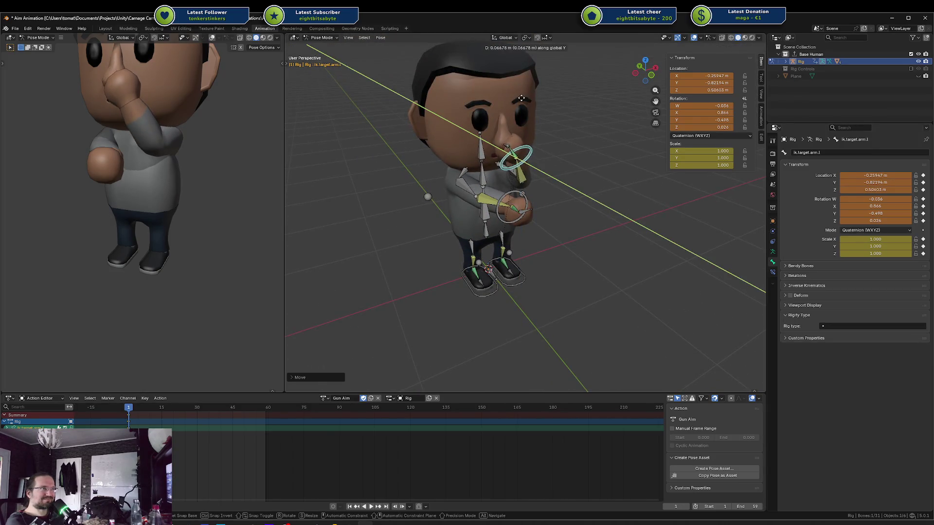
{"action": "left_click", "coordinate": [538, 112]}
{"action": "mouse_move", "coordinate": [239, 122]}
{"action": "left_mouse_down"}
{"action": "mouse_move", "coordinate": [204, 116]}
{"action": "mouse_move", "coordinate": [261, 102]}
{"action": "mouse_move", "coordinate": [190, 109]}
{"action": "mouse_move", "coordinate": [174, 138]}
{"action": "mouse_move", "coordinate": [204, 137]}
{"action": "left_mouse_up"}
{"action": "left_click", "coordinate": [529, 170]}
Keyframe all bones' location and raise the right hand target to about Z 0.716
{"action": "left_click_drag", "start_coordinate": [518, 173], "coordinate": [463, 182]}
{"action": "key", "text": "g"}
{"action": "key", "text": "z"}
{"action": "left_click", "coordinate": [481, 171]}
{"action": "key", "text": "a"}
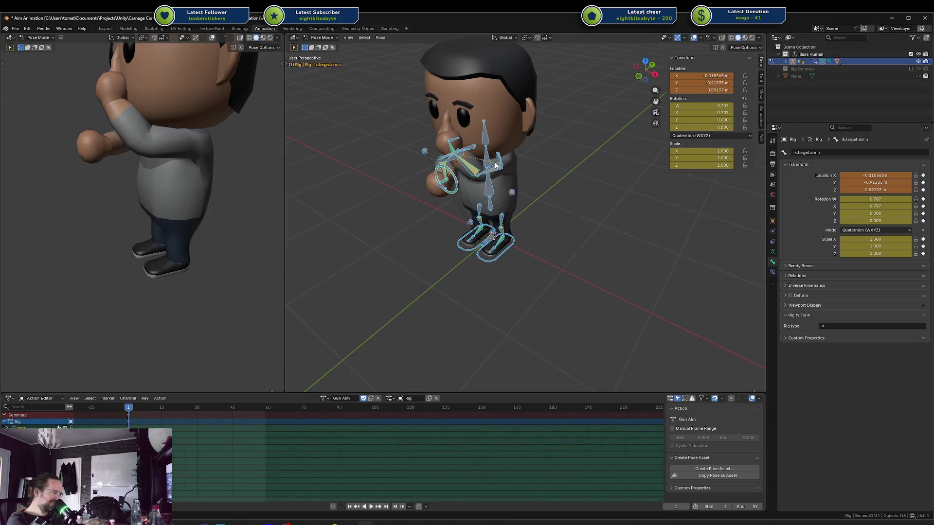
{"action": "key", "text": "i"}
{"action": "left_click", "coordinate": [450, 179]}
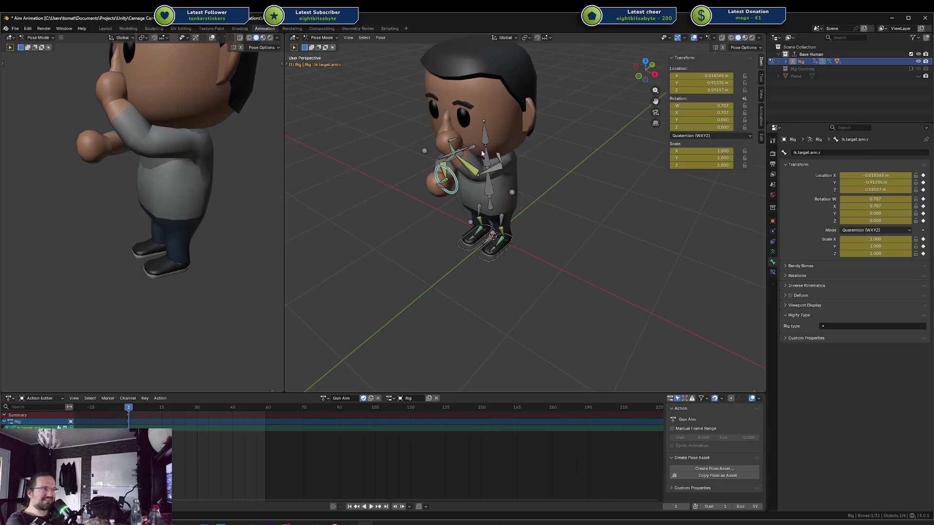
{"action": "key", "text": "g"}
{"action": "key", "text": "z"}
{"action": "left_click", "coordinate": [466, 163]}
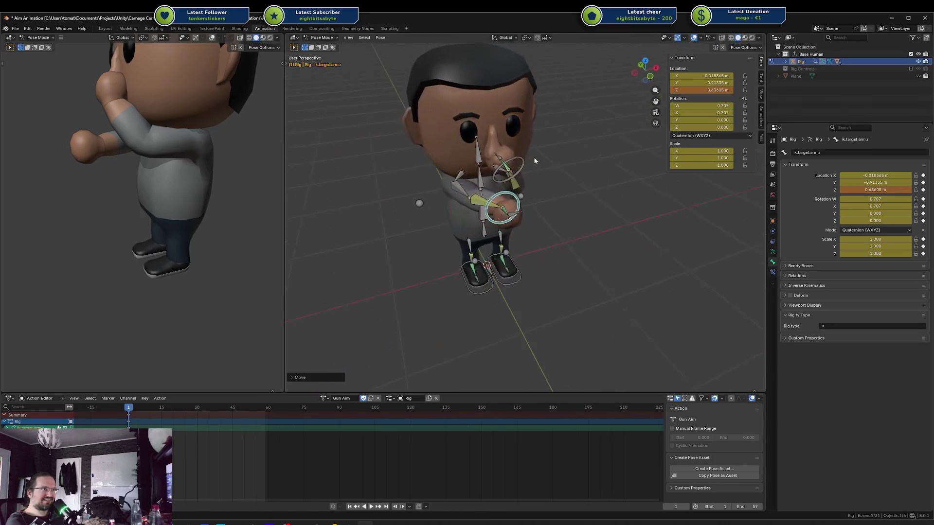
Twist the chest and head bones about the vertical Z axis
{"action": "left_click", "coordinate": [483, 184]}
{"action": "key", "text": "r"}
{"action": "key", "text": "z"}
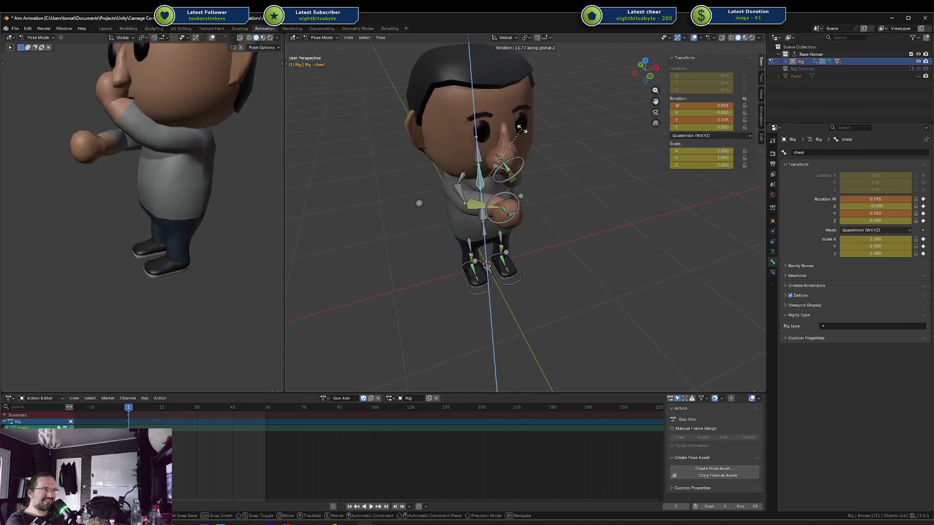
{"action": "left_click", "coordinate": [523, 100]}
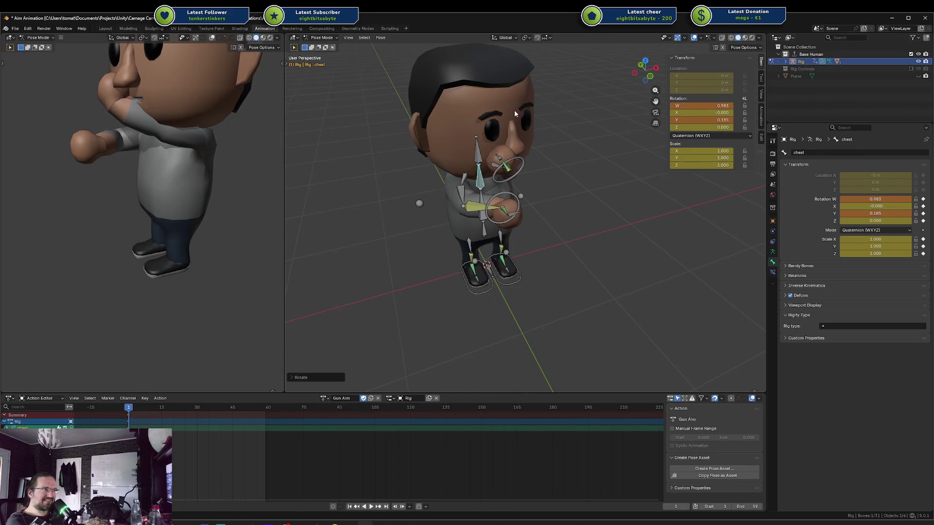
{"action": "left_click", "coordinate": [477, 136]}
{"action": "key", "text": "r"}
{"action": "key", "text": "z"}
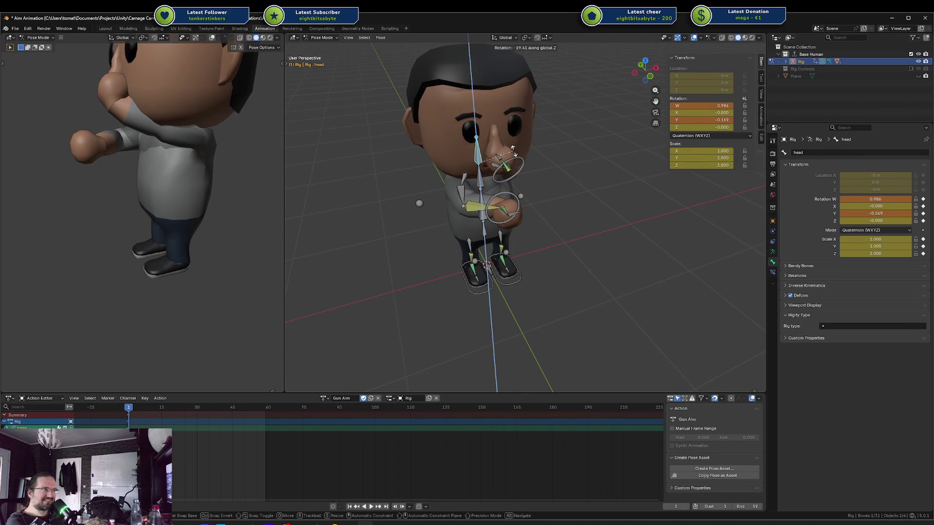
{"action": "left_click", "coordinate": [516, 150]}
Raise the right hand IK target further to Z 0.752
{"action": "left_click", "coordinate": [507, 195]}
{"action": "key", "text": "g"}
{"action": "key", "text": "y"}
{"action": "left_click", "coordinate": [508, 205]}
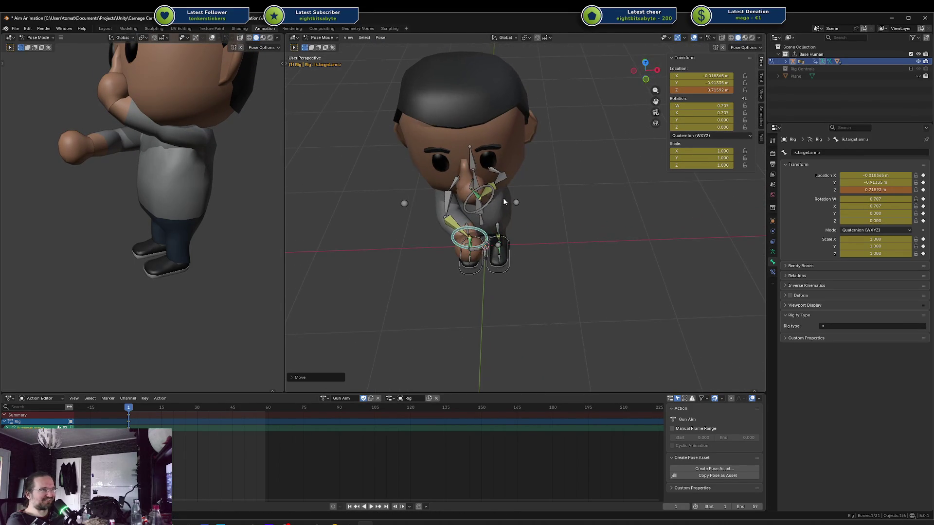
Twist the spine bone further about the vertical Z axis
{"action": "left_click", "coordinate": [482, 171]}
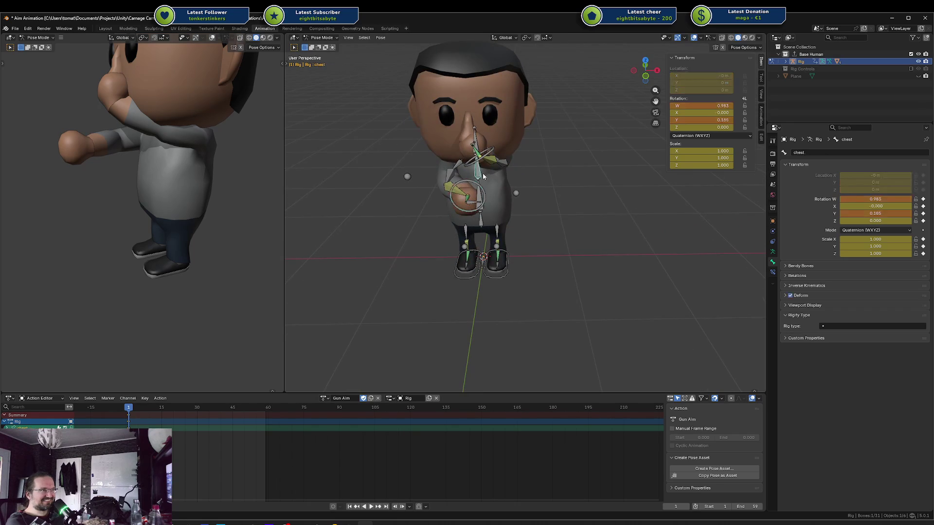
{"action": "scroll", "coordinate": [465, 188], "scroll_direction": "up", "scroll_amount": 3}
{"action": "left_click", "coordinate": [465, 188]}
{"action": "key", "text": "r"}
{"action": "key", "text": "z"}
{"action": "left_click", "coordinate": [505, 144]}
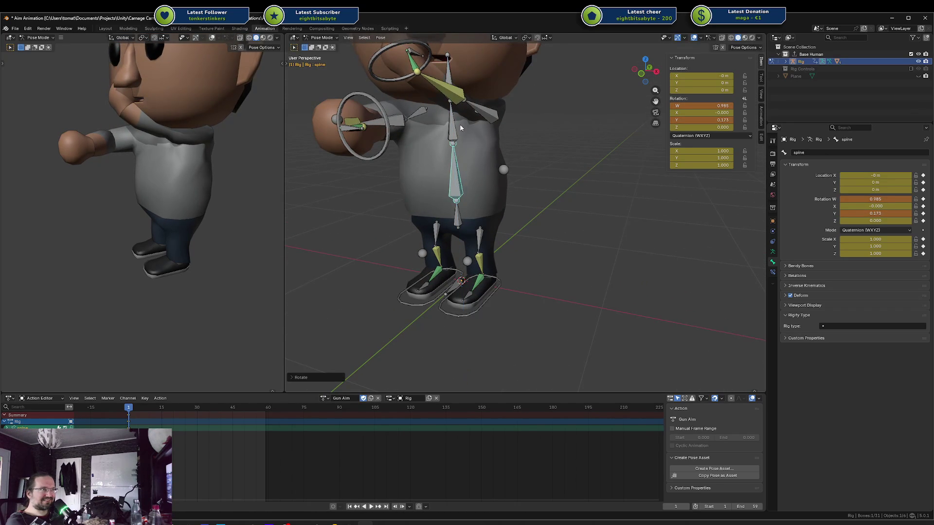
Twist the chest bone about the vertical axis, undoing the accidental interface change
{"action": "left_click", "coordinate": [452, 121]}
{"action": "key", "text": "r"}
{"action": "left_click", "coordinate": [456, 124]}
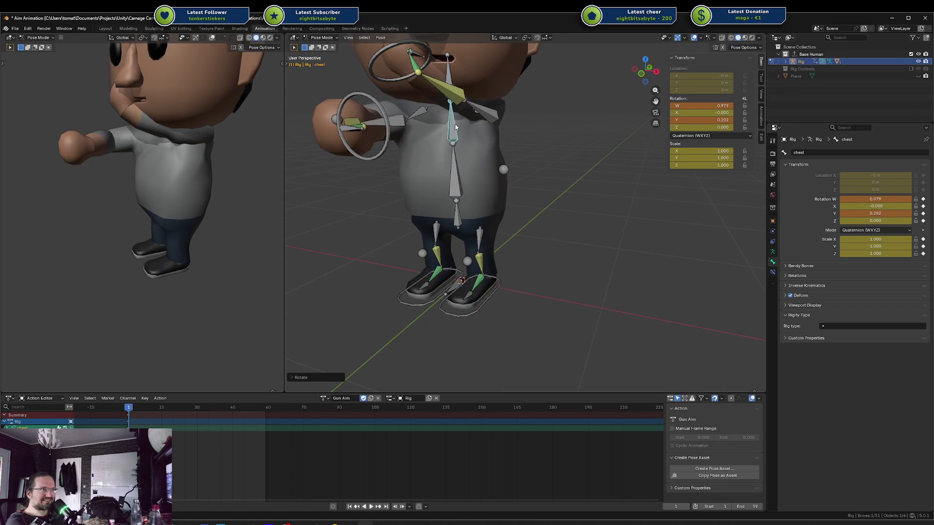
{"action": "key", "text": "z"}
{"action": "key", "text": "t"}
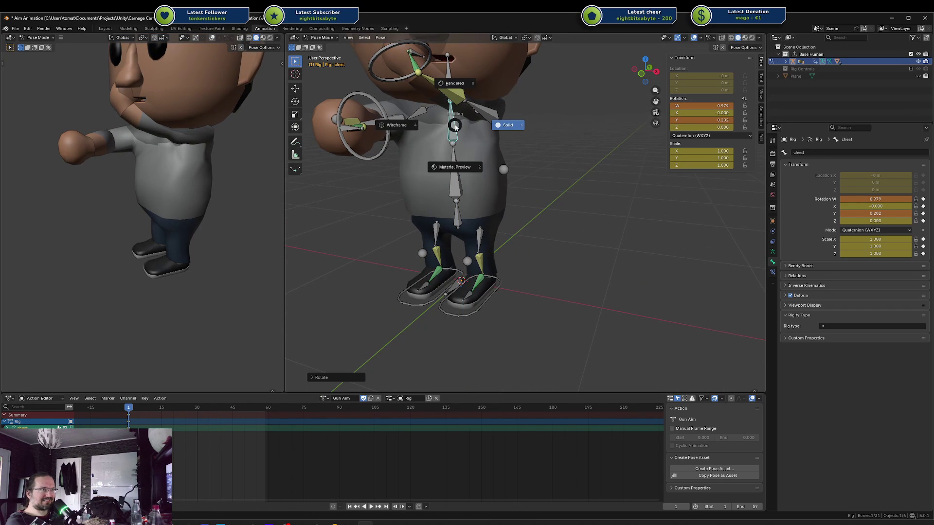
{"action": "key", "text": "Escape"}
Rotate the chest a bit further about the Z axis
{"action": "key", "text": "t"}
{"action": "key", "text": "r"}
{"action": "key", "text": "z"}
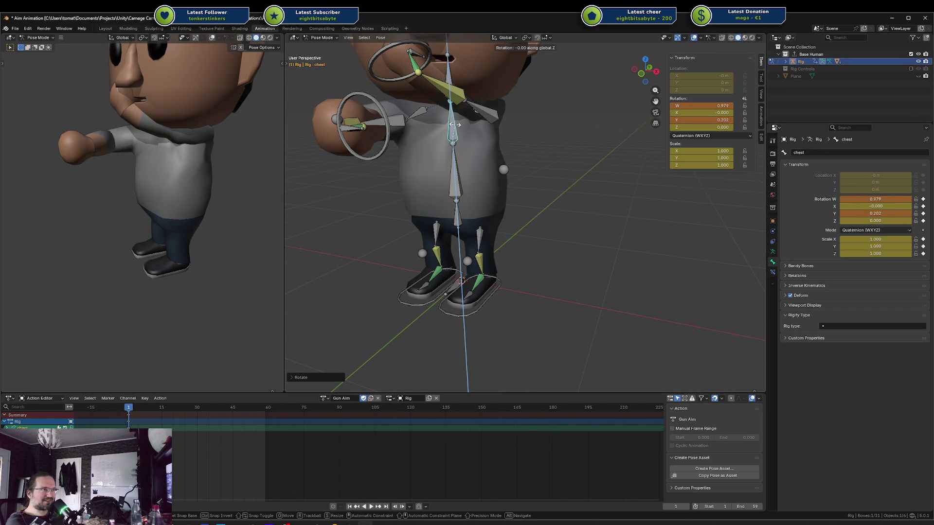
{"action": "key", "text": "Escape"}
{"action": "key", "text": "t"}
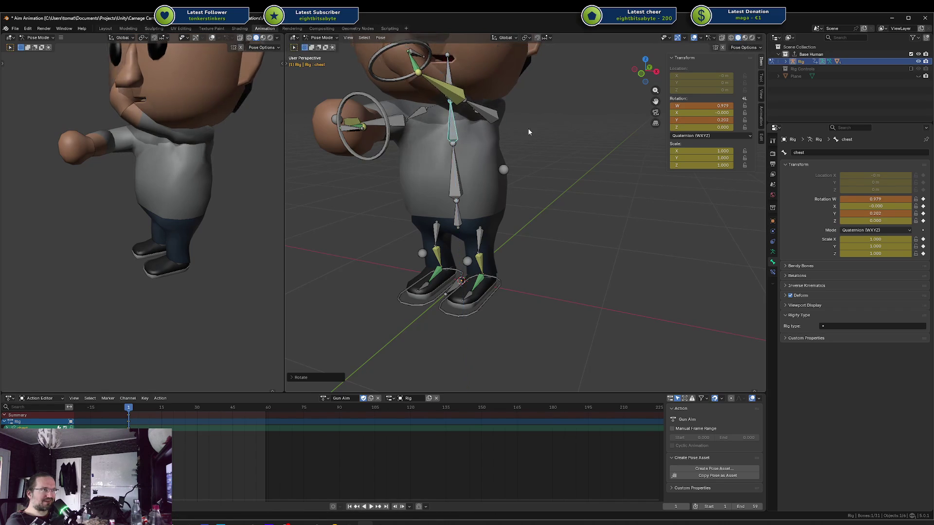
{"action": "key", "text": "r"}
{"action": "key", "text": "z"}
{"action": "left_click", "coordinate": [527, 123]}
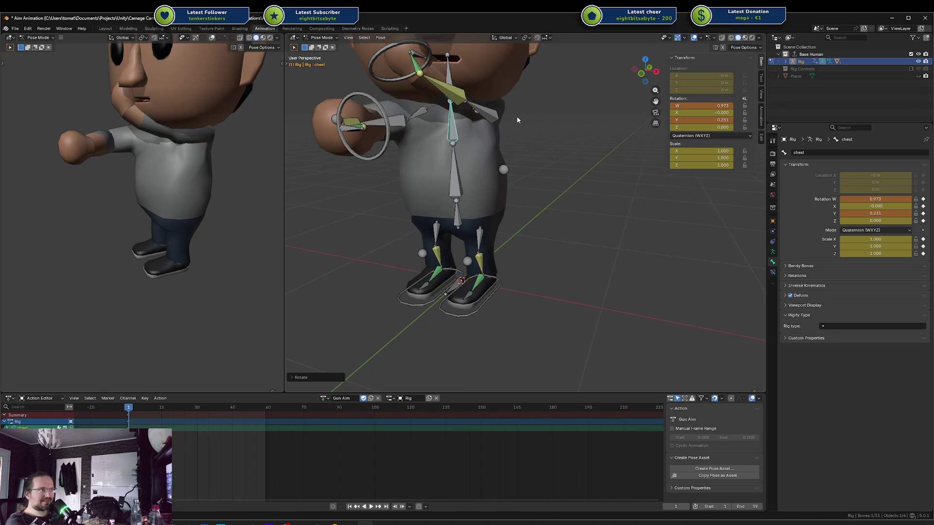
Turn the head back the opposite way about Z, to quaternion W 0.958, Y -0.285
{"action": "left_click", "coordinate": [432, 88]}
{"action": "key", "text": "r"}
{"action": "key", "text": "z"}
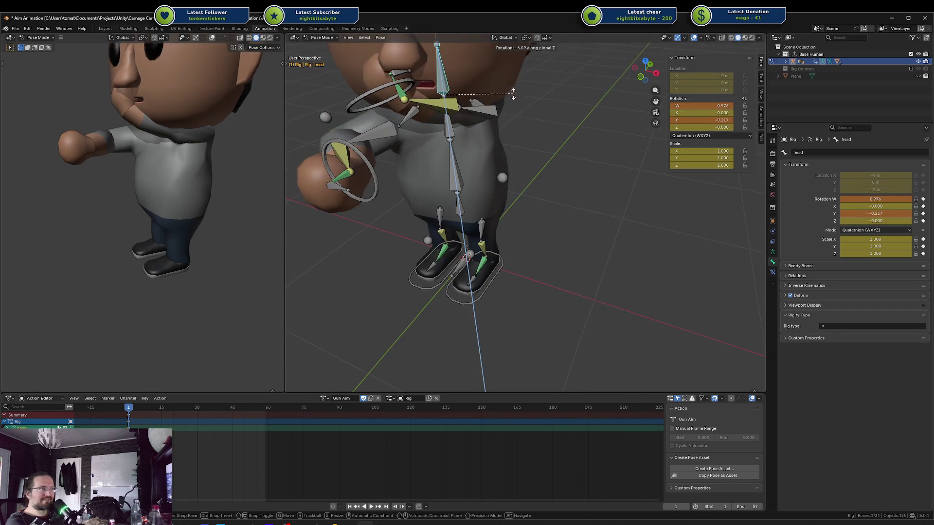
{"action": "left_click", "coordinate": [504, 104]}
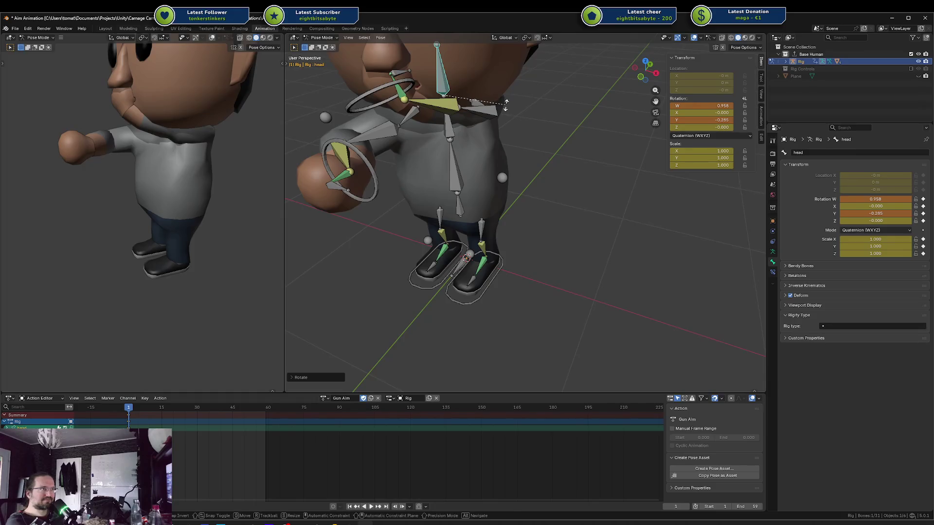
Try moving the left hand target ik.target.arm.l, cancel the moves, and inspect the left arm
{"action": "left_click", "coordinate": [408, 80]}
{"action": "key", "text": "g"}
{"action": "key", "text": "y"}
{"action": "right_click", "coordinate": [387, 95]}
{"action": "mouse_move", "coordinate": [421, 80]}
{"action": "left_mouse_down"}
{"action": "mouse_move", "coordinate": [535, 87]}
{"action": "mouse_move", "coordinate": [491, 136]}
{"action": "left_mouse_up"}
{"action": "key", "text": "g"}
{"action": "right_click", "coordinate": [537, 84]}
{"action": "left_click", "coordinate": [502, 122]}
{"action": "right_click", "coordinate": [532, 112]}
{"action": "key", "text": "Escape"}
{"action": "mouse_move", "coordinate": [509, 90]}
{"action": "left_mouse_down"}
{"action": "mouse_move", "coordinate": [449, 109]}
{"action": "mouse_move", "coordinate": [541, 122]}
{"action": "left_mouse_up"}
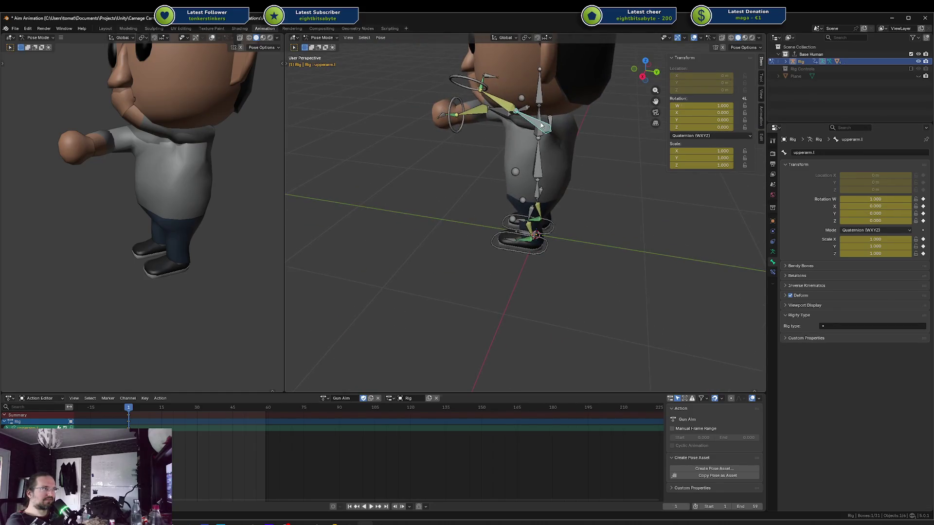
Rotate the left shoulder bone shoulder.l about the Z axis
{"action": "left_click", "coordinate": [541, 122]}
{"action": "key", "text": "r"}
{"action": "key", "text": "z"}
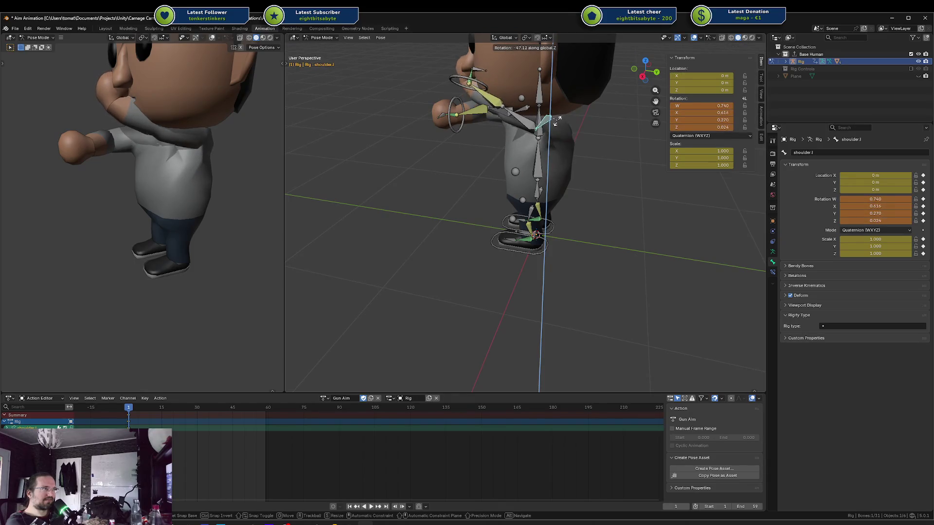
{"action": "left_click", "coordinate": [517, 171]}
Reposition the left arm pole target ik.pole.arm.l along Y and then X
{"action": "left_click", "coordinate": [518, 172]}
{"action": "key", "text": "g"}
{"action": "key", "text": "z"}
{"action": "key", "text": "y"}
{"action": "left_click", "coordinate": [480, 138]}
{"action": "key", "text": "g"}
{"action": "key", "text": "x"}
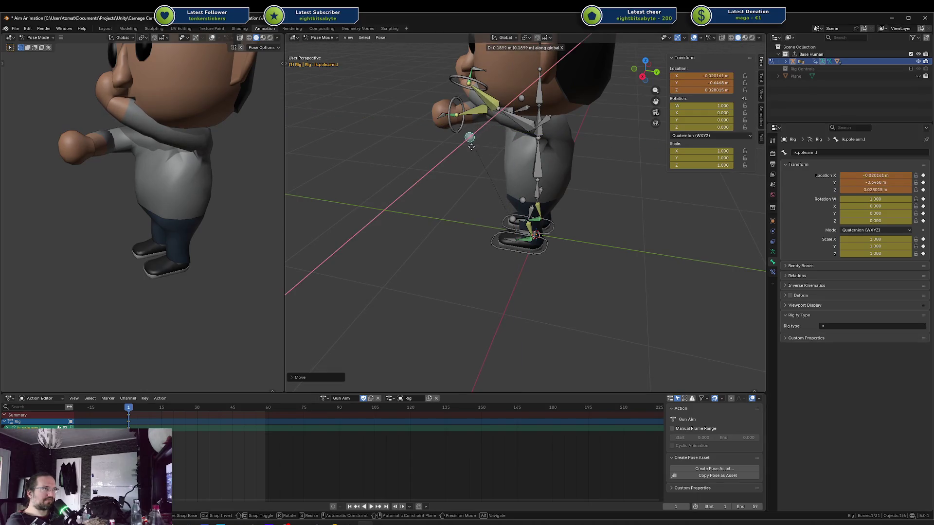
{"action": "left_click", "coordinate": [476, 145]}
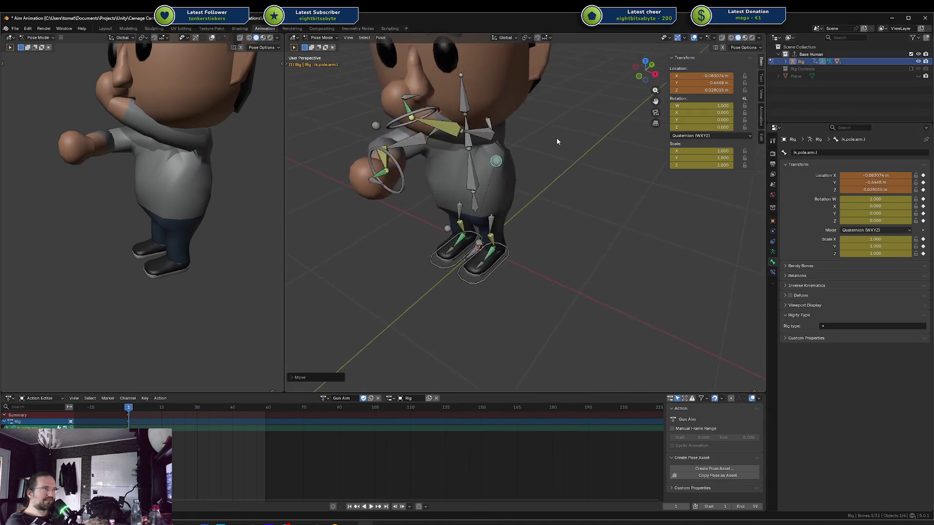
Shift the left hand target ik.target.arm.l along the X axis
{"action": "left_click", "coordinate": [432, 111]}
{"action": "key", "text": "g"}
{"action": "key", "text": "x"}
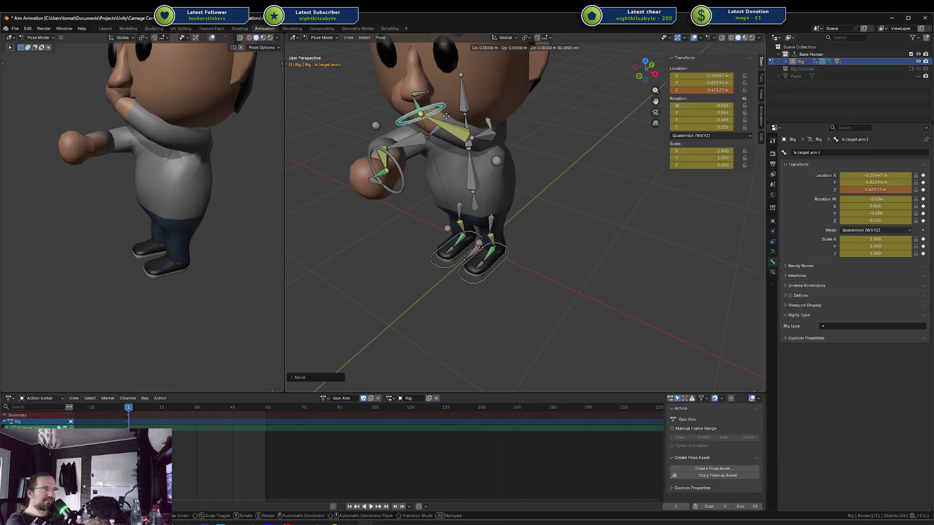
{"action": "left_click", "coordinate": [452, 121]}
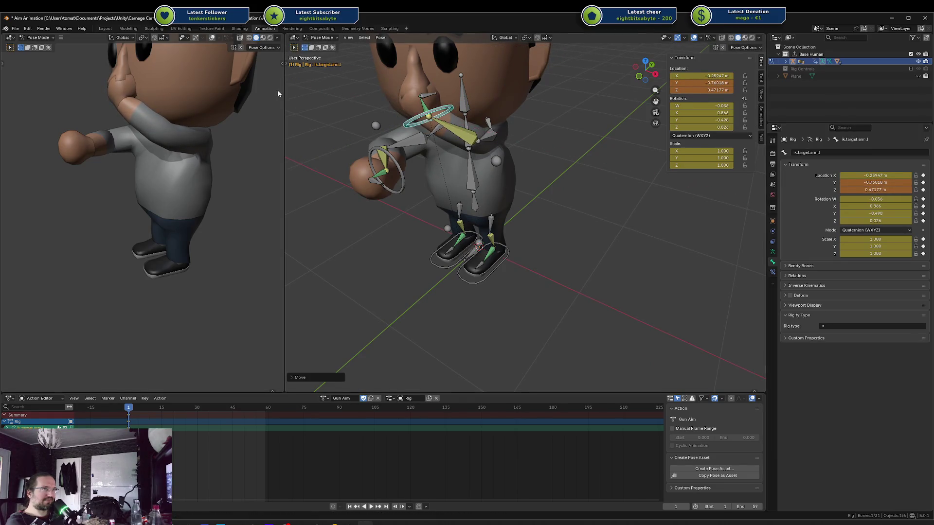
Reset the left hand target's location to 0 m, then bring Unity's editor forward
{"action": "key", "text": "KP_1"}
{"action": "mouse_move", "coordinate": [207, 91]}
{"action": "left_mouse_down"}
{"action": "mouse_move", "coordinate": [208, 74]}
{"action": "mouse_move", "coordinate": [194, 83]}
{"action": "left_mouse_up"}
{"action": "mouse_move", "coordinate": [457, 127]}
{"action": "left_mouse_down"}
{"action": "mouse_move", "coordinate": [452, 104]}
{"action": "mouse_move", "coordinate": [416, 89]}
{"action": "mouse_move", "coordinate": [480, 118]}
{"action": "mouse_move", "coordinate": [490, 140]}
{"action": "mouse_move", "coordinate": [463, 125]}
{"action": "left_mouse_up"}
{"action": "scroll", "coordinate": [418, 97], "scroll_direction": "up", "scroll_amount": 5}
{"action": "scroll", "coordinate": [463, 125], "scroll_direction": "down", "scroll_amount": 4}
{"action": "key", "text": "alt+g"}
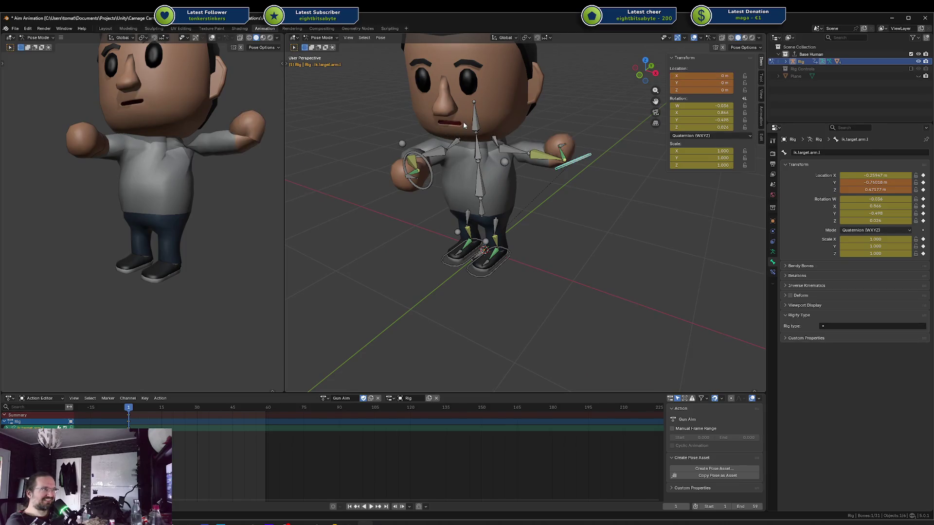
{"action": "key", "text": "g"}
{"action": "key", "text": "Escape"}
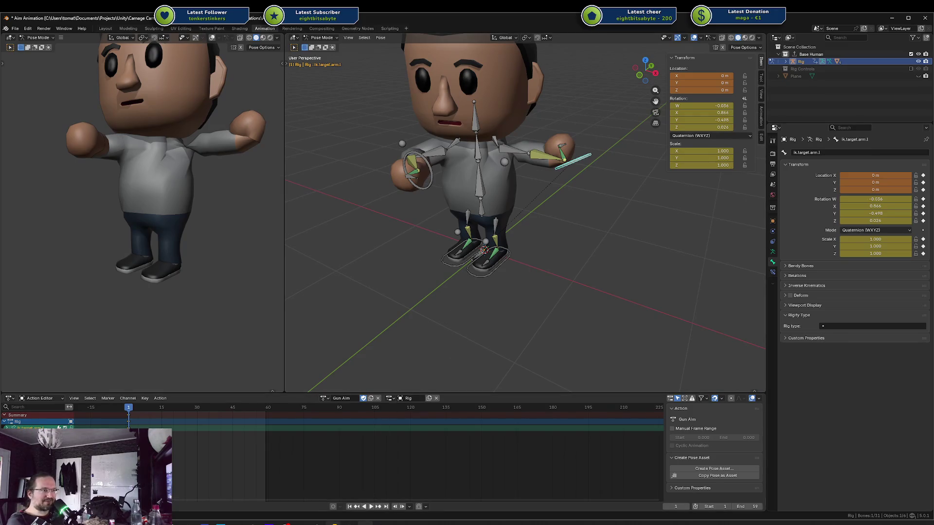
{"action": "mouse_move", "coordinate": [316, 522]}
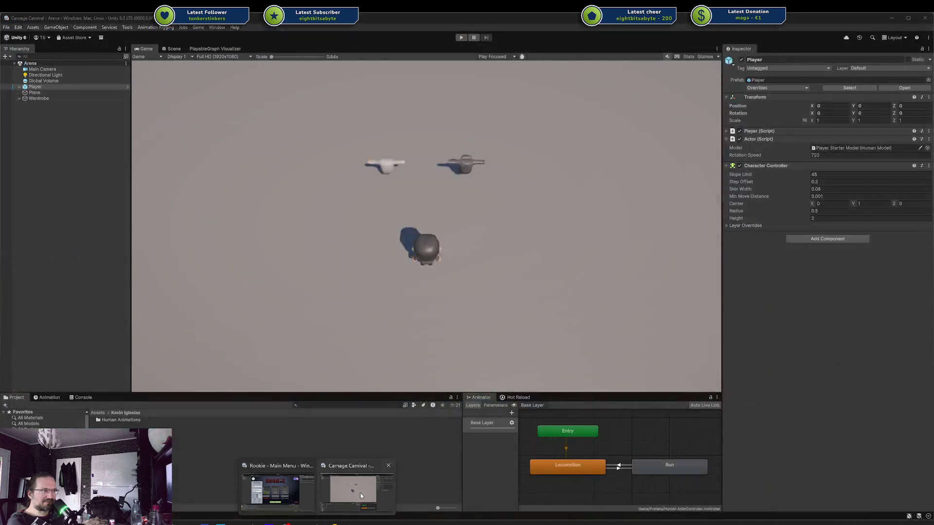
{"action": "left_click", "coordinate": [360, 492]}
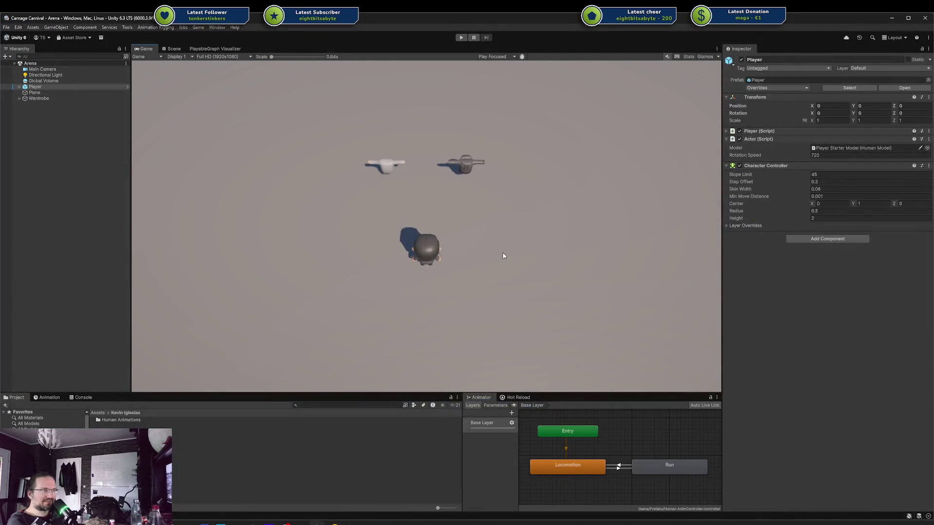
Zoom in on the Player in the Scene view, orbit from rear to front, then return to Blender
{"action": "left_click", "coordinate": [174, 49]}
{"action": "scroll", "coordinate": [437, 210], "scroll_direction": "up", "scroll_amount": 5}
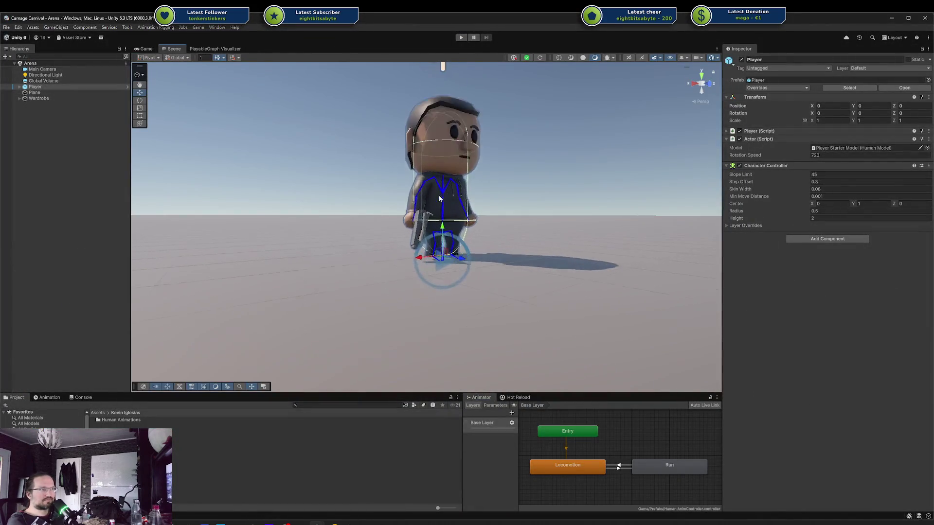
{"action": "left_click_drag", "start_coordinate": [436, 210], "coordinate": [557, 195]}
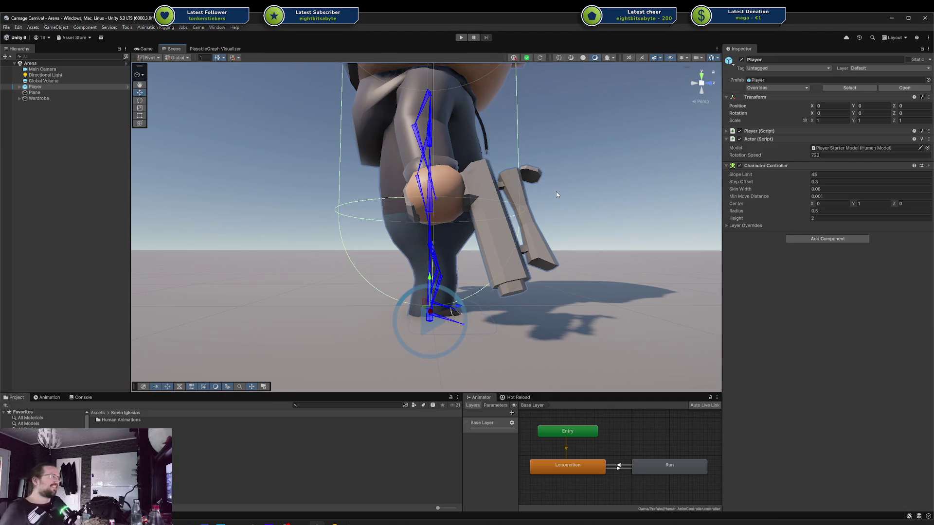
{"action": "mouse_move", "coordinate": [561, 157]}
{"action": "left_mouse_down"}
{"action": "mouse_move", "coordinate": [541, 141]}
{"action": "mouse_move", "coordinate": [575, 144]}
{"action": "mouse_move", "coordinate": [363, 164]}
{"action": "mouse_move", "coordinate": [324, 227]}
{"action": "left_mouse_up"}
{"action": "left_click", "coordinate": [364, 523]}
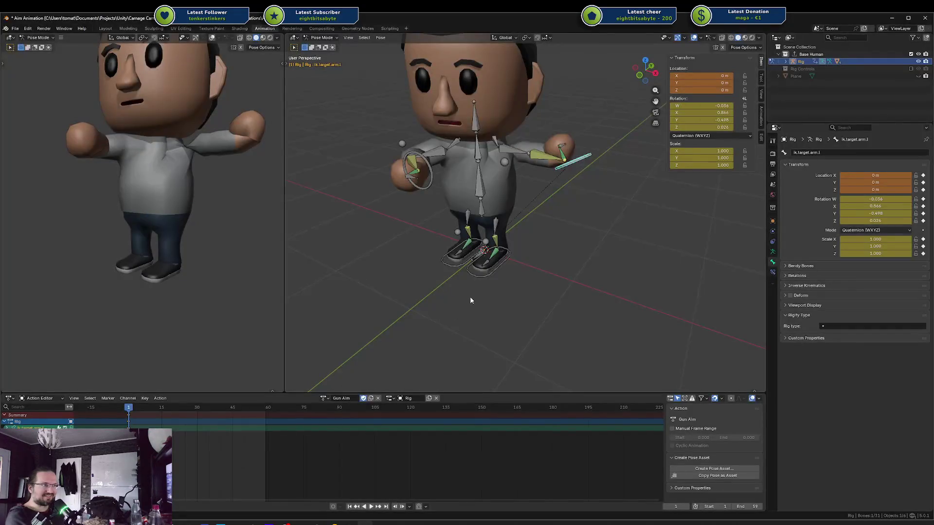
Clear the left hand target's rotation and lower it along Y
{"action": "key", "text": "alt+r"}
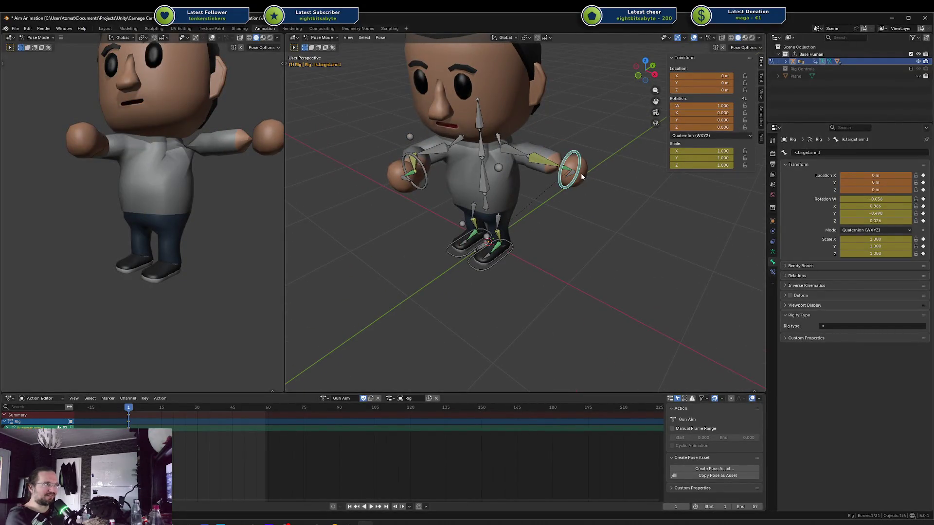
{"action": "key", "text": "g"}
{"action": "key", "text": "y"}
{"action": "left_click", "coordinate": [538, 168]}
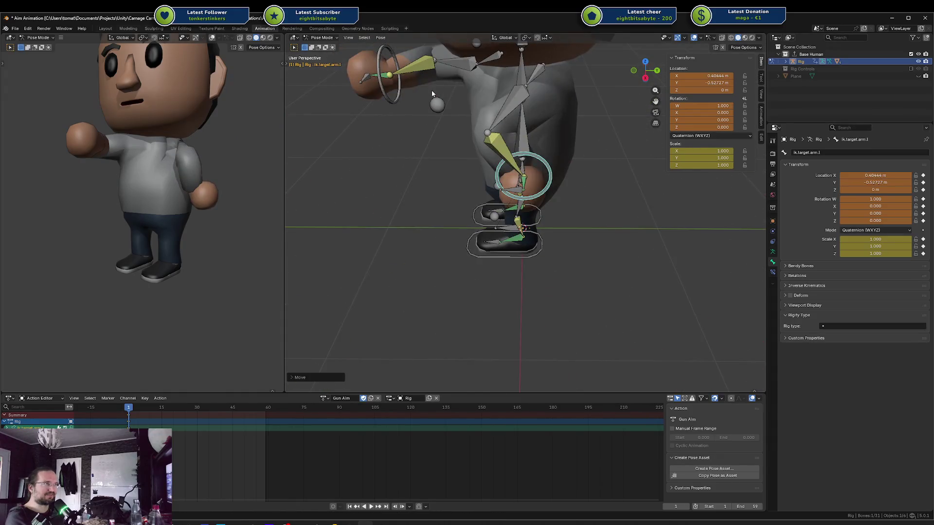
Reset the locations of the left elbow pole and the left hand IK target
{"action": "left_click", "coordinate": [437, 109]}
{"action": "key", "text": "alt+g"}
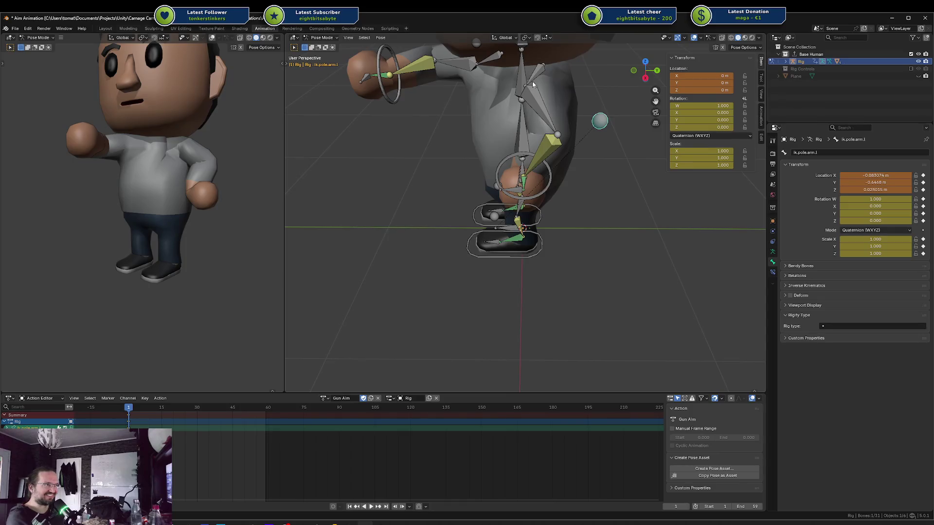
{"action": "left_click", "coordinate": [535, 76]}
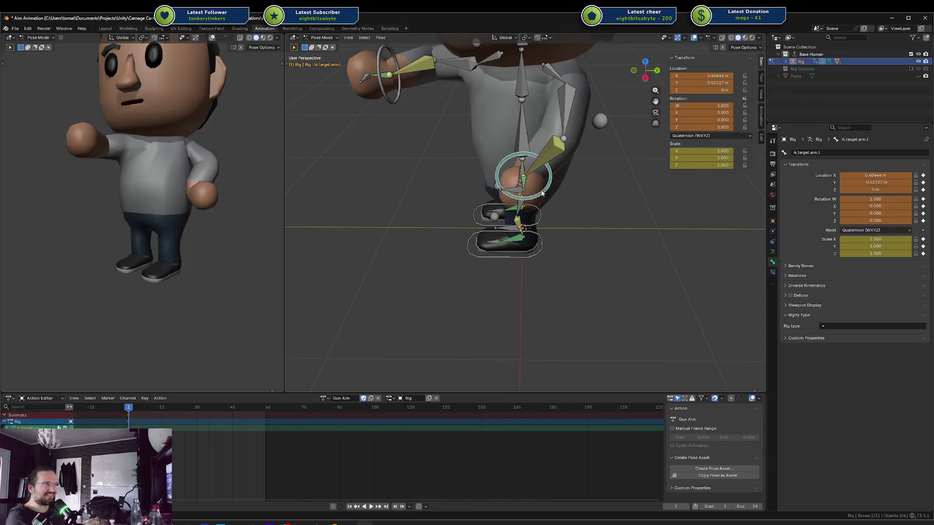
{"action": "left_click", "coordinate": [541, 193]}
{"action": "key", "text": "alt+g"}
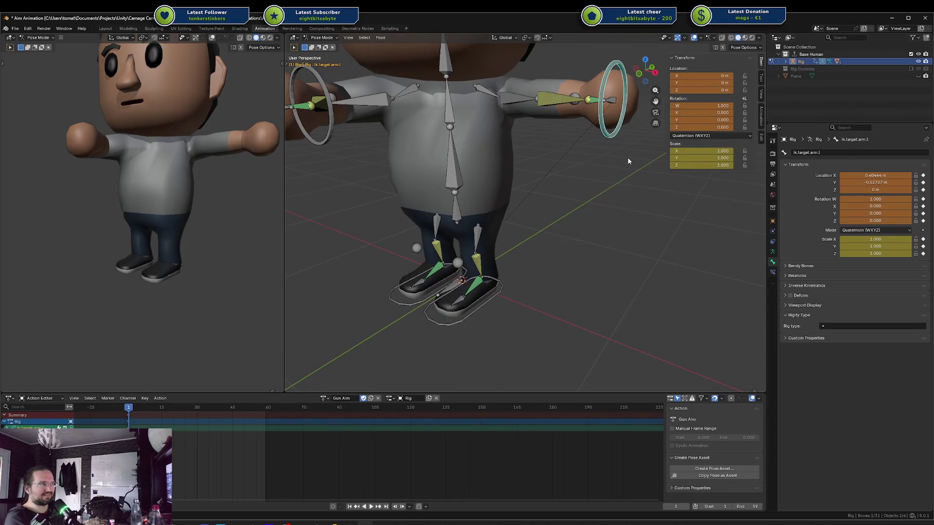
In front view, reposition and rotate the left hand target, pushing it along Y
{"action": "key", "text": "KP_1"}
{"action": "key", "text": "g"}
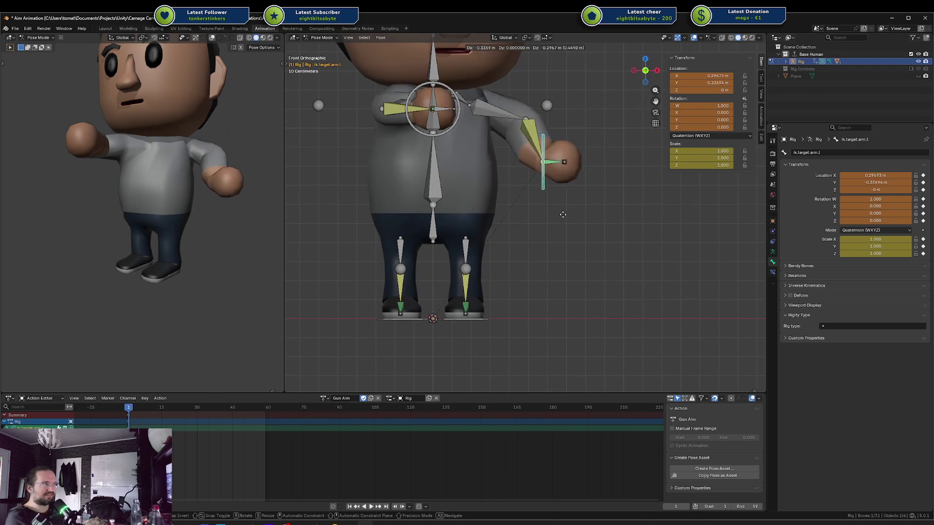
{"action": "left_click", "coordinate": [524, 240]}
{"action": "key", "text": "r"}
{"action": "left_click", "coordinate": [538, 235]}
{"action": "key", "text": "g"}
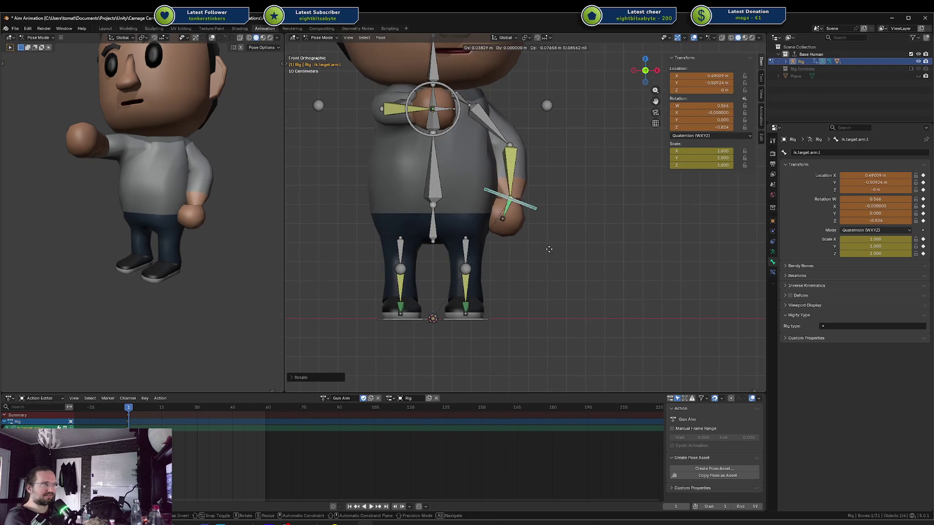
{"action": "left_click", "coordinate": [546, 250]}
{"action": "key", "text": "g"}
{"action": "left_click", "coordinate": [540, 199]}
{"action": "key", "text": "g"}
{"action": "key", "text": "x"}
{"action": "key", "text": "y"}
{"action": "left_click", "coordinate": [572, 210]}
Move the left elbow pole target and rotate the left shoulder about Z
{"action": "mouse_move", "coordinate": [491, 195]}
{"action": "left_mouse_down"}
{"action": "mouse_move", "coordinate": [549, 264]}
{"action": "mouse_move", "coordinate": [623, 281]}
{"action": "mouse_move", "coordinate": [609, 277]}
{"action": "left_mouse_up"}
{"action": "left_click_drag", "start_coordinate": [714, 232], "coordinate": [621, 171]}
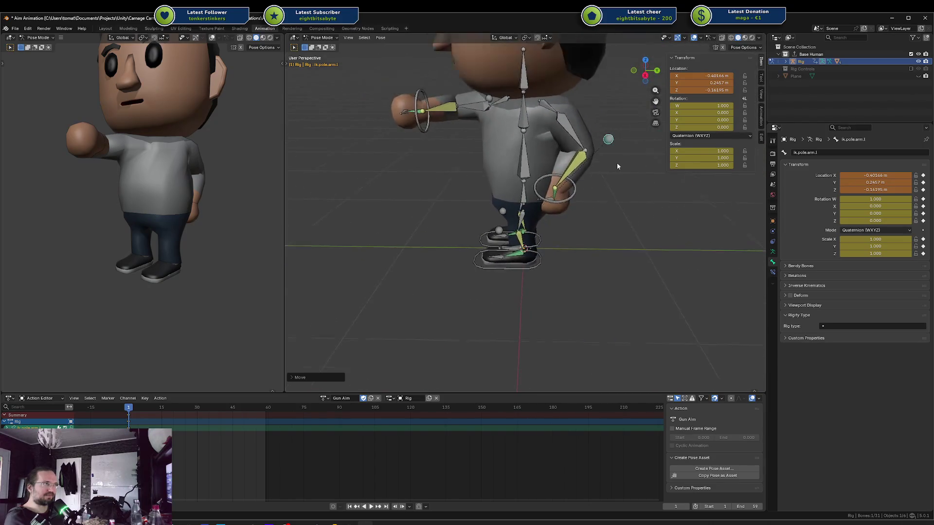
{"action": "left_click", "coordinate": [546, 112]}
{"action": "mouse_move", "coordinate": [630, 113]}
{"action": "left_mouse_down"}
{"action": "mouse_move", "coordinate": [675, 102]}
{"action": "mouse_move", "coordinate": [609, 127]}
{"action": "left_mouse_up"}
{"action": "key", "text": "r"}
{"action": "key", "text": "z"}
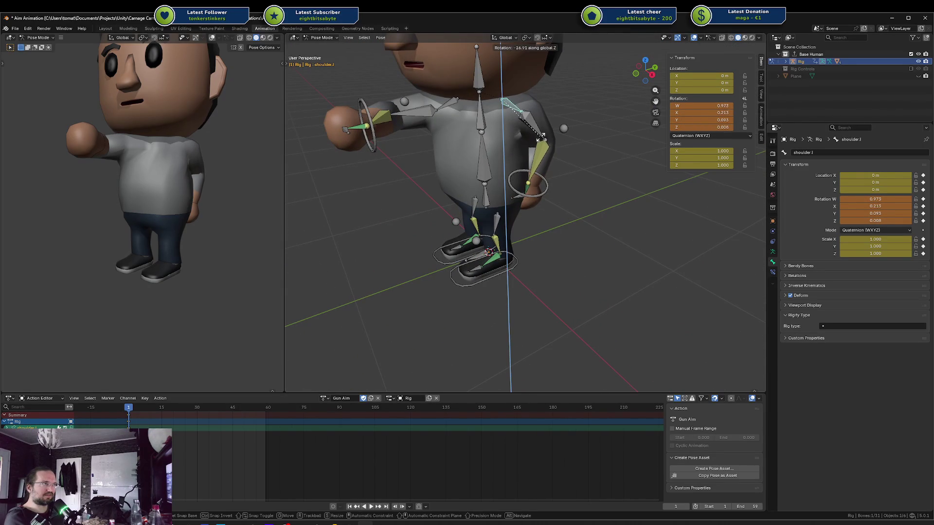
{"action": "left_click", "coordinate": [503, 151]}
Move the left hand IK target along Y, then along X beside the hip
{"action": "left_click", "coordinate": [517, 195]}
{"action": "key", "text": "g"}
{"action": "key", "text": "y"}
{"action": "left_click", "coordinate": [523, 198]}
{"action": "key", "text": "g"}
{"action": "key", "text": "x"}
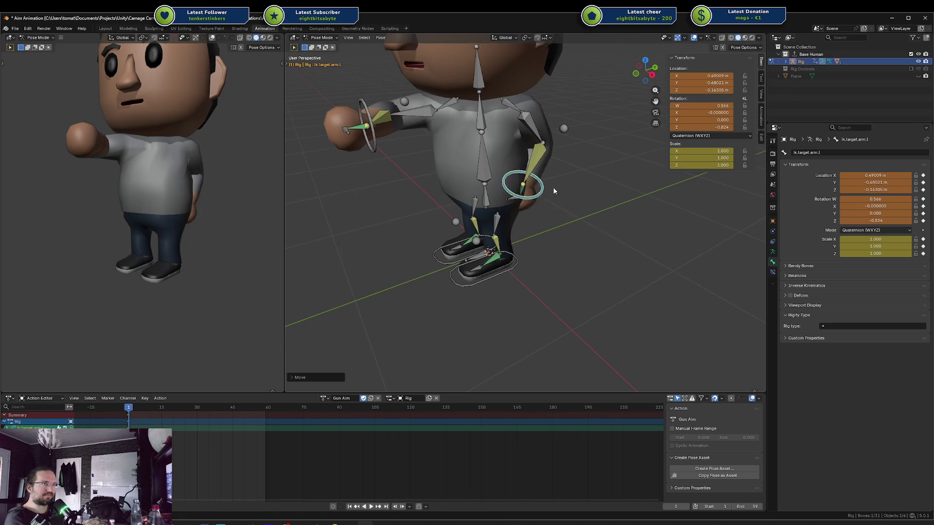
{"action": "left_click_drag", "start_coordinate": [526, 201], "coordinate": [493, 235]}
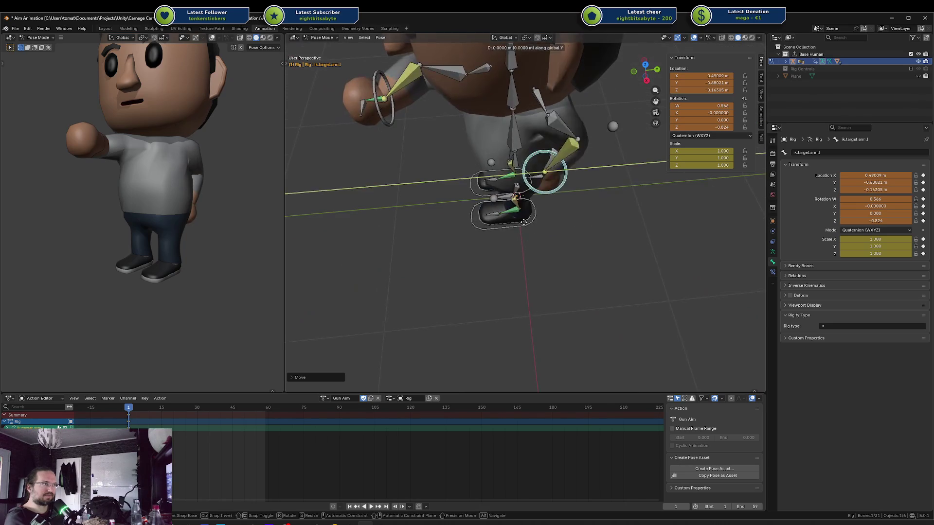
{"action": "left_click", "coordinate": [496, 249]}
Pull the hand target inward to X 0.324 m, rotate it about X, and save Aim Animation.blend
{"action": "mouse_move", "coordinate": [181, 203]}
{"action": "left_mouse_down"}
{"action": "mouse_move", "coordinate": [215, 178]}
{"action": "mouse_move", "coordinate": [208, 197]}
{"action": "left_mouse_up"}
{"action": "key", "text": "g"}
{"action": "key", "text": "x"}
{"action": "left_click", "coordinate": [545, 121]}
{"action": "key", "text": "r"}
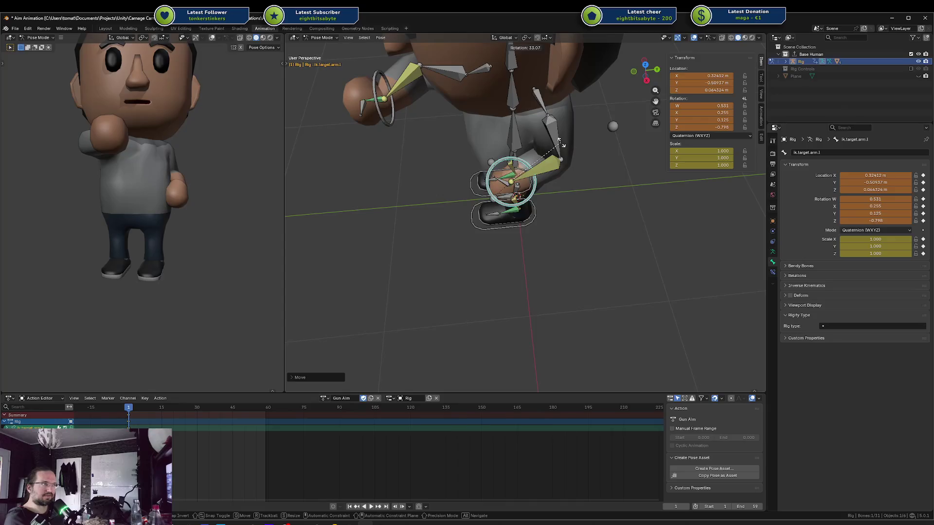
{"action": "key", "text": "x"}
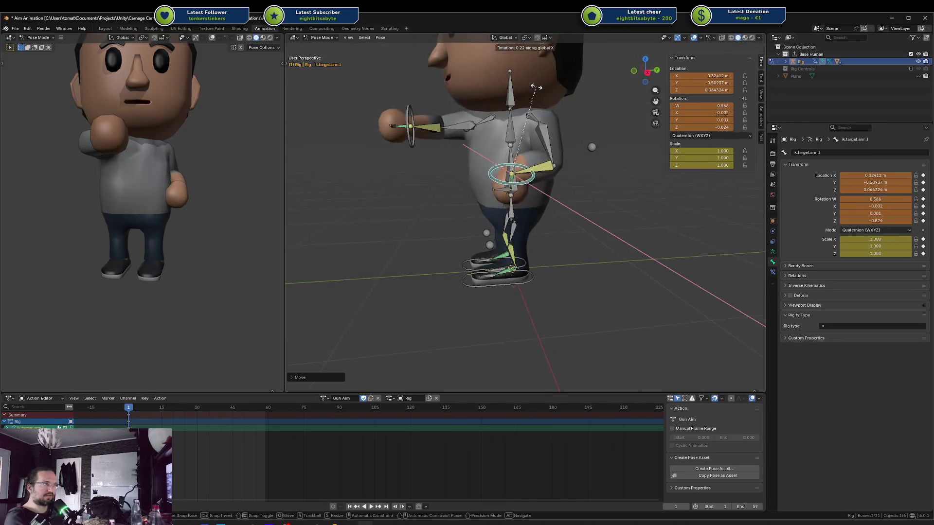
{"action": "left_click", "coordinate": [588, 186]}
{"action": "mouse_move", "coordinate": [253, 160]}
{"action": "left_mouse_down"}
{"action": "mouse_move", "coordinate": [169, 182]}
{"action": "mouse_move", "coordinate": [214, 161]}
{"action": "left_mouse_up"}
{"action": "key", "text": "ctrl+s"}
Select and then clear all bones of the rig, and save the Blender file
{"action": "key", "text": "a"}
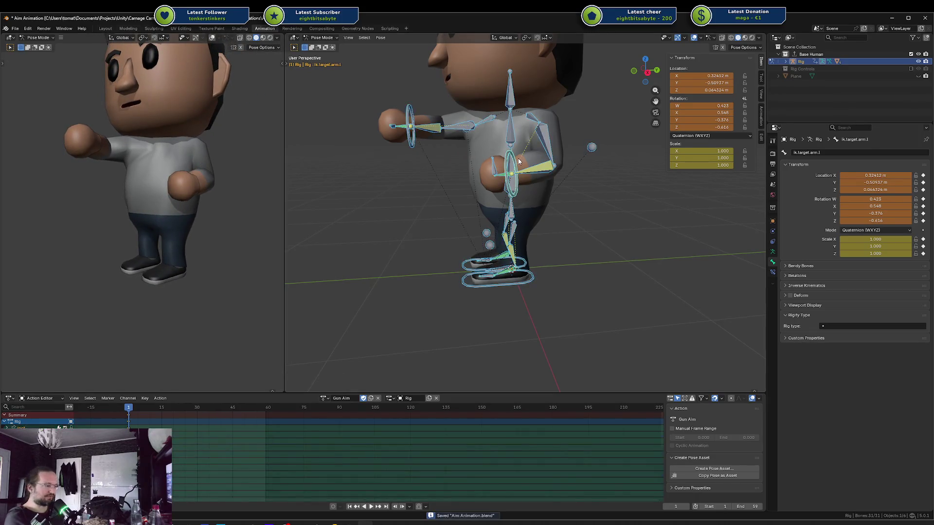
{"action": "mouse_move", "coordinate": [519, 161]}
{"action": "left_mouse_down"}
{"action": "mouse_move", "coordinate": [433, 172]}
{"action": "mouse_move", "coordinate": [457, 181]}
{"action": "left_mouse_up"}
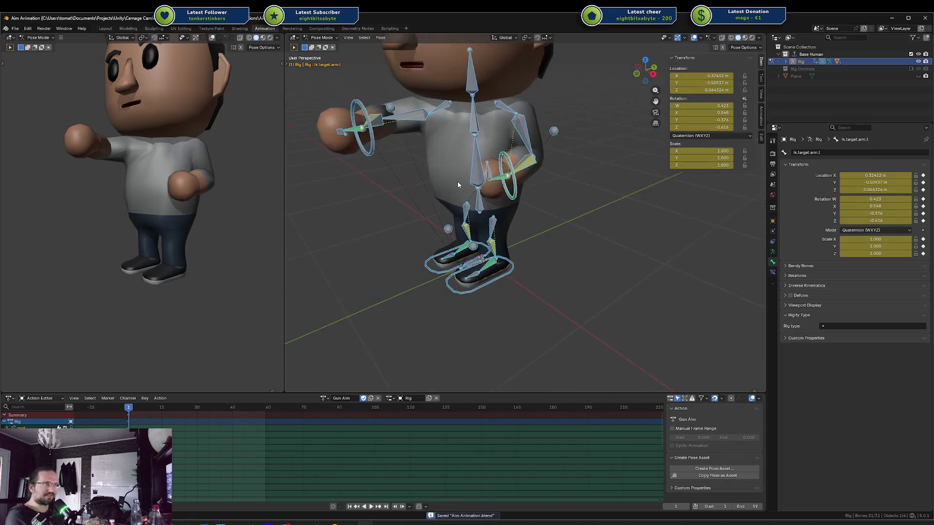
{"action": "key", "text": "alt+a"}
{"action": "key", "text": "ctrl+s"}
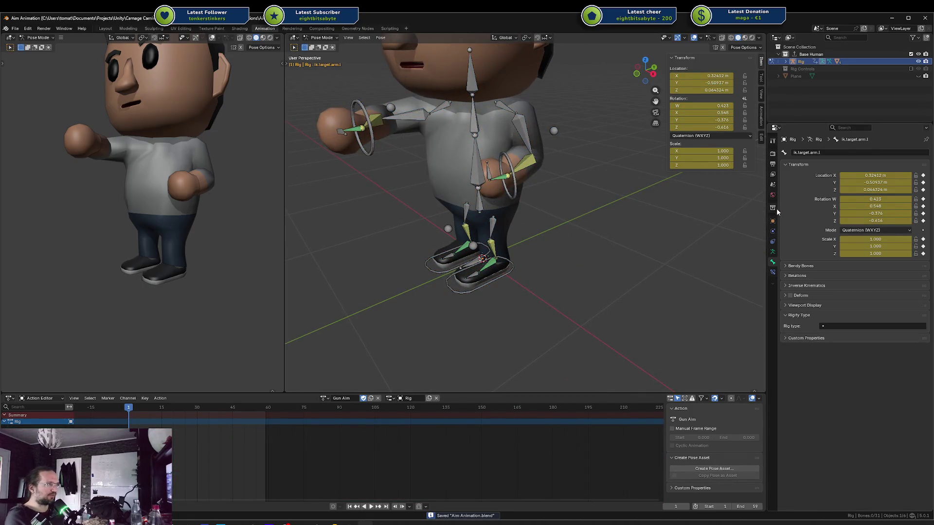
Point the collection's FBX export path at Aim Animation in the Characters Animations folder
{"action": "left_click", "coordinate": [773, 209]}
{"action": "left_click", "coordinate": [898, 323]}
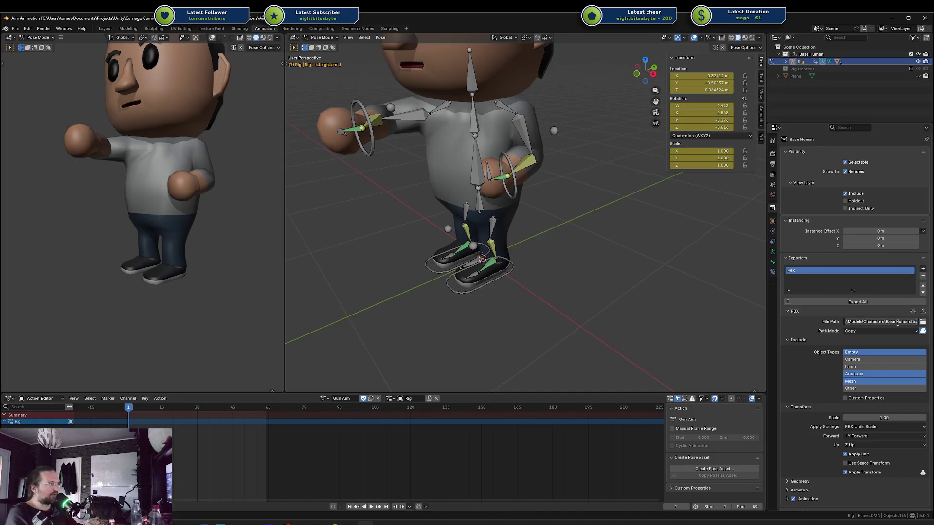
{"action": "key", "text": "Return"}
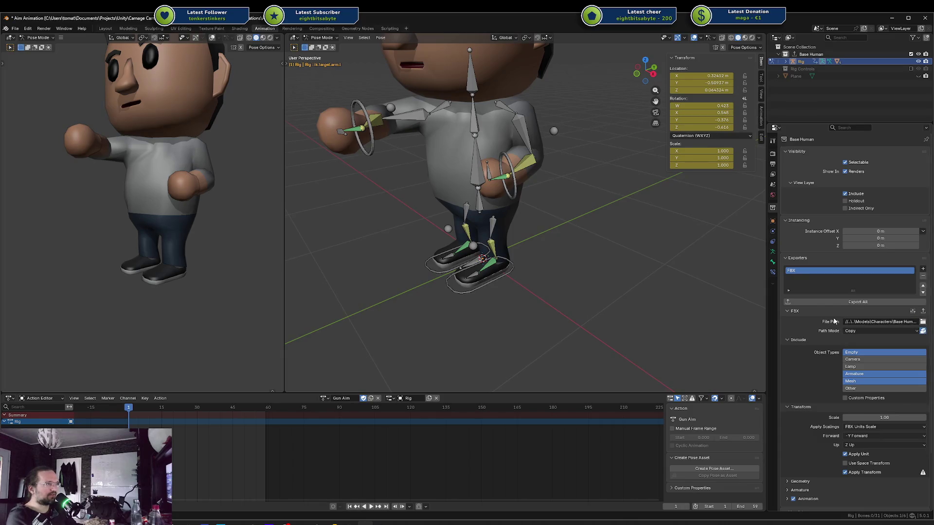
{"action": "left_click", "coordinate": [922, 322]}
{"action": "left_click", "coordinate": [337, 194]}
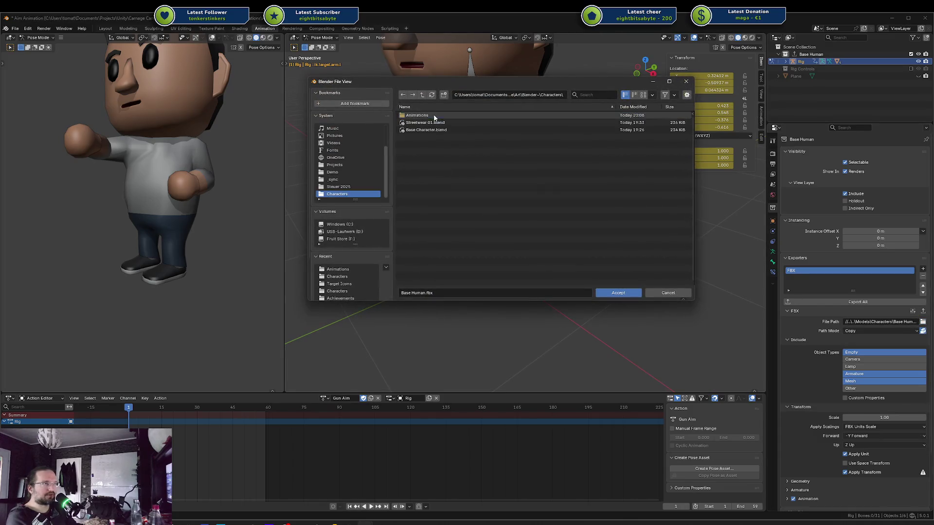
{"action": "left_click", "coordinate": [432, 115]}
{"action": "left_click", "coordinate": [455, 123]}
{"action": "left_click", "coordinate": [617, 293]}
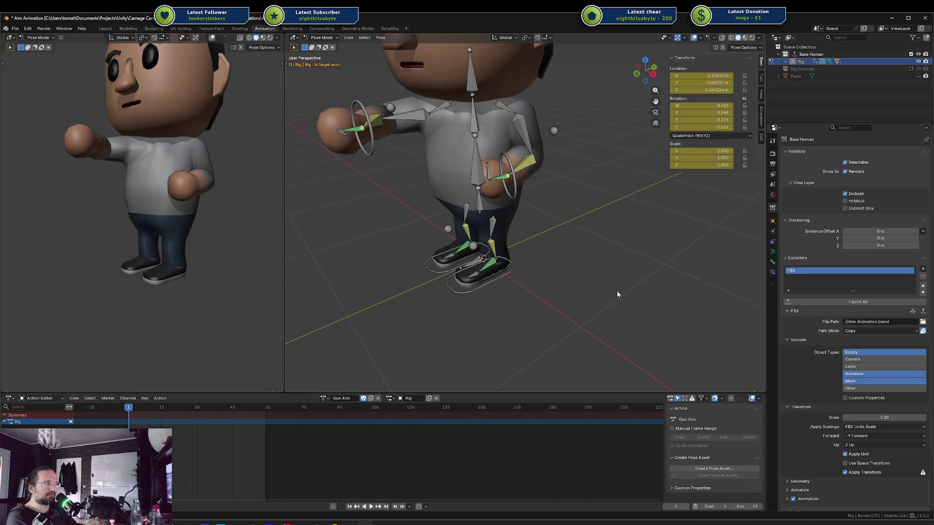
In the export file browser, create an Animations folder under Models/Characters and open it
{"action": "left_click", "coordinate": [922, 322]}
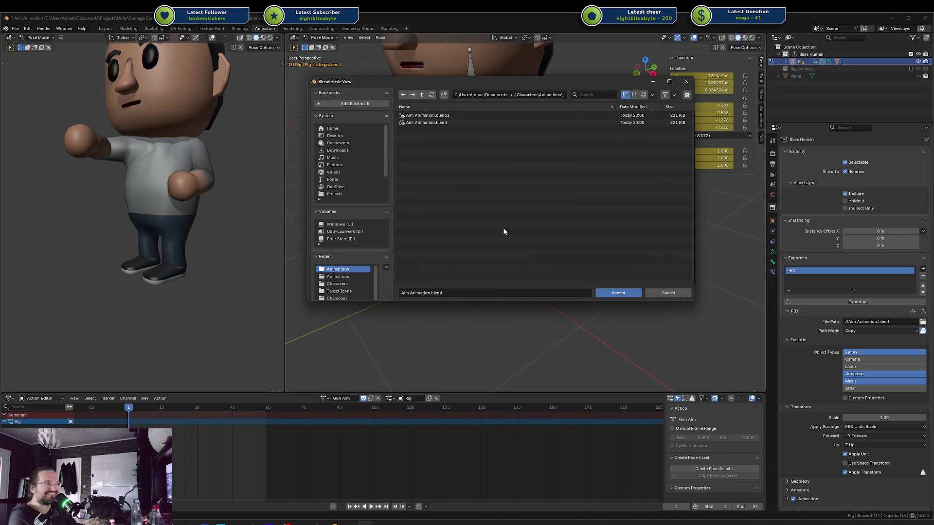
{"action": "left_click", "coordinate": [423, 95]}
{"action": "left_click", "coordinate": [423, 96]}
{"action": "left_click", "coordinate": [422, 96]}
{"action": "double_click", "coordinate": [422, 122]}
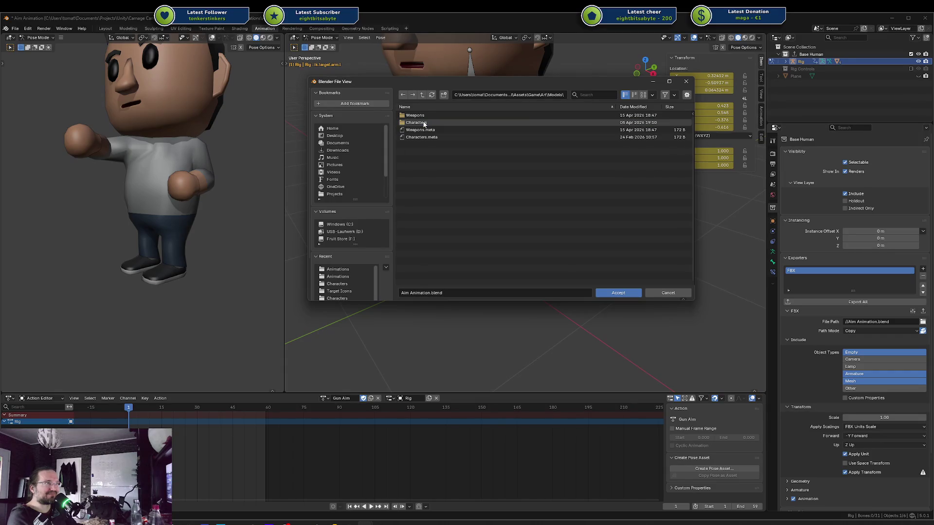
{"action": "double_click", "coordinate": [418, 116]}
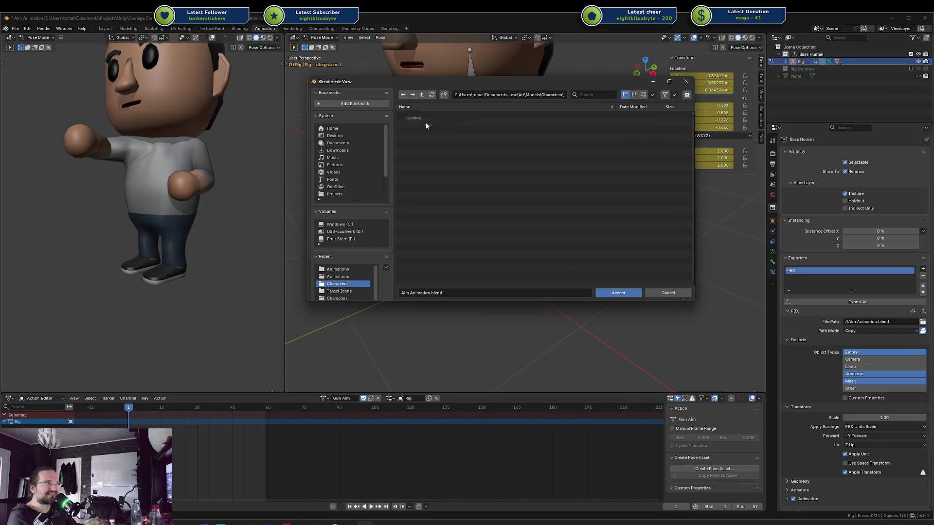
{"action": "left_click", "coordinate": [422, 95]}
{"action": "left_click", "coordinate": [422, 94]}
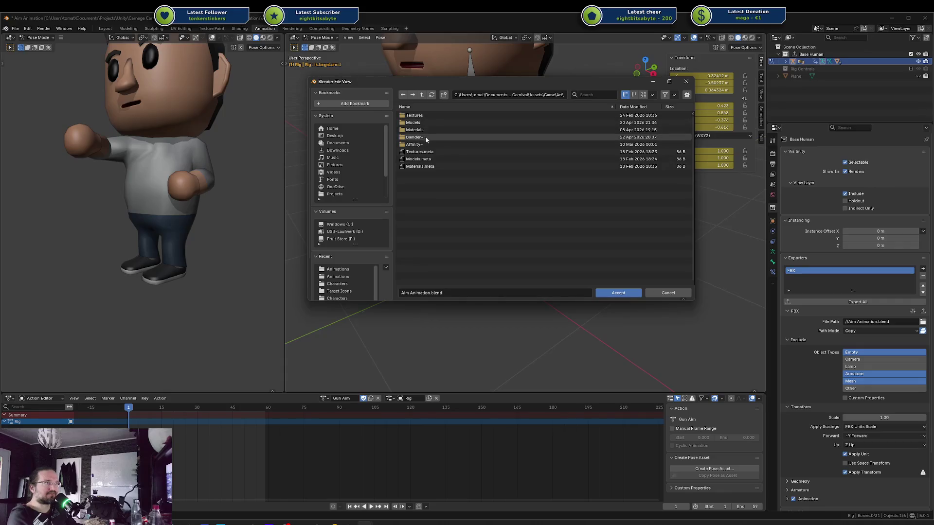
{"action": "left_click", "coordinate": [428, 123]}
{"action": "double_click", "coordinate": [428, 123]}
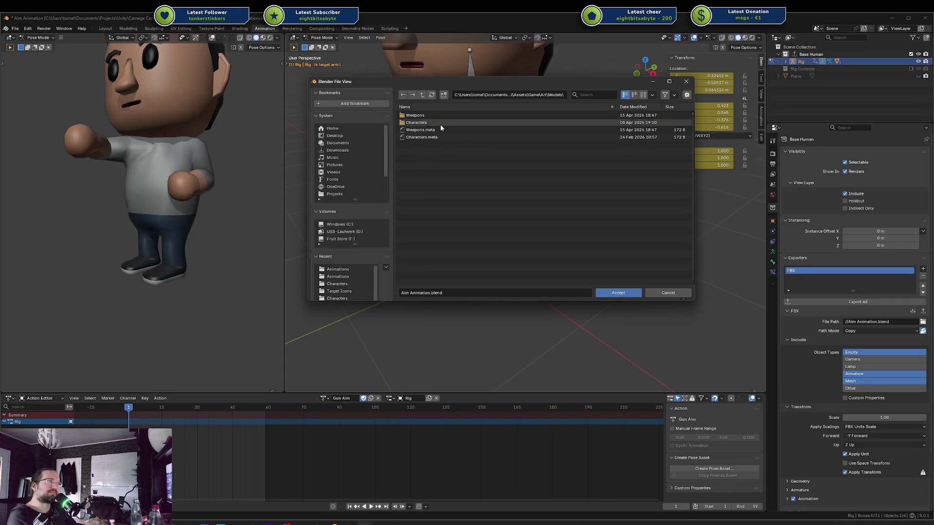
{"action": "double_click", "coordinate": [432, 122]}
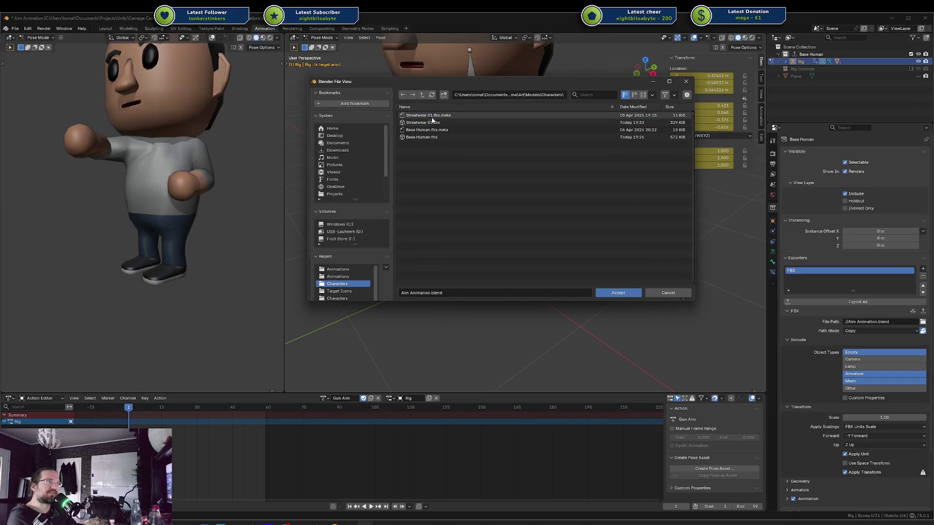
{"action": "left_click", "coordinate": [444, 95]}
{"action": "type", "text": "Animations"}
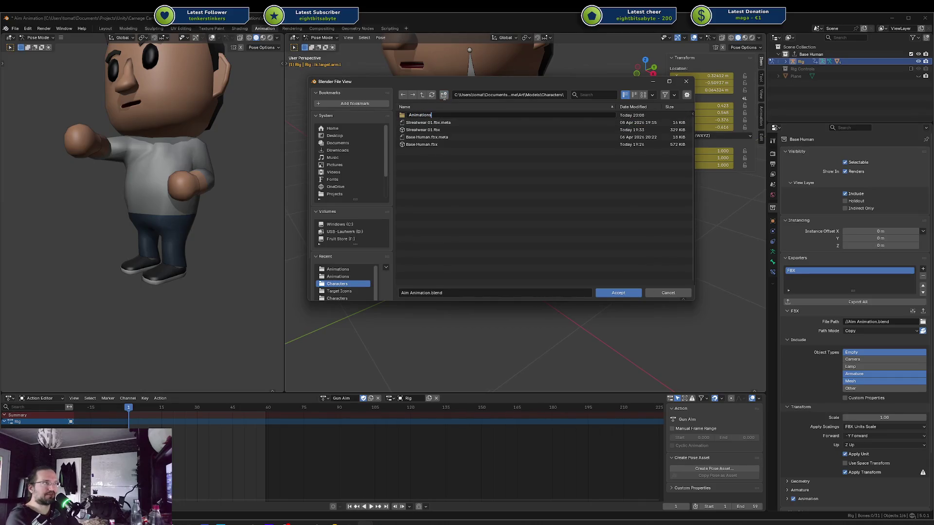
{"action": "left_click", "coordinate": [443, 94]}
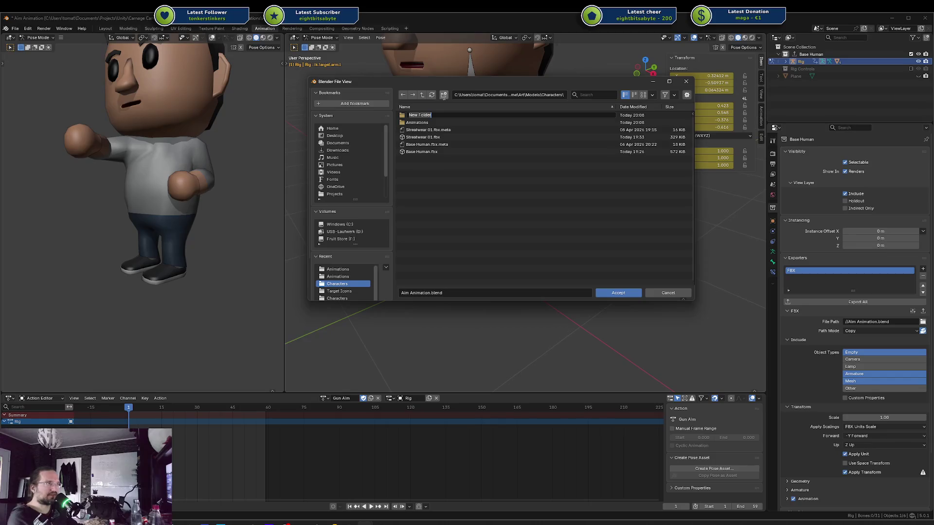
{"action": "left_click", "coordinate": [432, 116]}
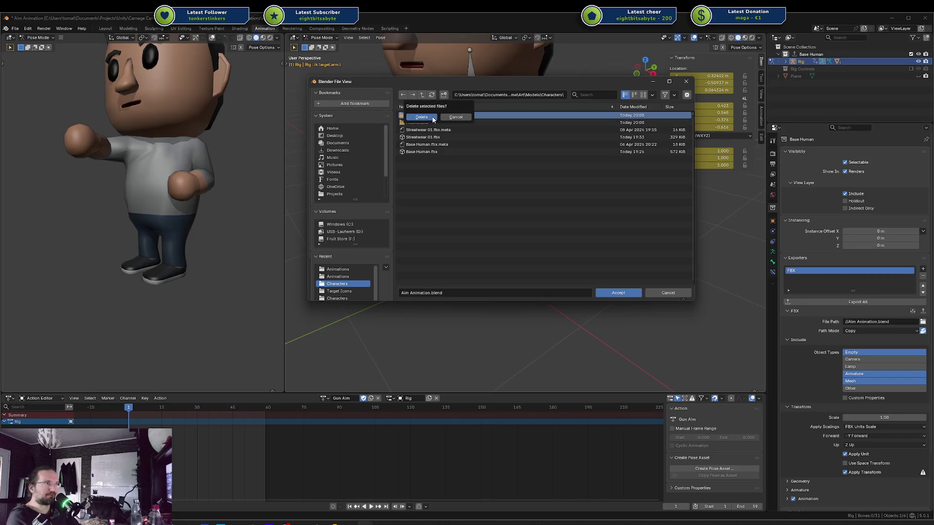
{"action": "double_click", "coordinate": [421, 119]}
Name the export file Aim Animation.fbx and export the Base Human collection
{"action": "left_click", "coordinate": [477, 292]}
{"action": "type", "text": "bx"}
{"action": "key", "text": "Return"}
{"action": "left_click", "coordinate": [618, 293]}
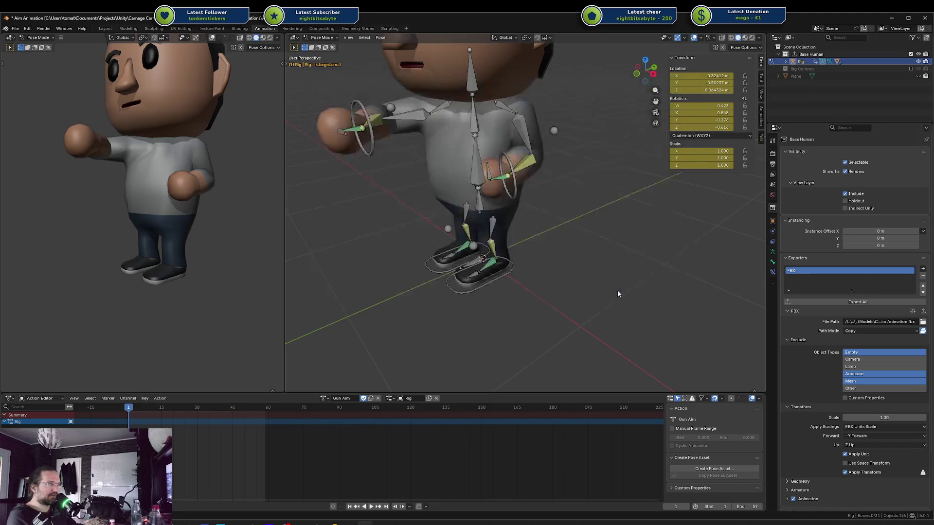
{"action": "left_click", "coordinate": [853, 303]}
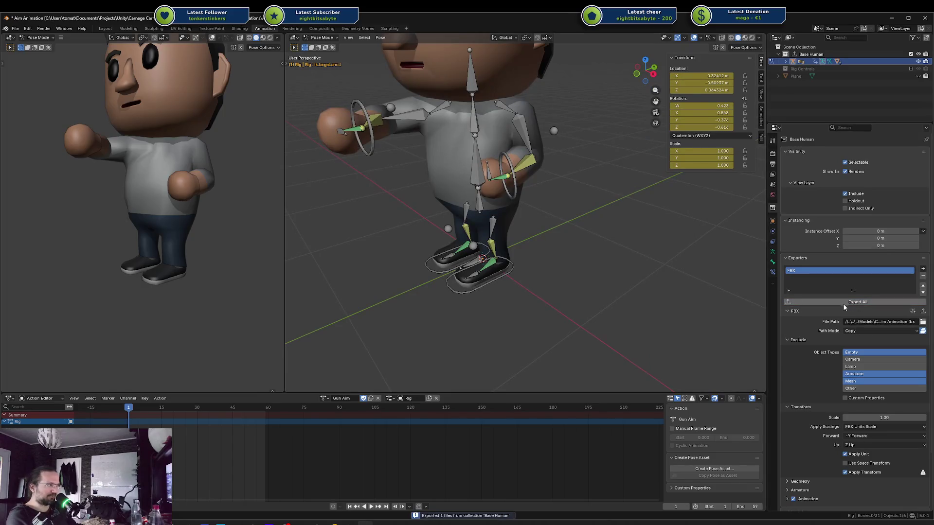
In the Carnage Carnival Unity project, apply the Aim Animation asset's animation import settings
{"action": "mouse_move", "coordinate": [317, 523]}
{"action": "mouse_move", "coordinate": [279, 505]}
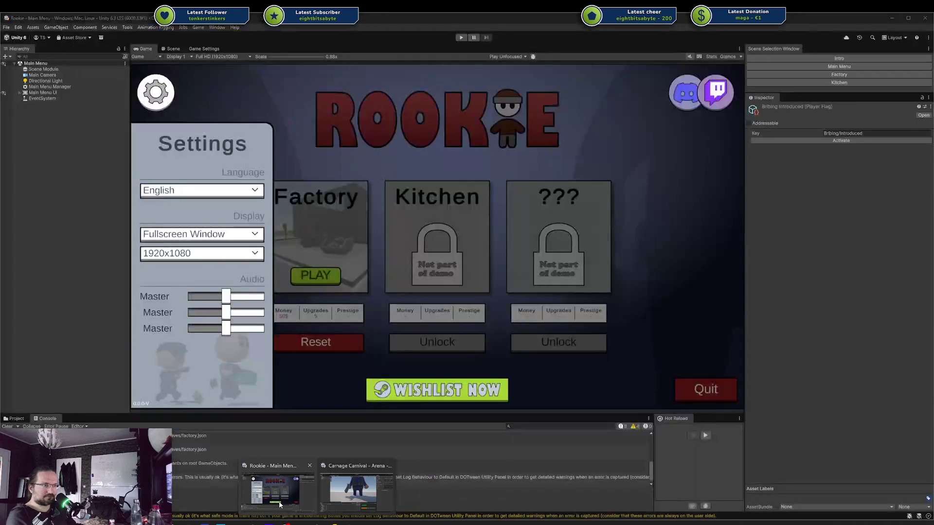
{"action": "left_click", "coordinate": [357, 487]}
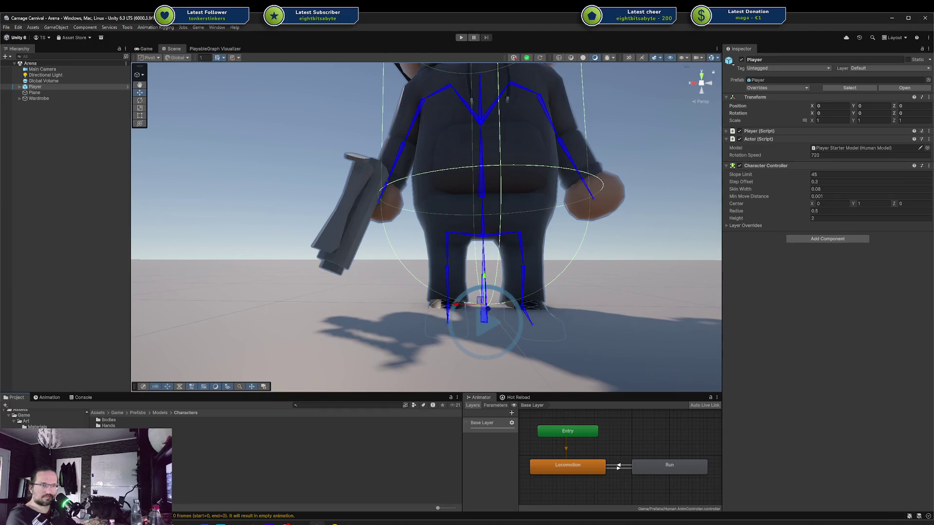
{"action": "left_click", "coordinate": [114, 421]}
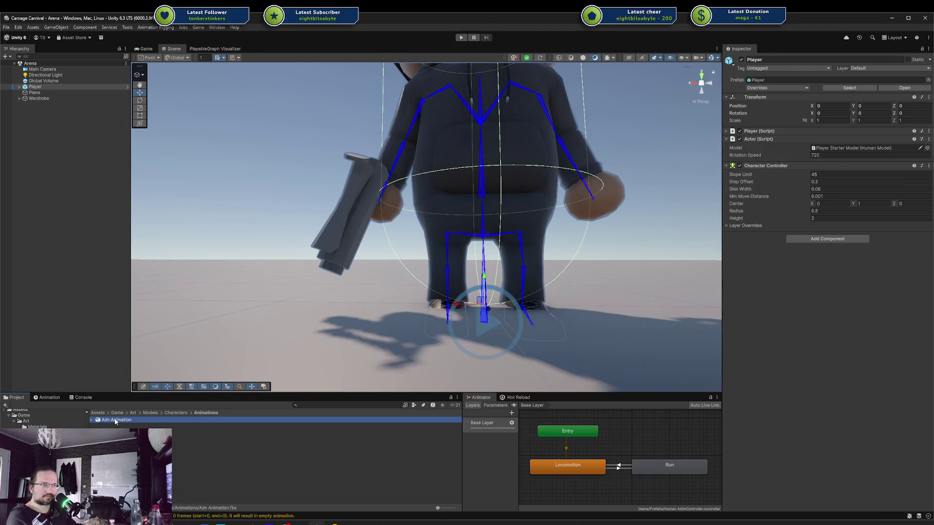
{"action": "left_click", "coordinate": [814, 111]}
{"action": "scroll", "coordinate": [815, 113], "scroll_direction": "down", "scroll_amount": 2}
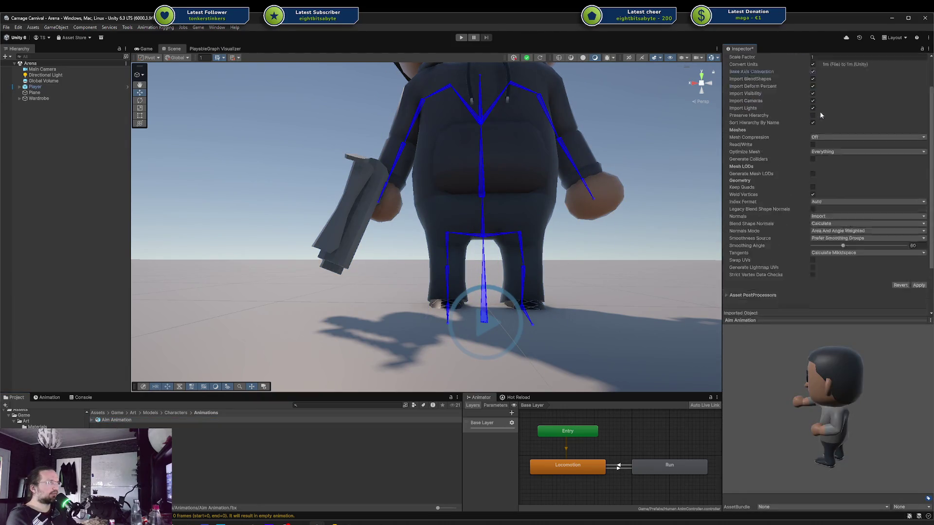
{"action": "left_click", "coordinate": [830, 80]}
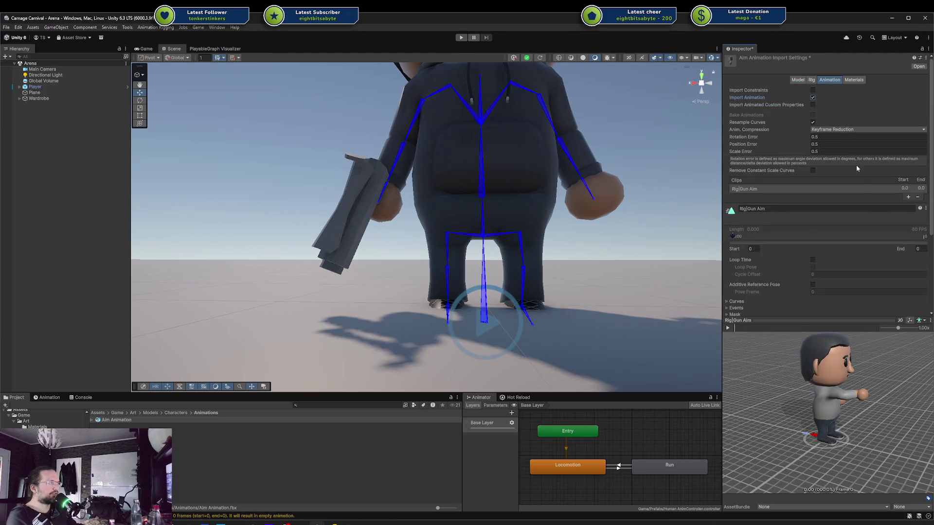
{"action": "scroll", "coordinate": [828, 200], "scroll_direction": "down", "scroll_amount": 2}
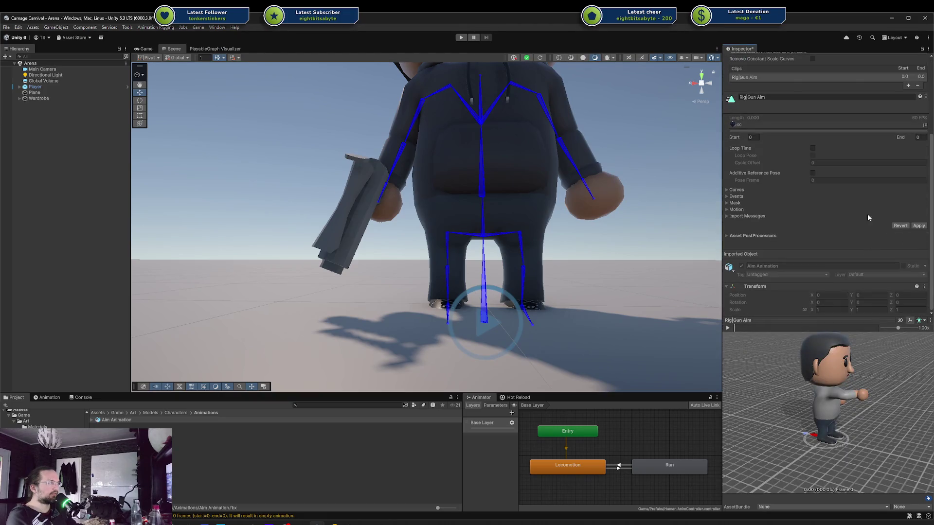
{"action": "left_click", "coordinate": [919, 286]}
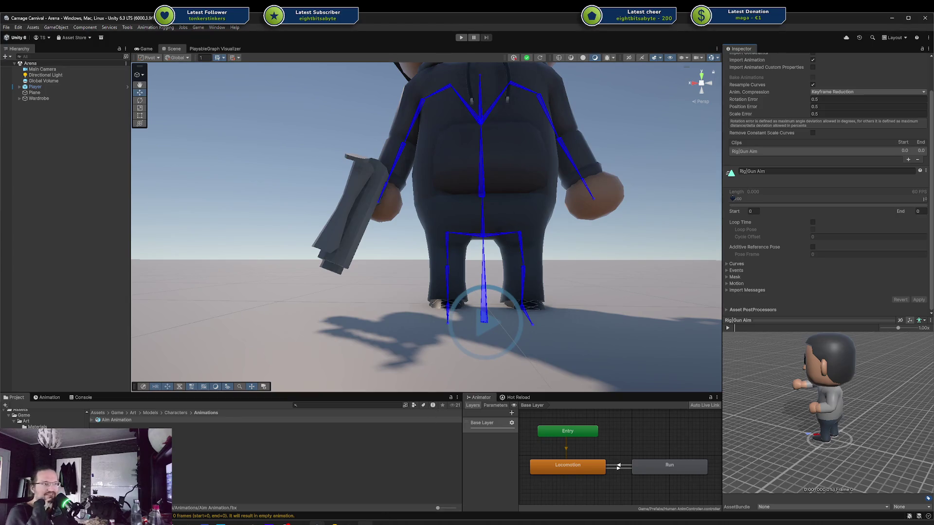
Back in Blender, orbit around the character and select the right forearm bone
{"action": "key", "text": "alt+Tab"}
{"action": "left_click", "coordinate": [524, 175]}
{"action": "left_click_drag", "start_coordinate": [524, 175], "coordinate": [282, 193]}
{"action": "mouse_move", "coordinate": [504, 196]}
{"action": "left_mouse_down"}
{"action": "mouse_move", "coordinate": [521, 187]}
{"action": "mouse_move", "coordinate": [478, 192]}
{"action": "mouse_move", "coordinate": [601, 173]}
{"action": "left_mouse_up"}
{"action": "scroll", "coordinate": [534, 178], "scroll_direction": "up", "scroll_amount": 3}
{"action": "mouse_move", "coordinate": [512, 169]}
{"action": "left_mouse_down"}
{"action": "mouse_move", "coordinate": [402, 186]}
{"action": "mouse_move", "coordinate": [434, 191]}
{"action": "left_mouse_up"}
{"action": "left_click", "coordinate": [389, 294]}
Shift the right hand's IK target along Y, then raise it vertically
{"action": "left_click", "coordinate": [427, 319]}
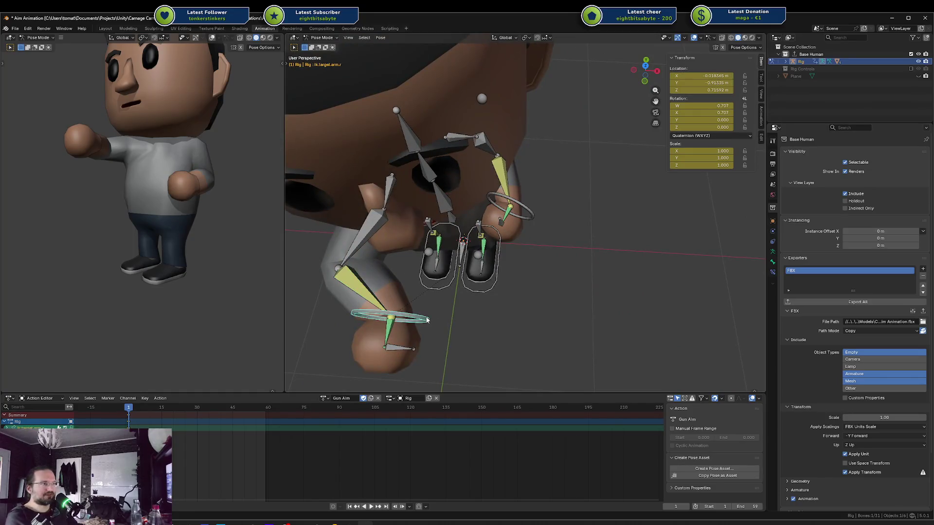
{"action": "key", "text": "KP_7"}
{"action": "key", "text": "g"}
{"action": "key", "text": "y"}
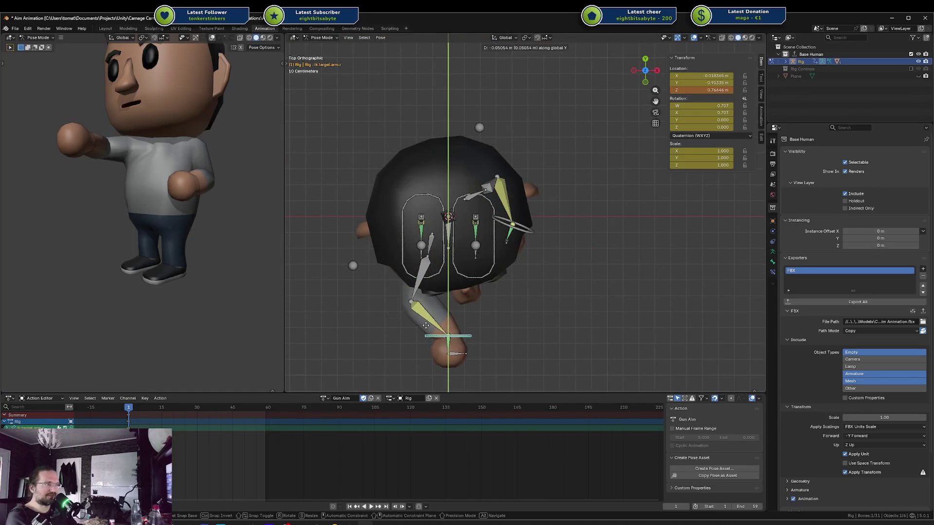
{"action": "left_click", "coordinate": [438, 325]}
{"action": "mouse_move", "coordinate": [528, 296]}
{"action": "left_mouse_down"}
{"action": "mouse_move", "coordinate": [509, 271]}
{"action": "mouse_move", "coordinate": [512, 250]}
{"action": "mouse_move", "coordinate": [384, 208]}
{"action": "mouse_move", "coordinate": [415, 185]}
{"action": "left_mouse_up"}
{"action": "left_click", "coordinate": [427, 172]}
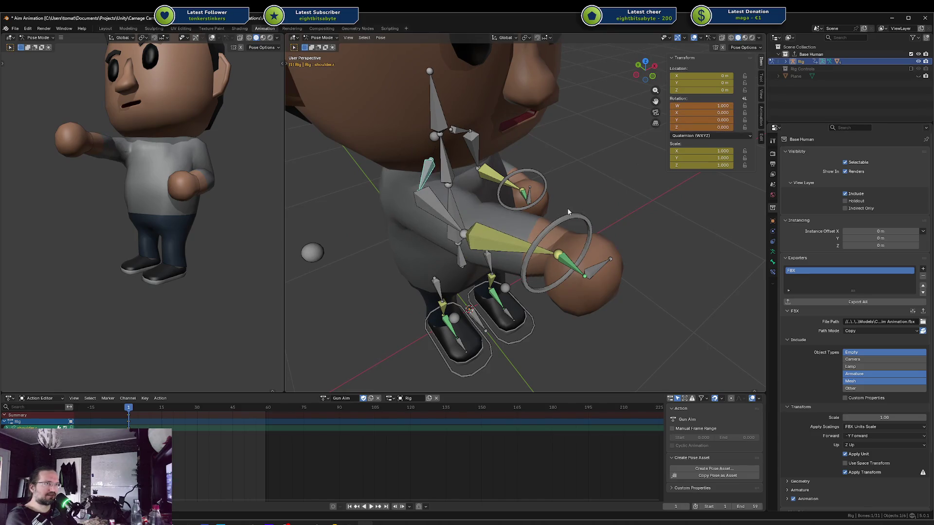
{"action": "left_click_drag", "start_coordinate": [569, 211], "coordinate": [455, 316]}
{"action": "left_click", "coordinate": [454, 316]}
{"action": "key", "text": "g"}
{"action": "key", "text": "z"}
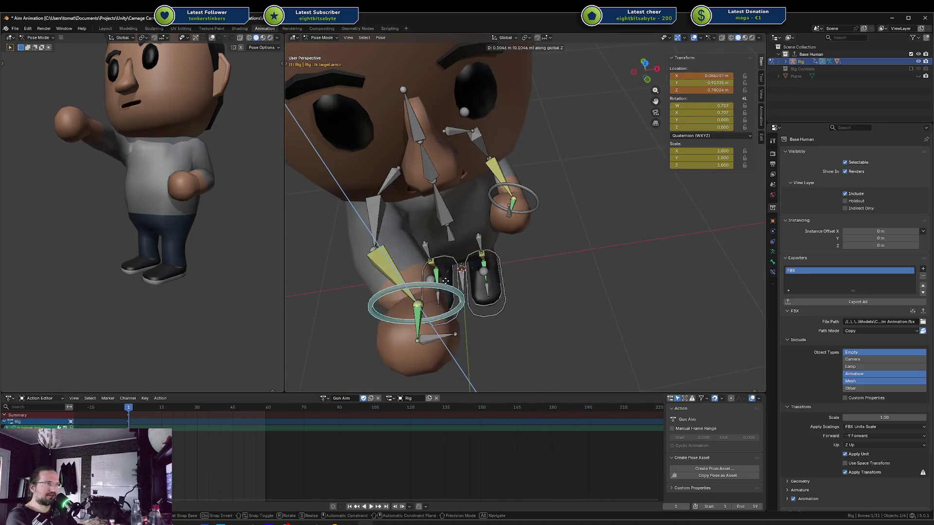
{"action": "left_click", "coordinate": [444, 252]}
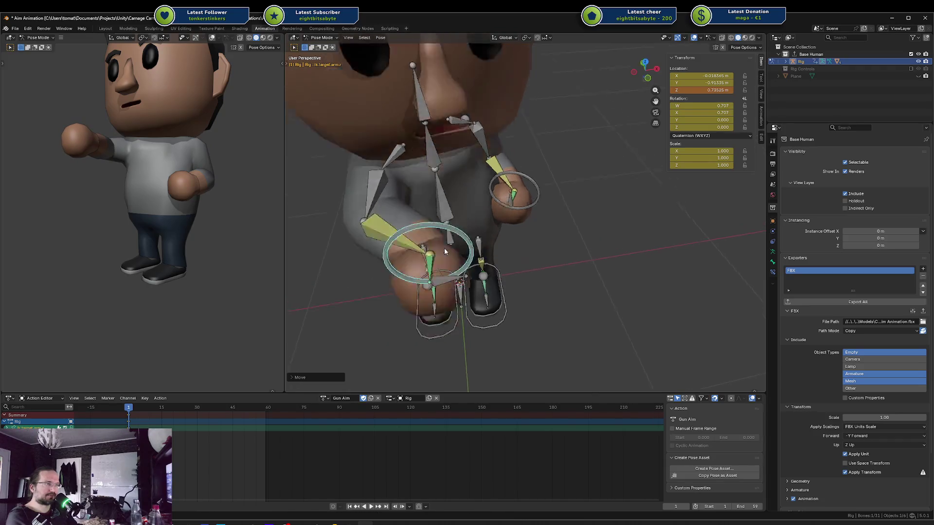
Try moving the right arm's pole target along Y and Z, then cancel the move
{"action": "right_click", "coordinate": [112, 174]}
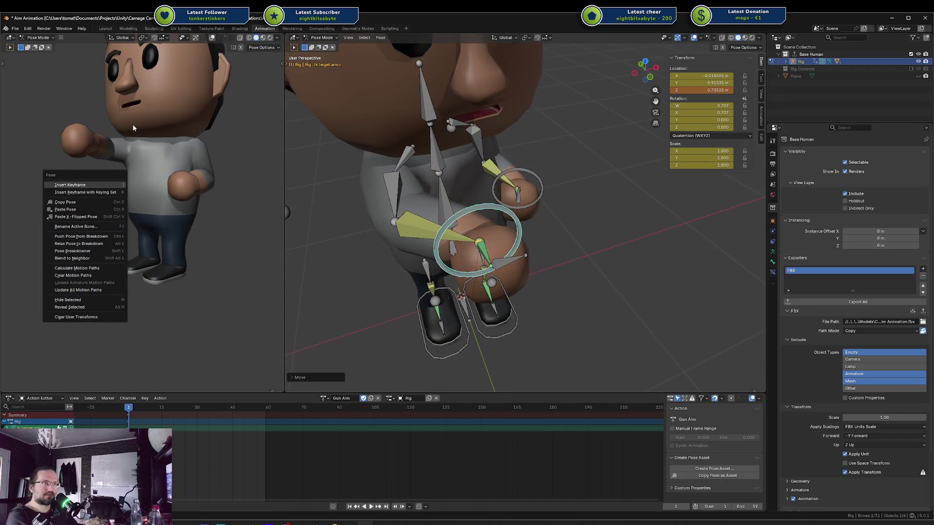
{"action": "key", "text": "Escape"}
{"action": "mouse_move", "coordinate": [136, 124]}
{"action": "left_mouse_down"}
{"action": "mouse_move", "coordinate": [135, 153]}
{"action": "mouse_move", "coordinate": [150, 168]}
{"action": "left_mouse_up"}
{"action": "scroll", "coordinate": [492, 242], "scroll_direction": "down", "scroll_amount": 2}
{"action": "scroll", "coordinate": [349, 247], "scroll_direction": "down", "scroll_amount": 2}
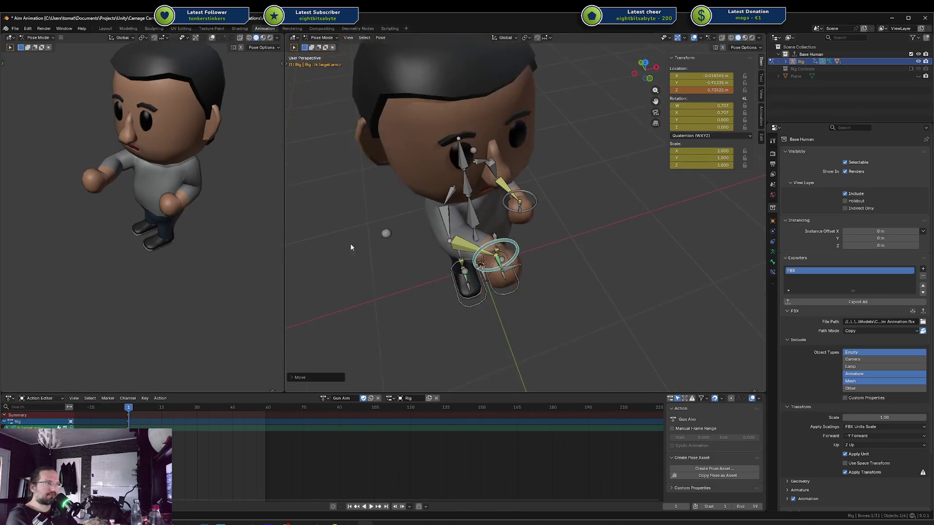
{"action": "left_click", "coordinate": [385, 233]}
{"action": "key", "text": "g"}
{"action": "key", "text": "y"}
{"action": "key", "text": "z"}
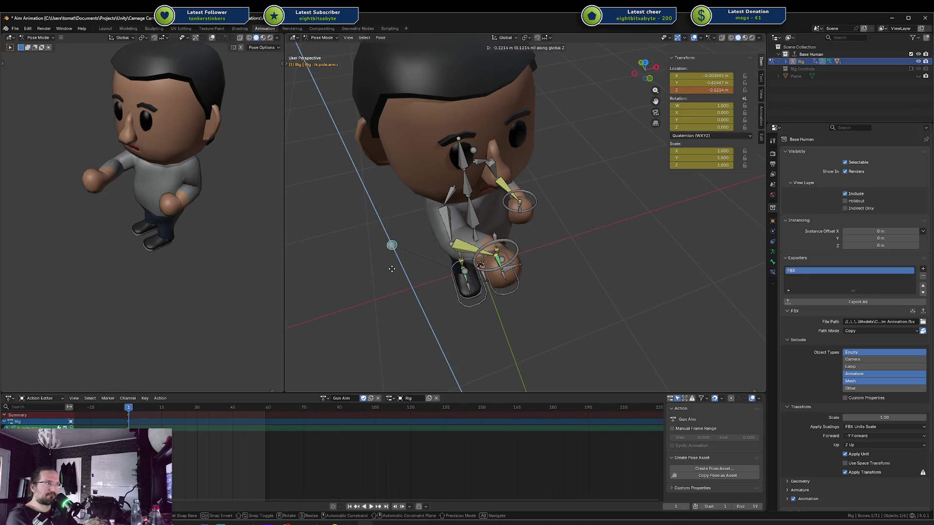
{"action": "key", "text": "Escape"}
Undo a trial X move and reposition the right hand's IK target along Y
{"action": "left_click_drag", "start_coordinate": [441, 268], "coordinate": [561, 243]}
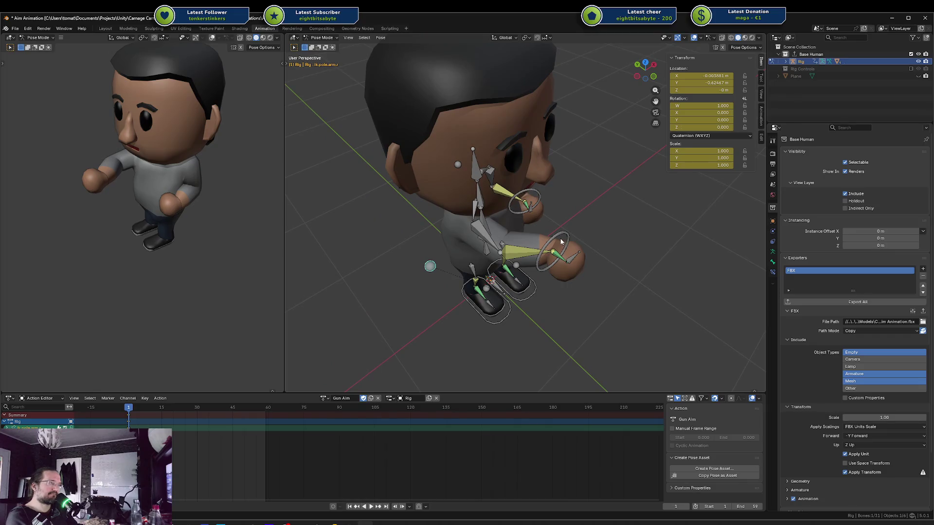
{"action": "left_click", "coordinate": [558, 240]}
{"action": "key", "text": "r"}
{"action": "key", "text": "z"}
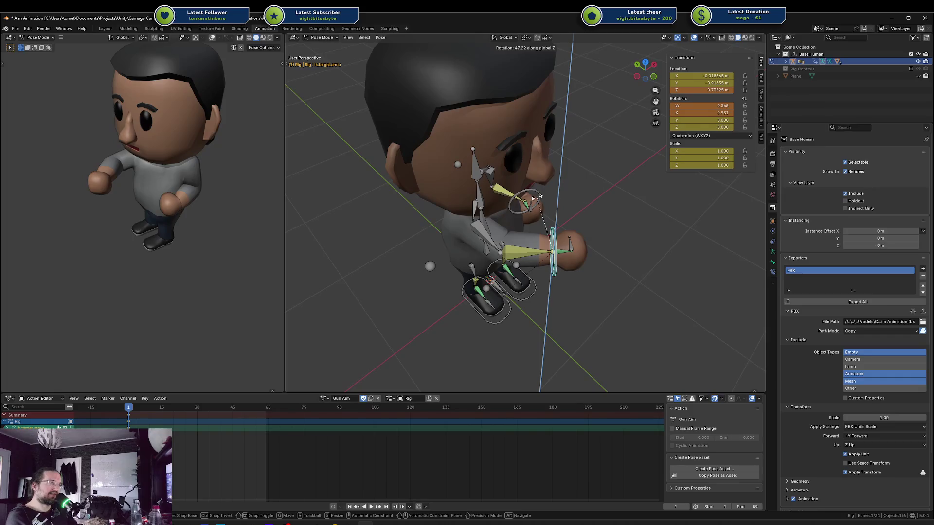
{"action": "key", "text": "g"}
{"action": "key", "text": "x"}
{"action": "left_click", "coordinate": [473, 258]}
{"action": "key", "text": "ctrl+z"}
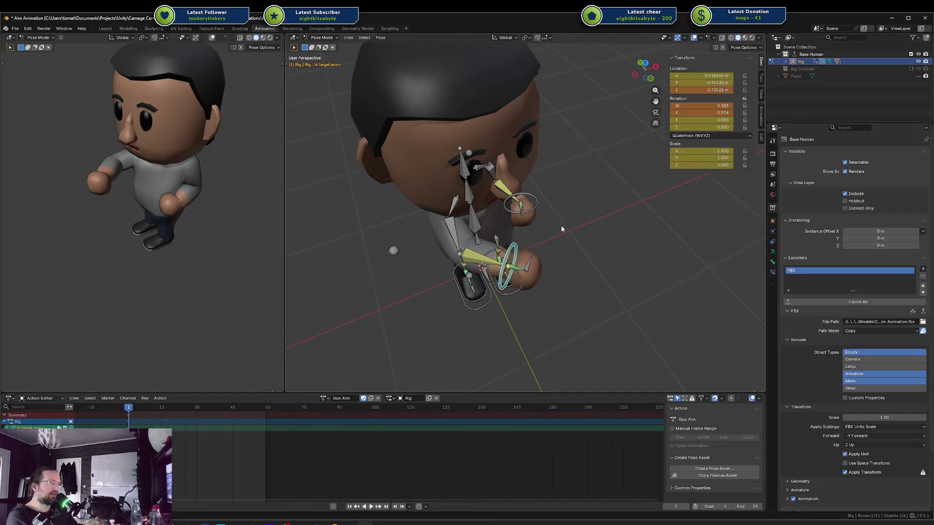
{"action": "key", "text": "ctrl+z"}
{"action": "key", "text": "g"}
{"action": "key", "text": "y"}
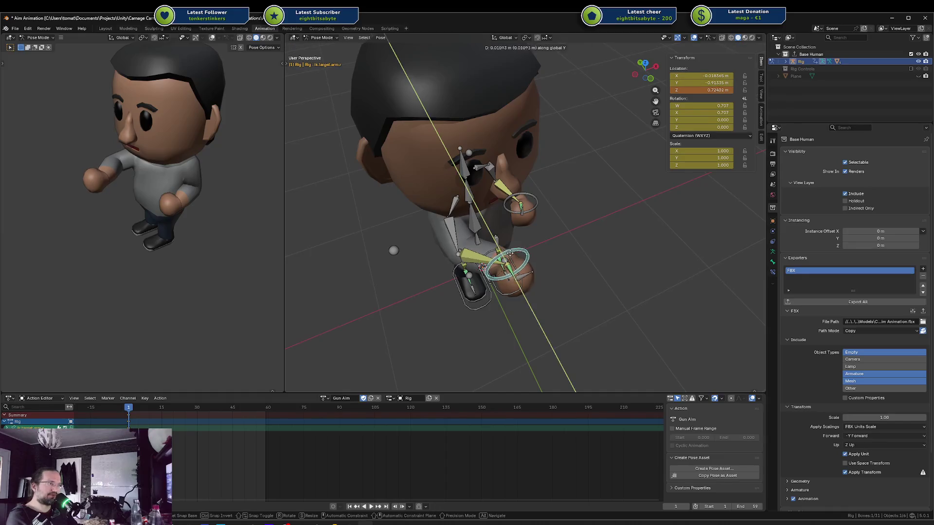
{"action": "left_click", "coordinate": [510, 250]}
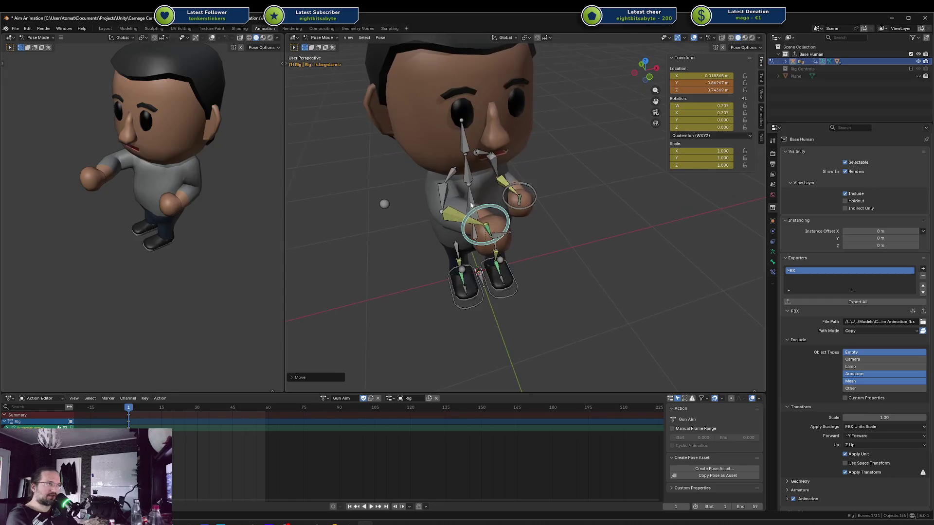
Rotate the chest around Z, undo it, deselect all bones and save the file
{"action": "left_click", "coordinate": [468, 185]}
{"action": "key", "text": "r"}
{"action": "key", "text": "z"}
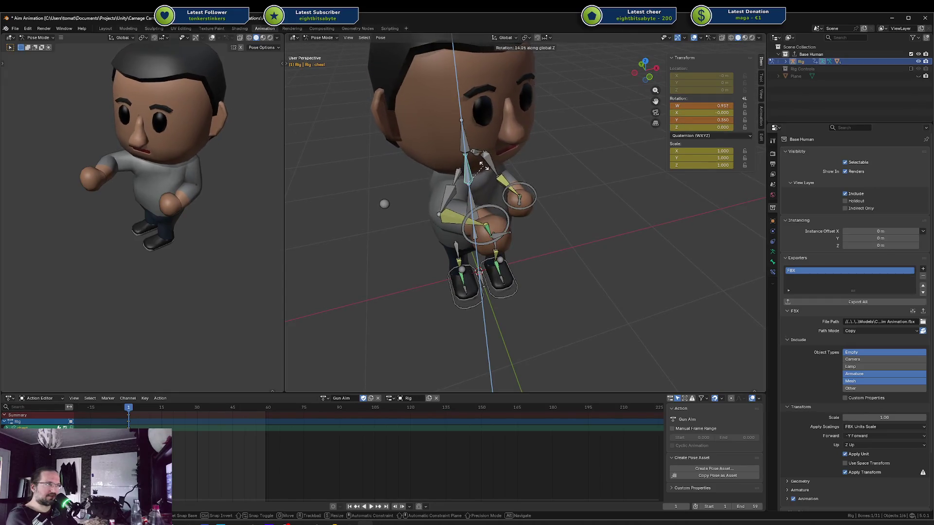
{"action": "left_click", "coordinate": [479, 166]}
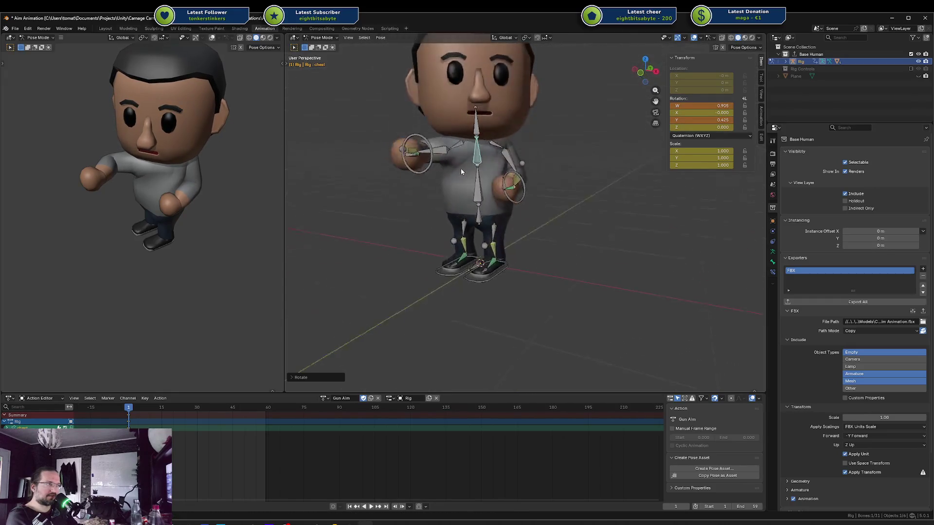
{"action": "key", "text": "ctrl+z"}
{"action": "left_click", "coordinate": [388, 246]}
{"action": "key", "text": "ctrl+s"}
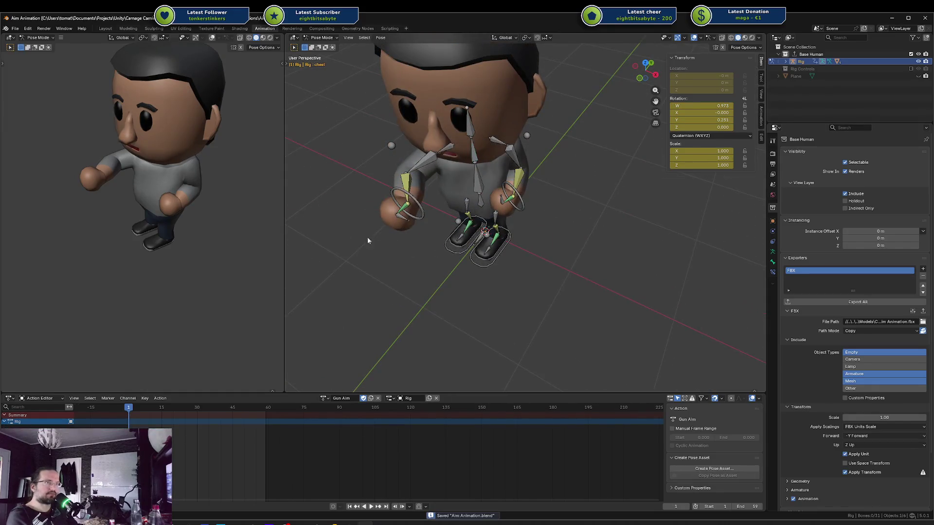
Move the left hand's IK target to a new position and save it
{"action": "left_click", "coordinate": [516, 199]}
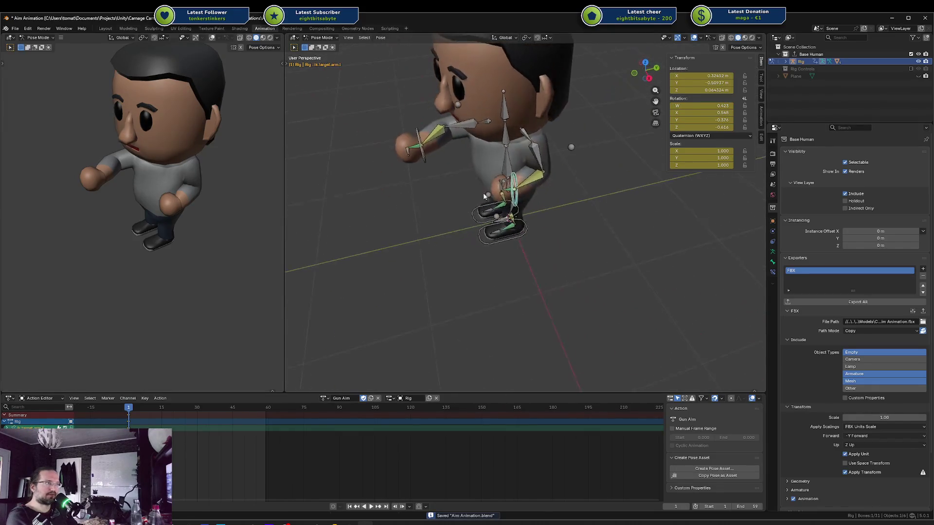
{"action": "key", "text": "g"}
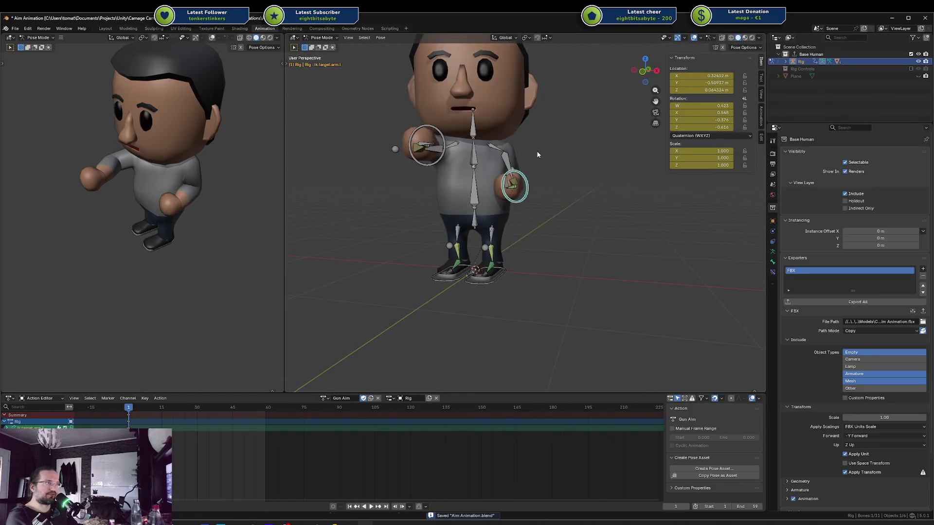
{"action": "left_click", "coordinate": [540, 155]}
{"action": "key", "text": "ctrl+s"}
Re-export the Base Human collection to FBX and save the blend file again
{"action": "left_click", "coordinate": [803, 301]}
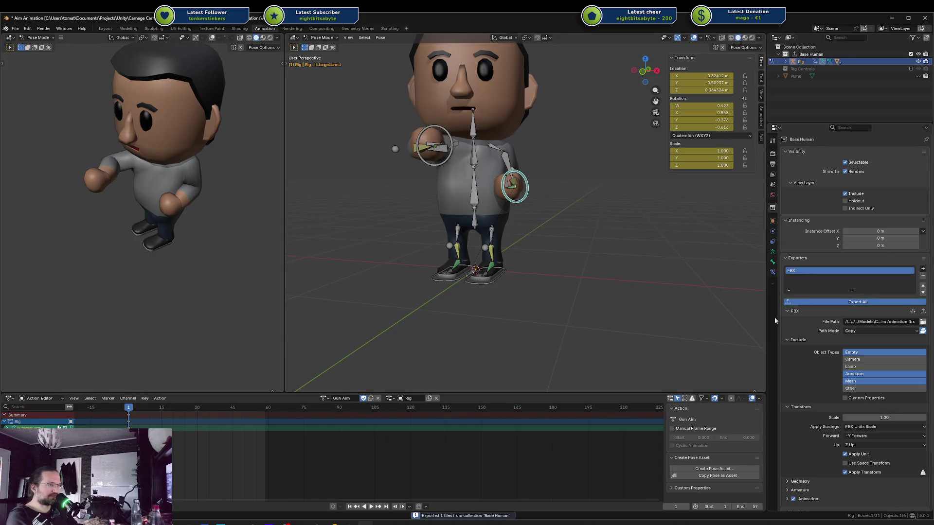
{"action": "left_click_drag", "start_coordinate": [472, 282], "coordinate": [450, 323]}
{"action": "left_click", "coordinate": [475, 275]}
{"action": "key", "text": "ctrl+s"}
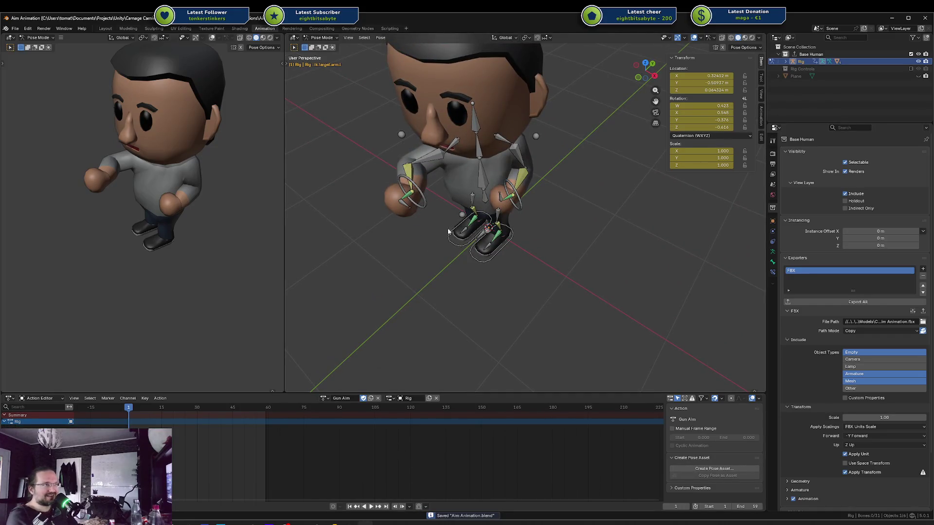
{"action": "left_click", "coordinate": [414, 193]}
Clear the bone selection and try moving the right arm's pole target vertically, then cancel
{"action": "mouse_move", "coordinate": [414, 193]}
{"action": "left_mouse_down"}
{"action": "mouse_move", "coordinate": [427, 210]}
{"action": "mouse_move", "coordinate": [444, 192]}
{"action": "left_mouse_up"}
{"action": "left_click", "coordinate": [463, 197]}
{"action": "key", "text": "a"}
{"action": "left_click", "coordinate": [461, 235]}
{"action": "key", "text": "alt+a"}
{"action": "left_click", "coordinate": [404, 195]}
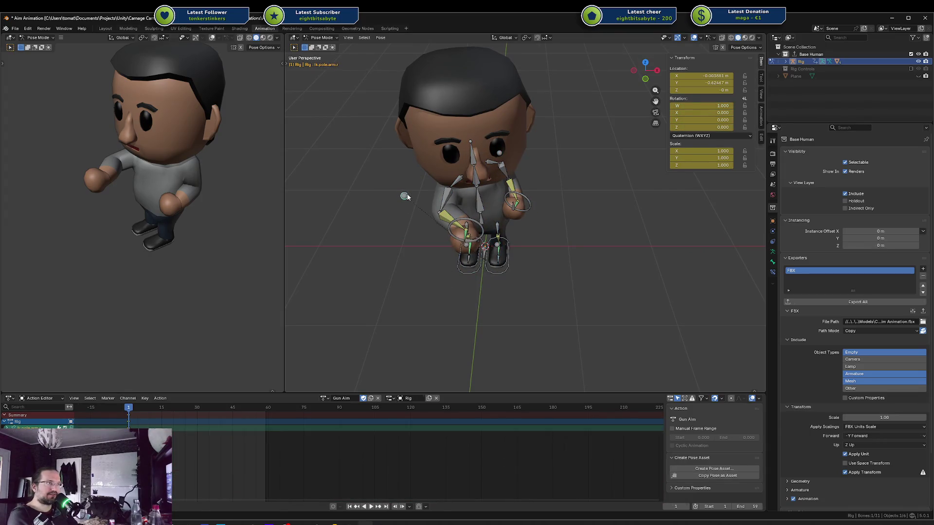
{"action": "key", "text": "g"}
{"action": "key", "text": "z"}
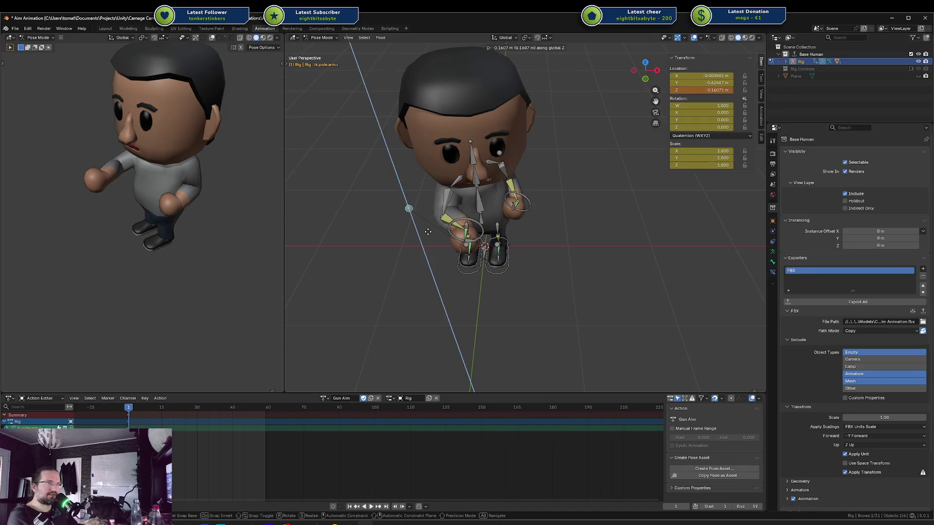
{"action": "key", "text": "Escape"}
Lower the right hand's IK target slightly along the vertical axis
{"action": "left_click", "coordinate": [471, 220]}
{"action": "key", "text": "g"}
{"action": "key", "text": "z"}
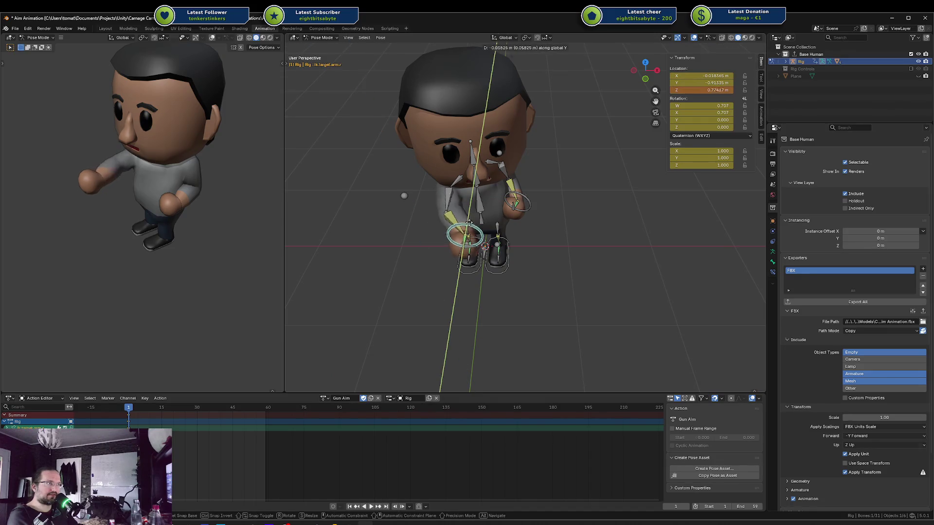
{"action": "left_click", "coordinate": [473, 222]}
{"action": "left_click_drag", "start_coordinate": [473, 221], "coordinate": [487, 223]}
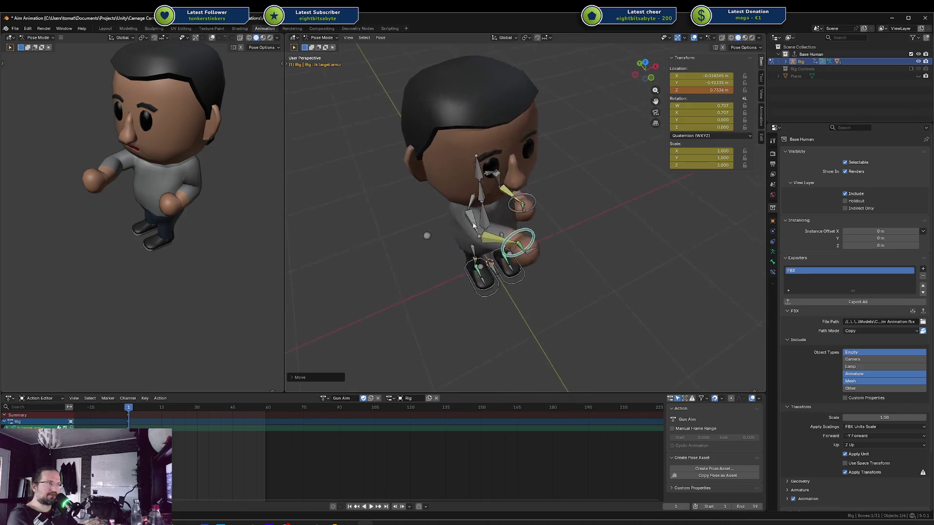
{"action": "left_click", "coordinate": [427, 237]}
{"action": "key", "text": "g"}
{"action": "key", "text": "y"}
{"action": "key", "text": "Escape"}
{"action": "mouse_move", "coordinate": [432, 249]}
{"action": "left_mouse_down"}
{"action": "mouse_move", "coordinate": [454, 226]}
{"action": "mouse_move", "coordinate": [539, 219]}
{"action": "left_mouse_up"}
{"action": "left_click", "coordinate": [540, 208]}
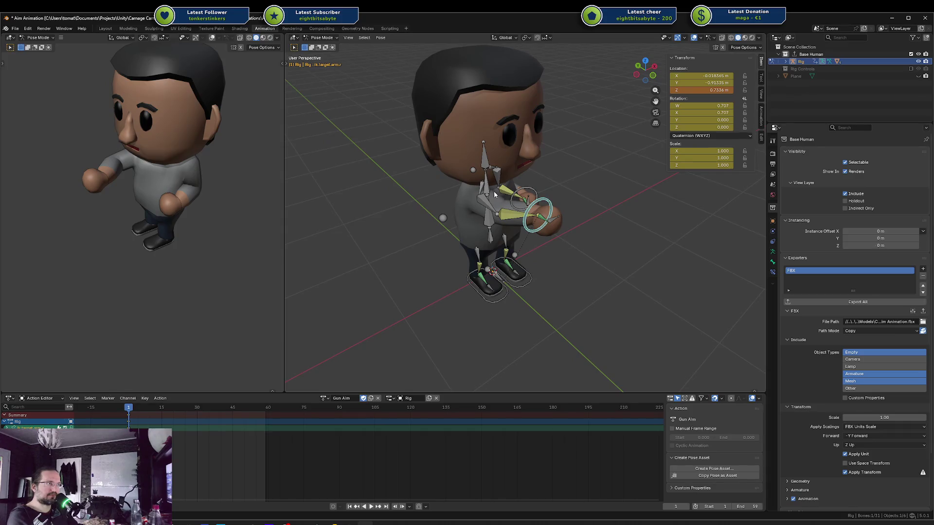
{"action": "left_click_drag", "start_coordinate": [495, 196], "coordinate": [467, 200]}
Twist the chest bone around the vertical axis, leaving the spine unrotated
{"action": "left_click", "coordinate": [477, 167]}
{"action": "key", "text": "r"}
{"action": "key", "text": "z"}
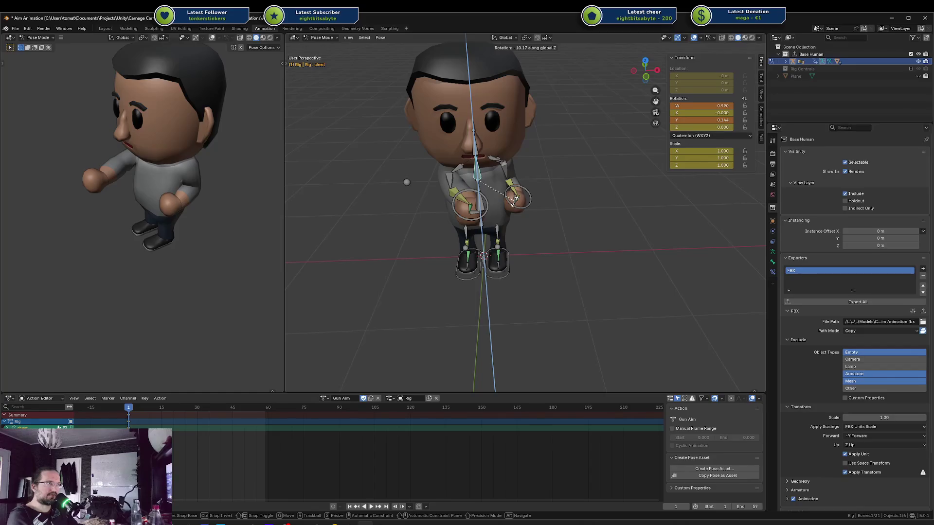
{"action": "left_click", "coordinate": [515, 198]}
{"action": "left_click", "coordinate": [484, 200]}
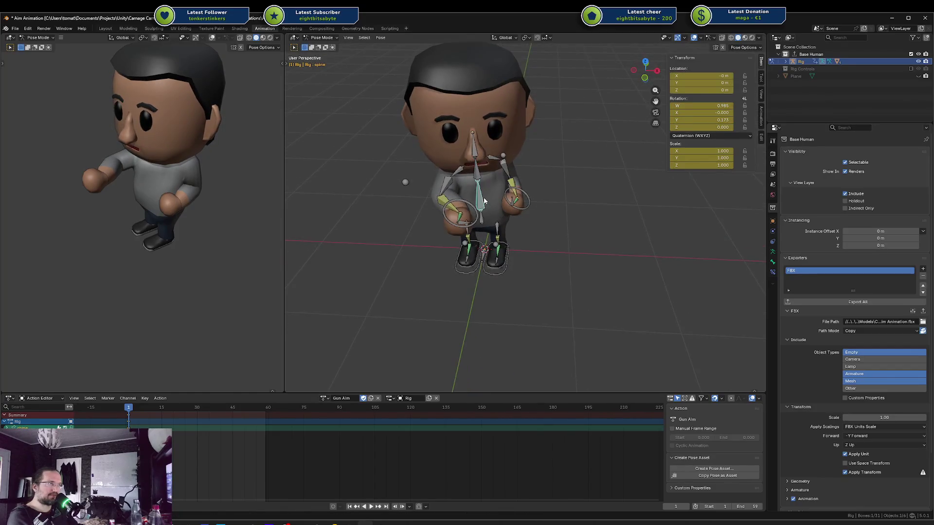
{"action": "key", "text": "r"}
{"action": "key", "text": "z"}
{"action": "key", "text": "Escape"}
Try moving the right hand's IK target along Y and X, then cancel both moves
{"action": "left_click", "coordinate": [474, 205]}
{"action": "key", "text": "g"}
{"action": "key", "text": "y"}
{"action": "key", "text": "x"}
{"action": "key", "text": "Escape"}
{"action": "key", "text": "g"}
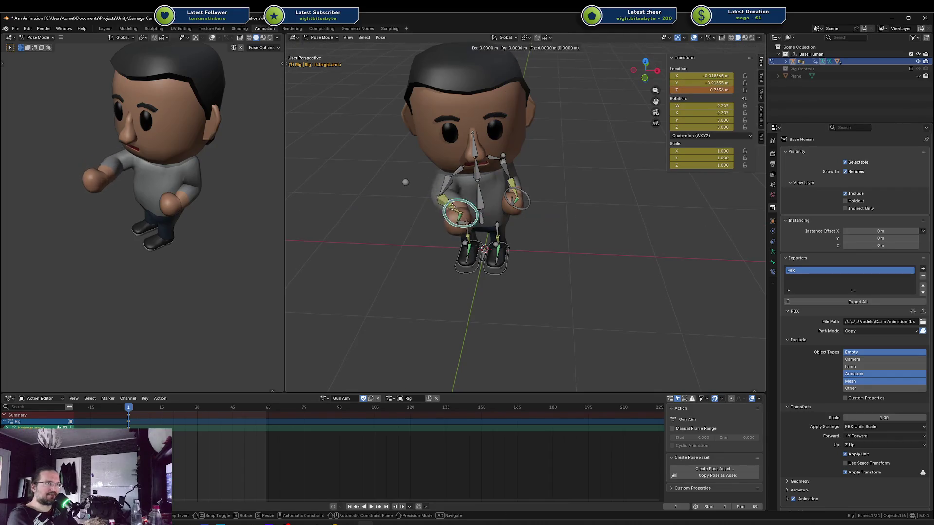
{"action": "key", "text": "Escape"}
Save the blend file, select all bones and re-export the Base Human collection to FBX
{"action": "key", "text": "ctrl+s"}
{"action": "key", "text": "a"}
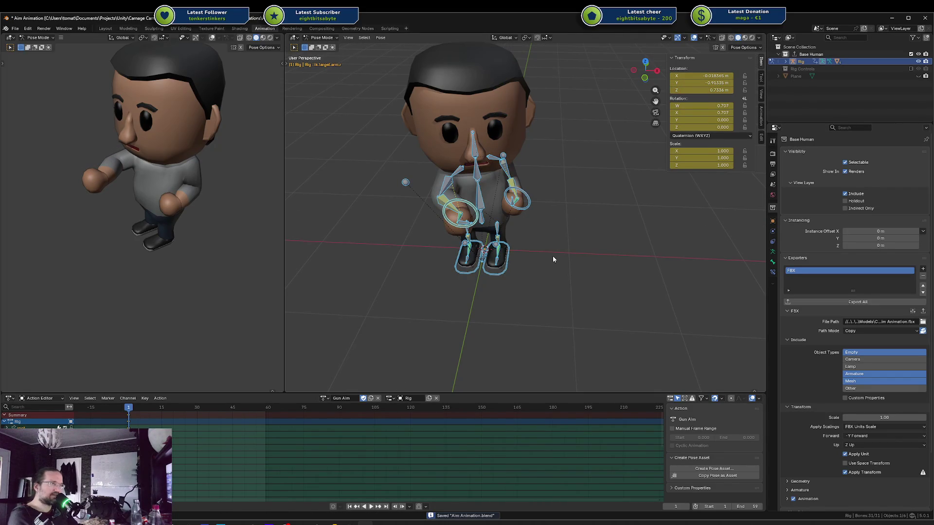
{"action": "left_click", "coordinate": [827, 302]}
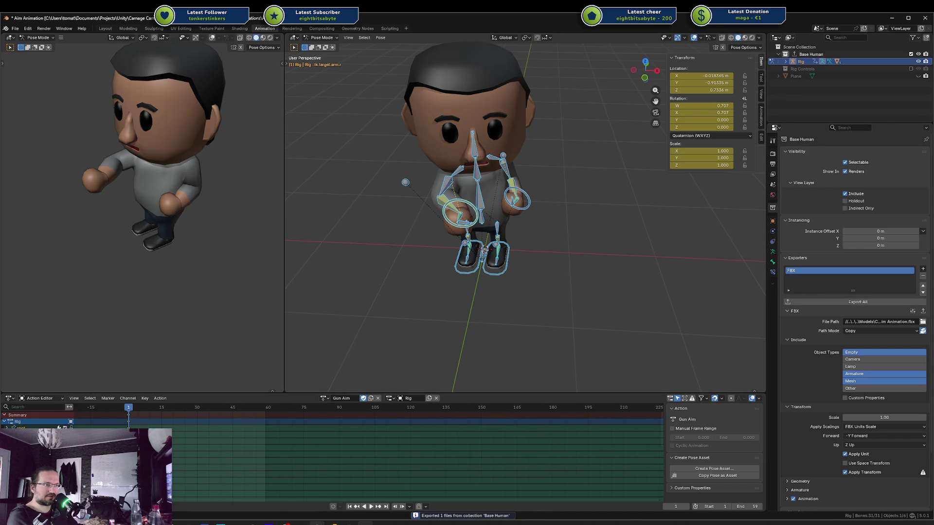
Check the updated Rig|Gun Aim pose in Unity, then return to Blender
{"action": "mouse_move", "coordinate": [317, 523]}
{"action": "left_click", "coordinate": [307, 496]}
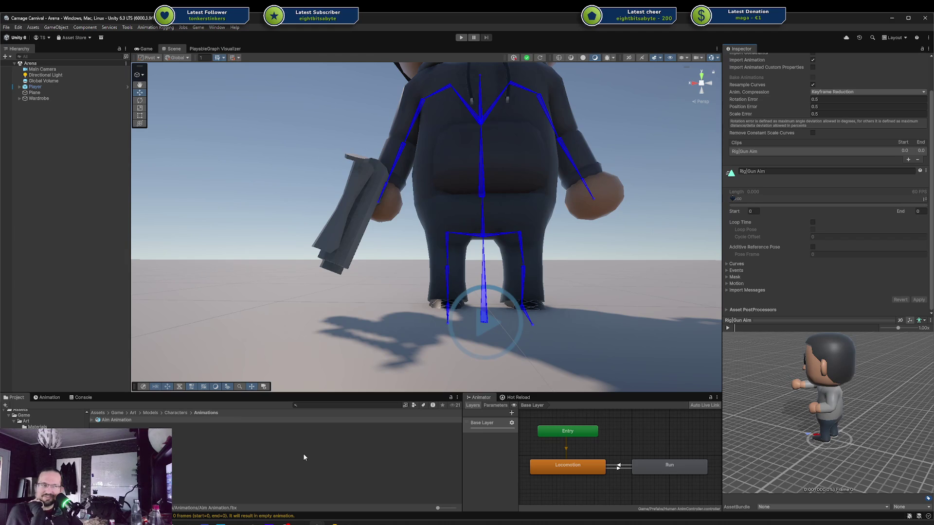
{"action": "left_click", "coordinate": [381, 522]}
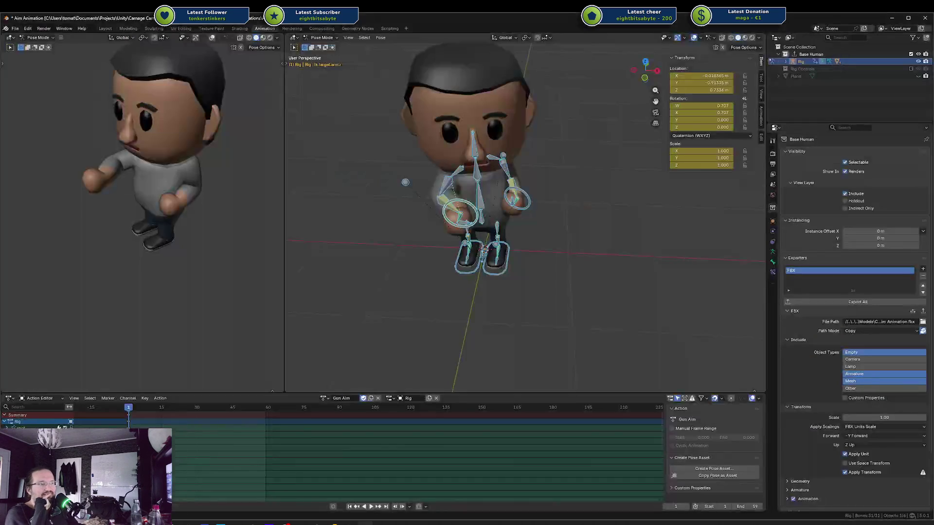
Select a hand IK target ring and try rotating it about Y, then cancel
{"action": "scroll", "coordinate": [506, 200], "scroll_direction": "down", "scroll_amount": 3}
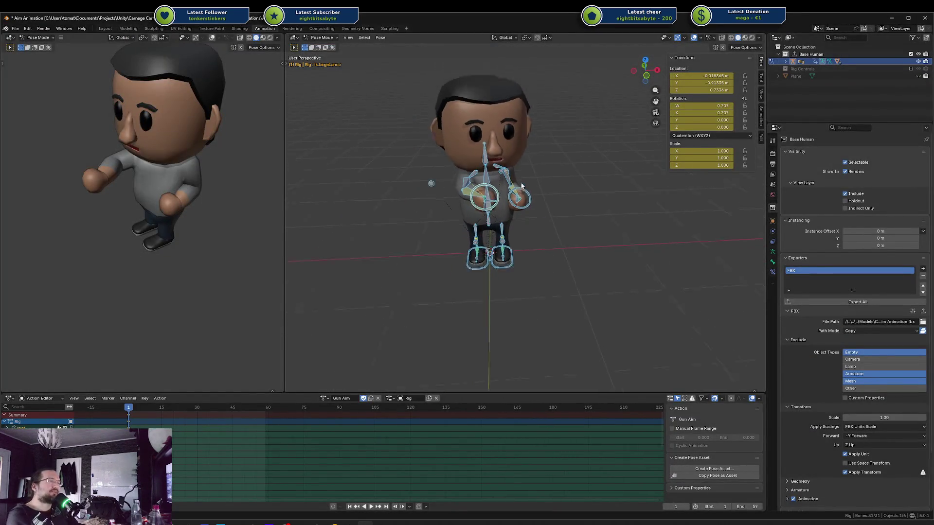
{"action": "scroll", "coordinate": [491, 205], "scroll_direction": "up", "scroll_amount": 6}
{"action": "left_click", "coordinate": [422, 209]}
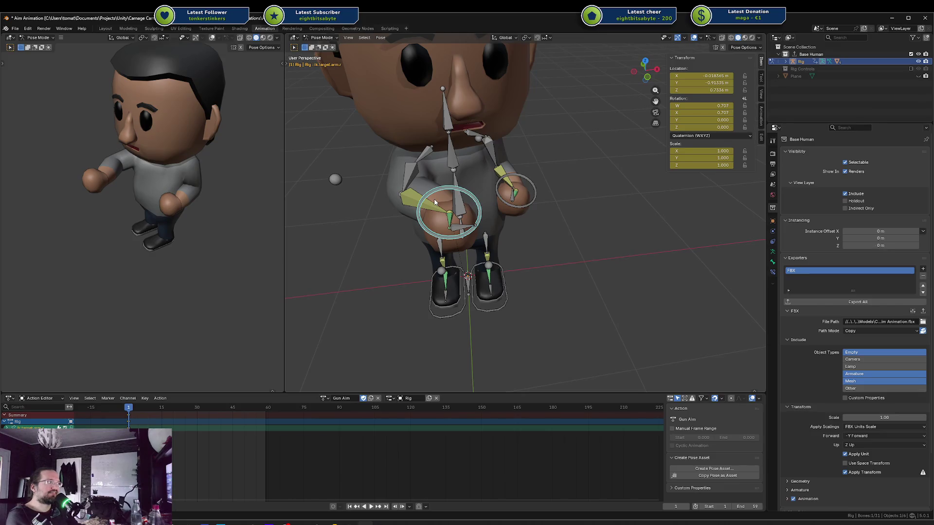
{"action": "left_click_drag", "start_coordinate": [452, 192], "coordinate": [526, 189]}
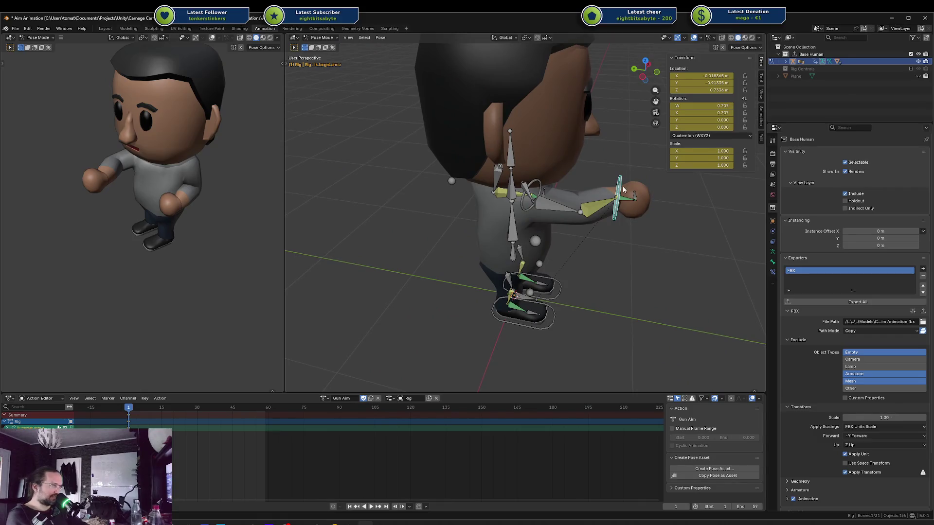
{"action": "key", "text": "KP_7"}
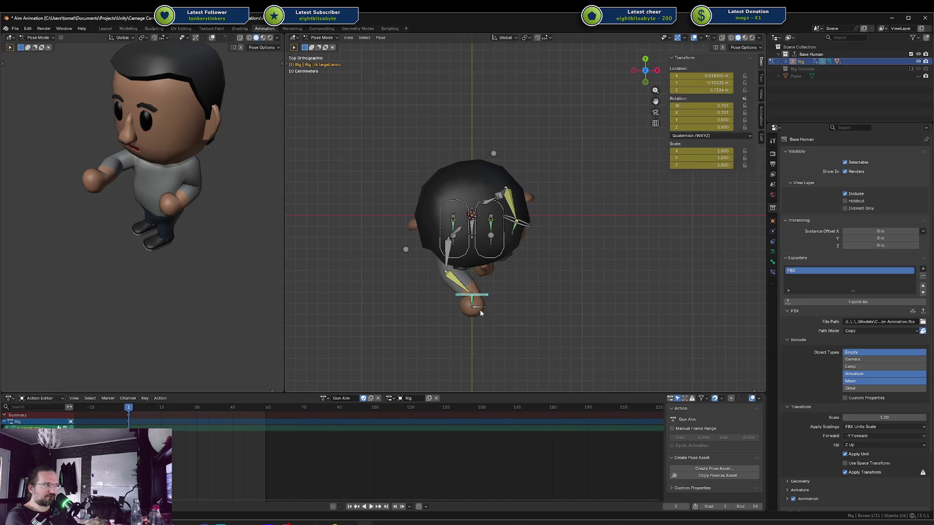
{"action": "scroll", "coordinate": [527, 305], "scroll_direction": "up", "scroll_amount": 5}
{"action": "mouse_move", "coordinate": [527, 305]}
{"action": "left_mouse_down"}
{"action": "mouse_move", "coordinate": [543, 262]}
{"action": "mouse_move", "coordinate": [507, 242]}
{"action": "left_mouse_up"}
{"action": "key", "text": "r"}
{"action": "key", "text": "y"}
{"action": "key", "text": "Escape"}
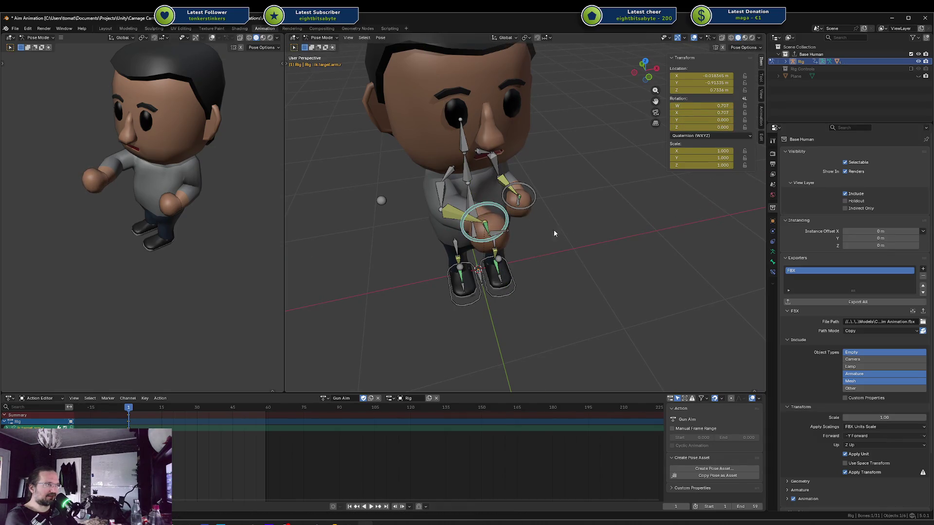
In front orthographic view, rotate the head bone about Z to roughly -18°
{"action": "scroll", "coordinate": [561, 243], "scroll_direction": "down", "scroll_amount": 4}
{"action": "left_click_drag", "start_coordinate": [556, 250], "coordinate": [499, 182]}
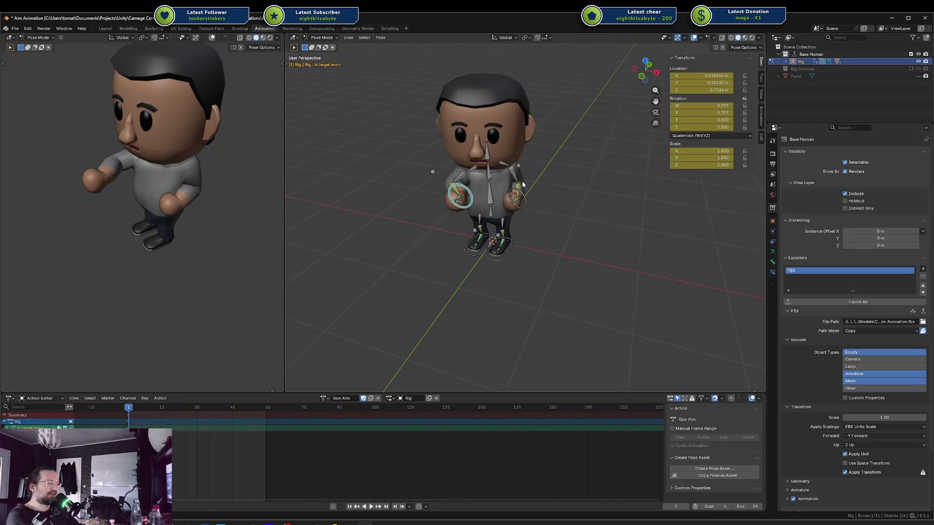
{"action": "key", "text": "KP_1"}
{"action": "left_click", "coordinate": [496, 161]}
{"action": "key", "text": "r"}
{"action": "key", "text": "z"}
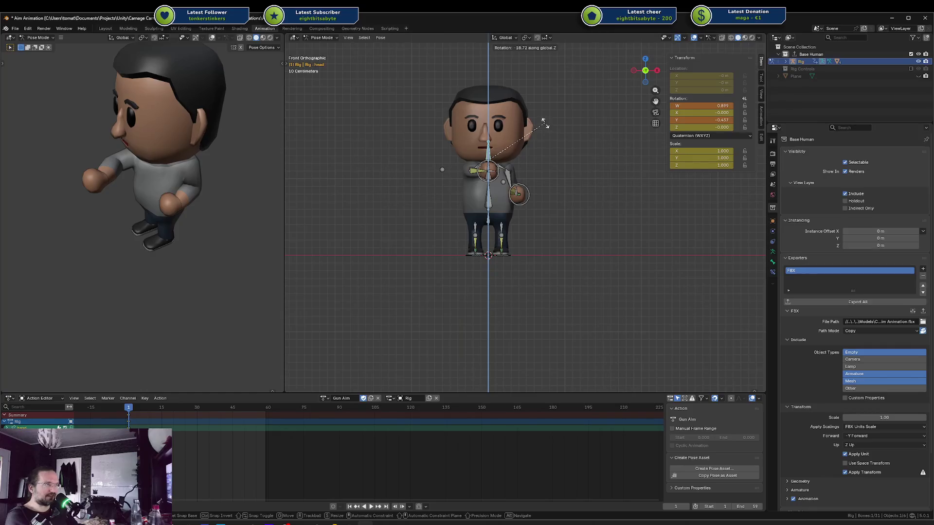
Confirm the head turn, save the blend file, and keyframe the whole pose
{"action": "left_click", "coordinate": [547, 128]}
{"action": "key", "text": "Return"}
{"action": "key", "text": "ctrl+s"}
{"action": "key", "text": "a"}
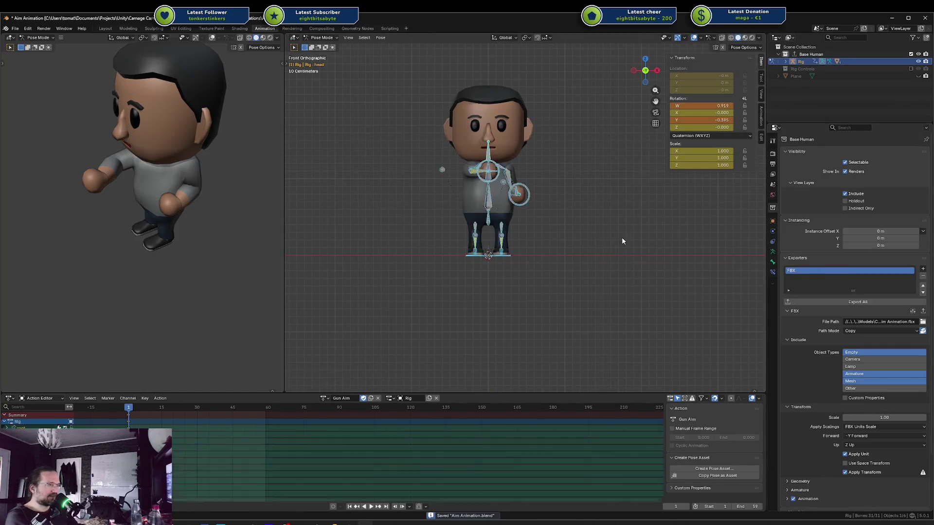
{"action": "key", "text": "i"}
Test moving the right hand IK target along Y, then cancel
{"action": "mouse_move", "coordinate": [561, 226]}
{"action": "left_mouse_down"}
{"action": "mouse_move", "coordinate": [482, 218]}
{"action": "mouse_move", "coordinate": [493, 233]}
{"action": "left_mouse_up"}
{"action": "left_click", "coordinate": [477, 217]}
{"action": "key", "text": "g"}
{"action": "key", "text": "y"}
{"action": "key", "text": "Escape"}
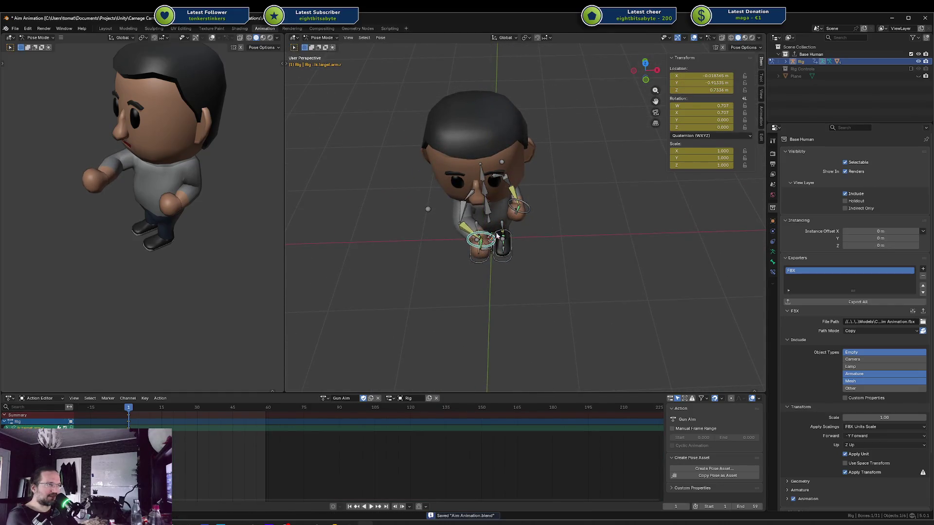
Try rotating the right shoulder bone about Z twice, cancelling both times
{"action": "scroll", "coordinate": [493, 240], "scroll_direction": "up", "scroll_amount": 8}
{"action": "left_click_drag", "start_coordinate": [528, 230], "coordinate": [514, 146]}
{"action": "left_click", "coordinate": [515, 128]}
{"action": "key", "text": "r"}
{"action": "key", "text": "z"}
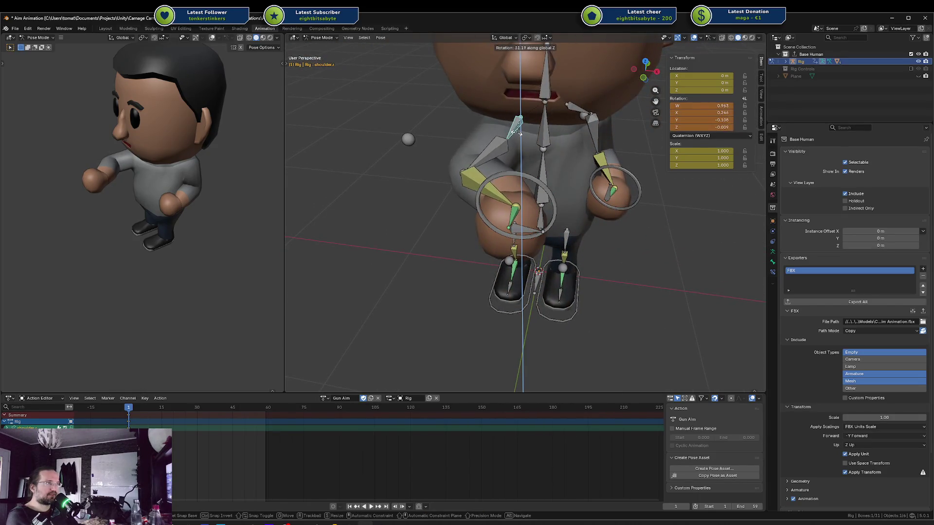
{"action": "key", "text": "Escape"}
{"action": "key", "text": "r"}
{"action": "key", "text": "z"}
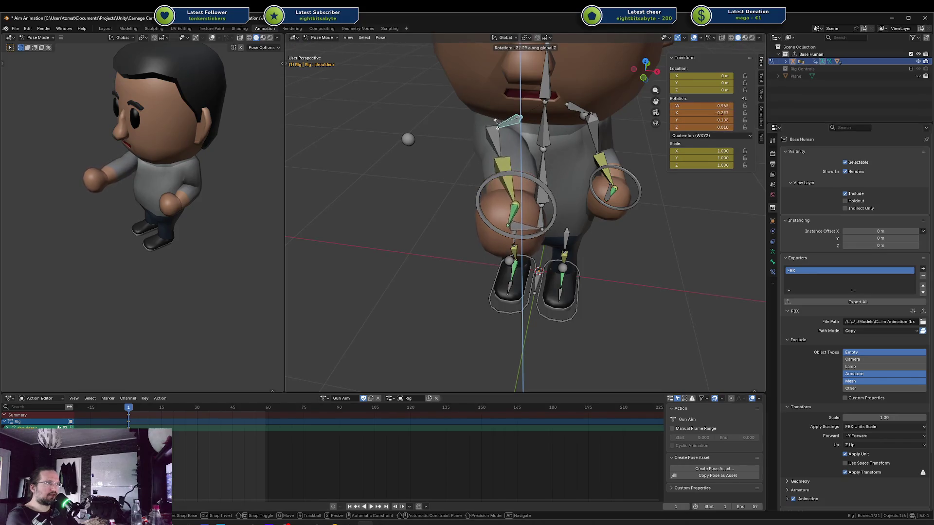
{"action": "key", "text": "Escape"}
Test moving the right arm's pole target along X, then cancel
{"action": "mouse_move", "coordinate": [498, 134]}
{"action": "left_mouse_down"}
{"action": "mouse_move", "coordinate": [518, 170]}
{"action": "mouse_move", "coordinate": [491, 244]}
{"action": "left_mouse_up"}
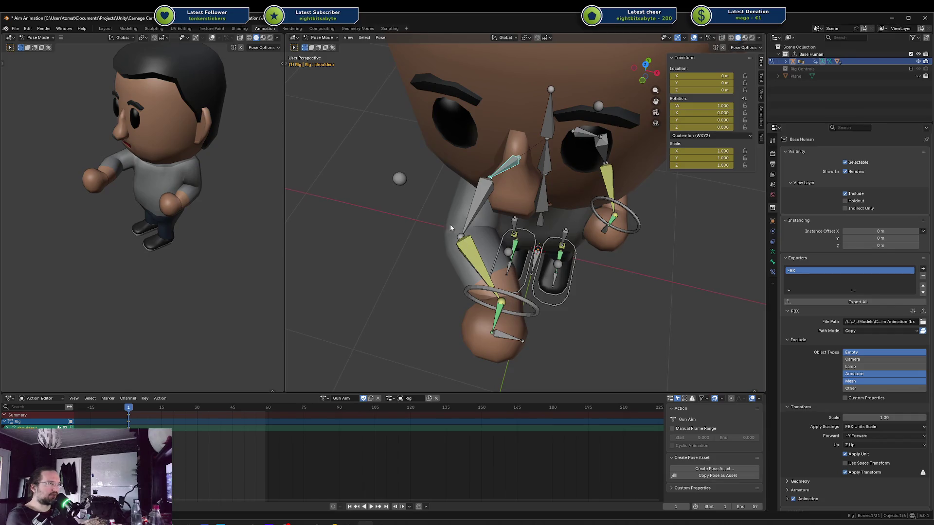
{"action": "left_click", "coordinate": [405, 181]}
{"action": "key", "text": "g"}
{"action": "key", "text": "y"}
{"action": "key", "text": "x"}
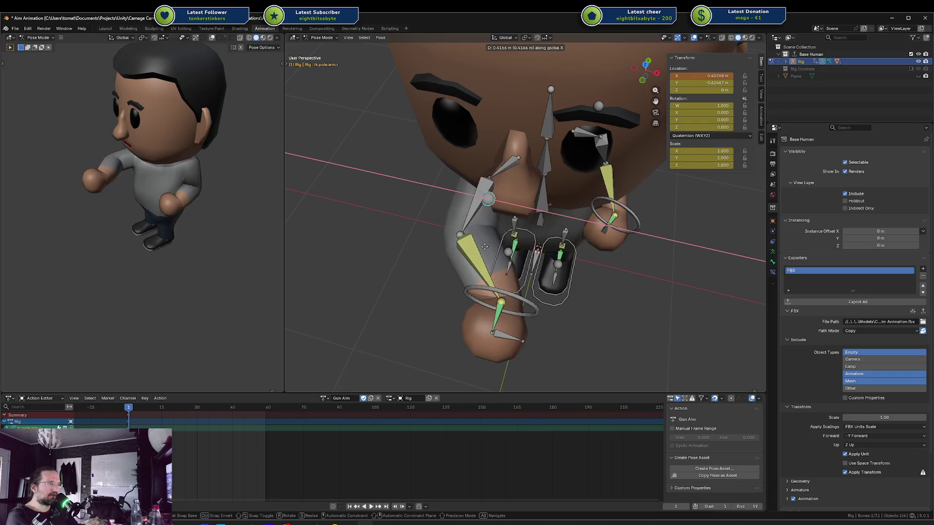
{"action": "key", "text": "Escape"}
Test moving and rotating the right hand IK target, then cancel
{"action": "left_click", "coordinate": [537, 315]}
{"action": "key", "text": "g"}
{"action": "key", "text": "y"}
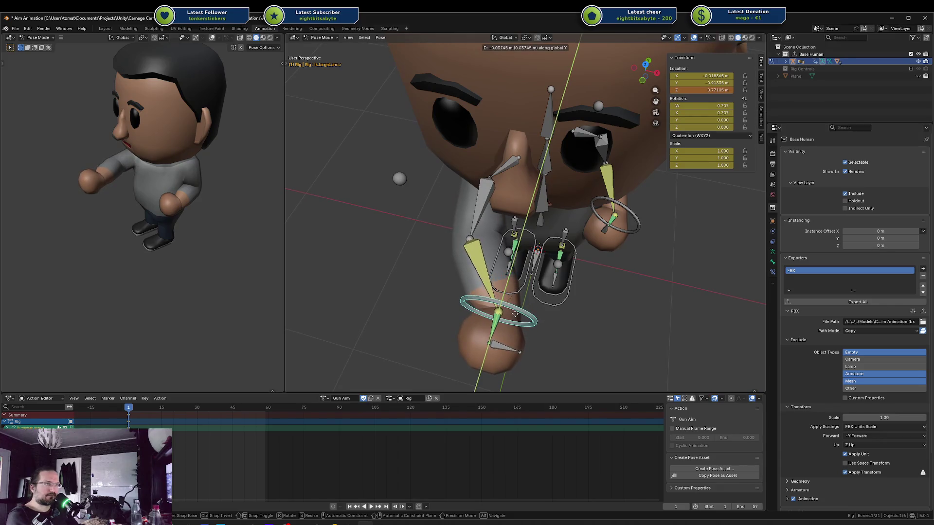
{"action": "key", "text": "r"}
{"action": "key", "text": "z"}
{"action": "key", "text": "Escape"}
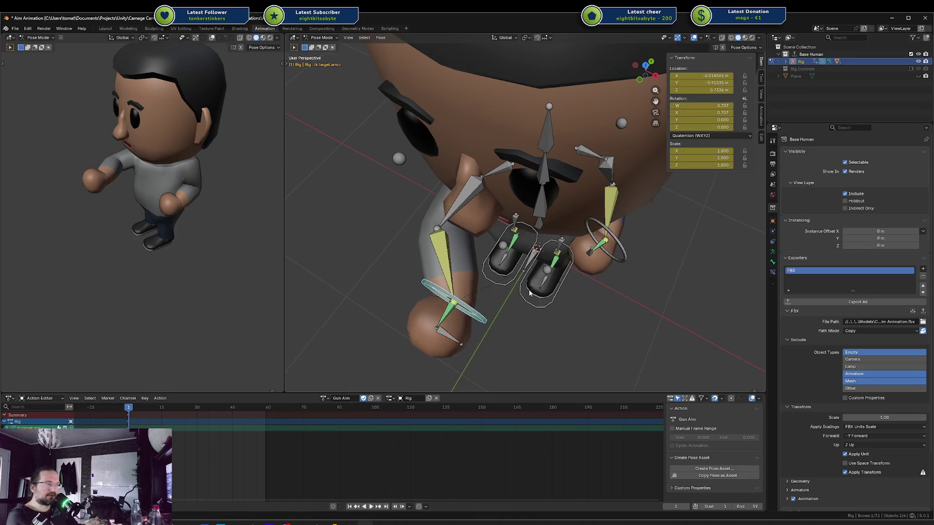
Save Aim Animation.blend and re-export the rig and animation to FBX
{"action": "key", "text": "ctrl+s"}
{"action": "key", "text": "a"}
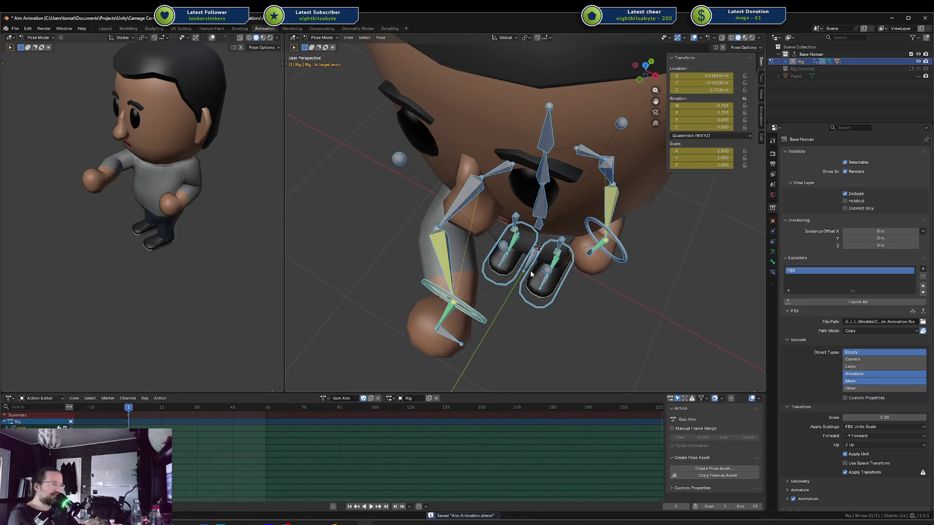
{"action": "left_click", "coordinate": [846, 303]}
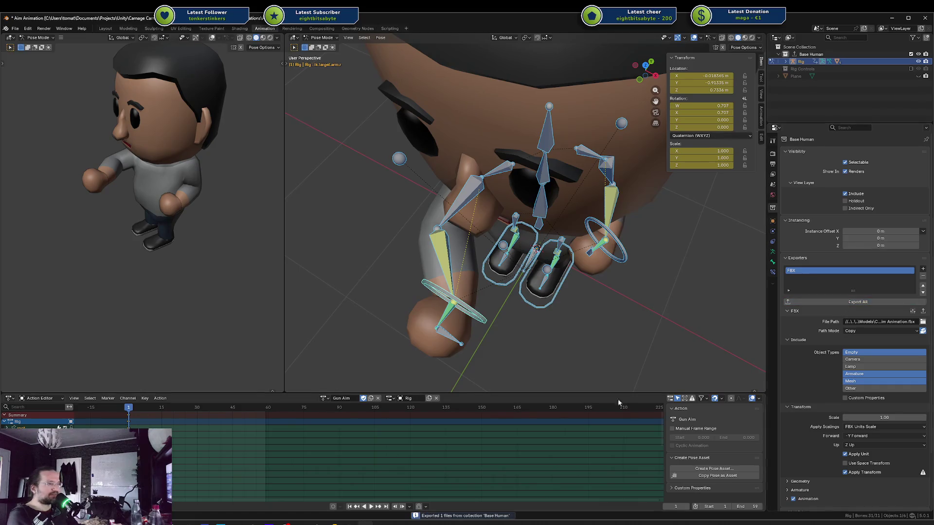
{"action": "left_click", "coordinate": [341, 522]}
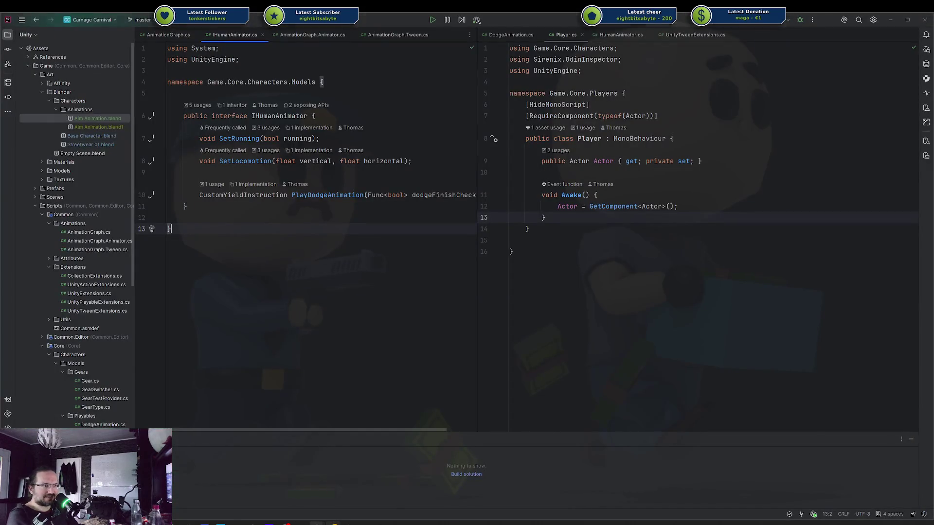
Bring the Unity editor back in front of Rider from the taskbar
{"action": "left_click", "coordinate": [317, 523]}
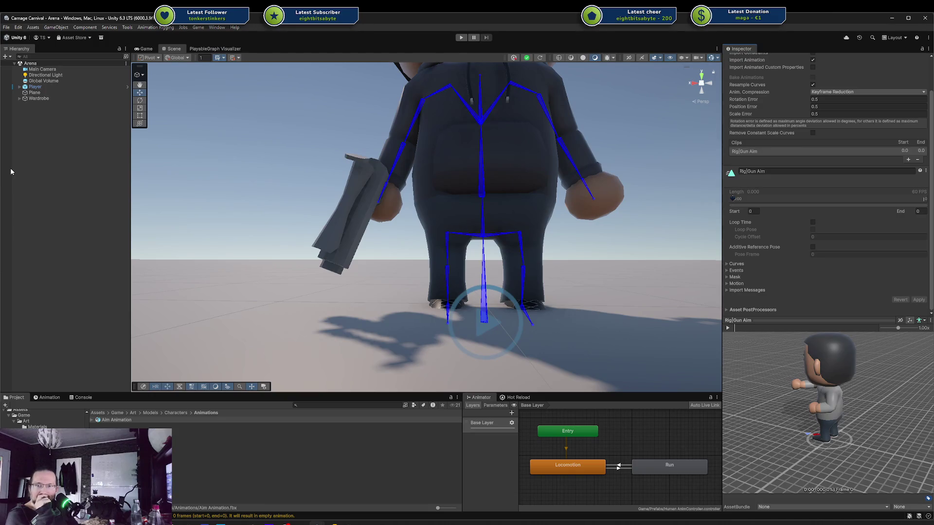
Select the Player object, frame it, and orbit to a side view
{"action": "left_click", "coordinate": [45, 88]}
{"action": "key", "text": "f"}
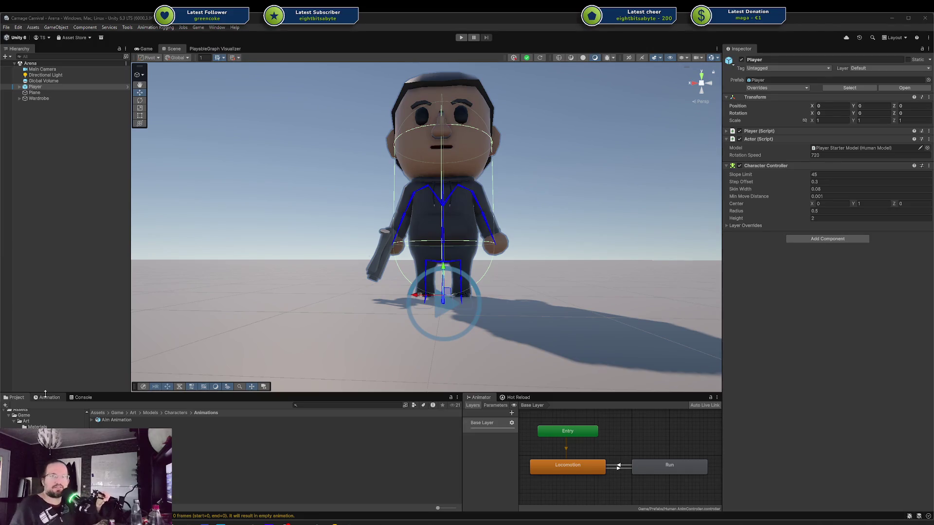
{"action": "left_click_drag", "start_coordinate": [419, 257], "coordinate": [545, 239]}
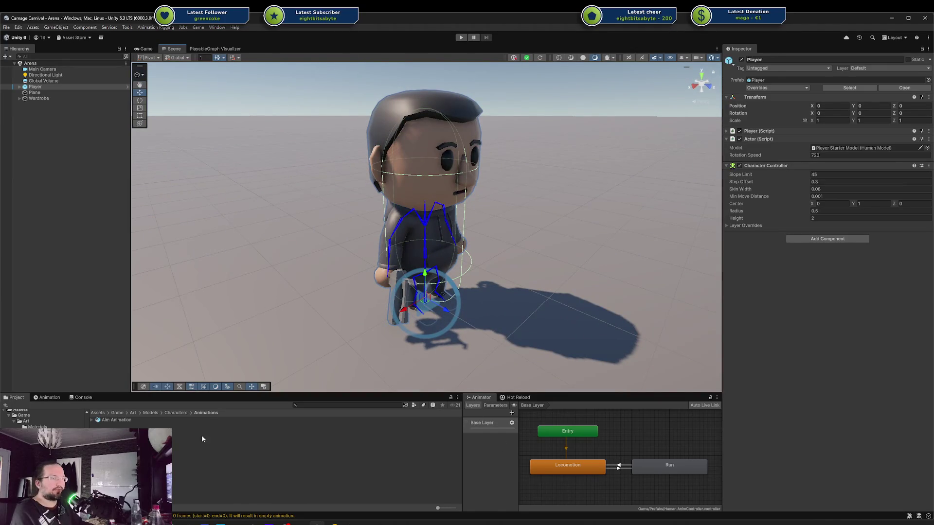
Check Aim Animation's import settings, select Player, and switch to Rider
{"action": "left_click", "coordinate": [122, 421]}
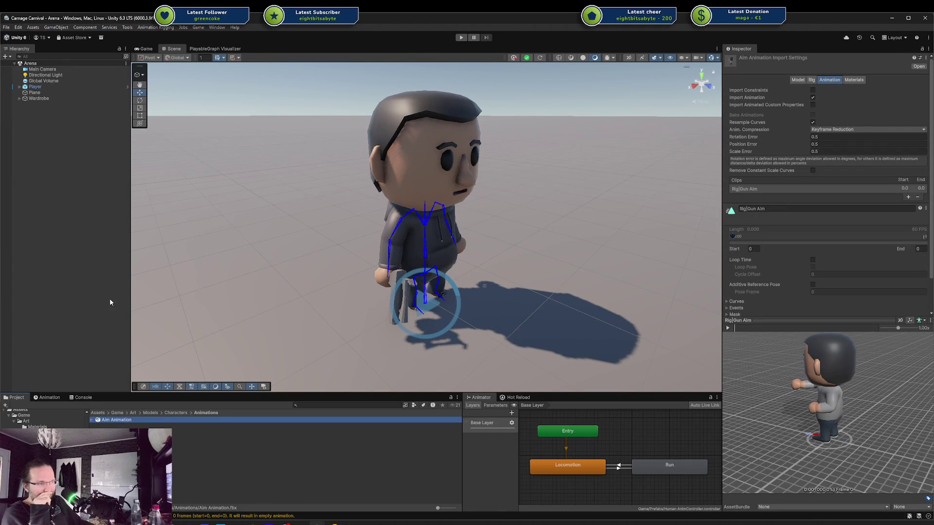
{"action": "left_click", "coordinate": [35, 87]}
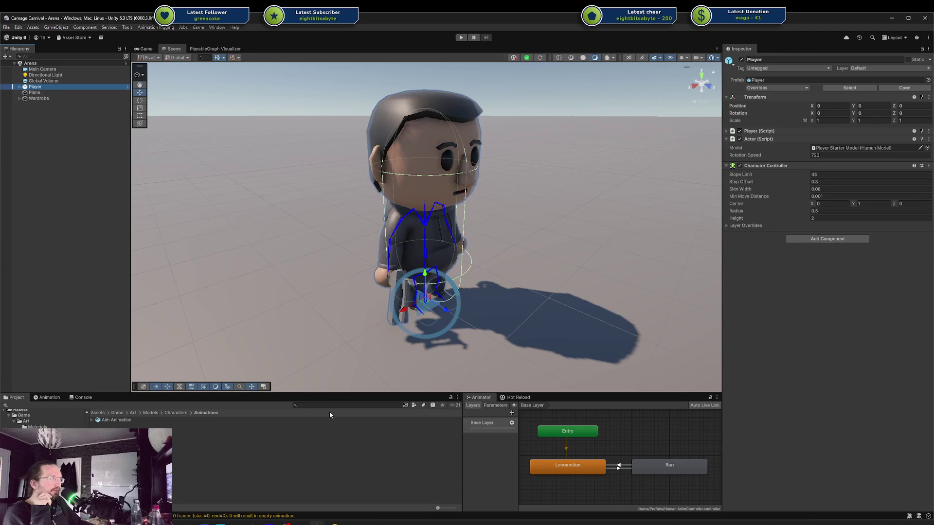
{"action": "left_click", "coordinate": [323, 521]}
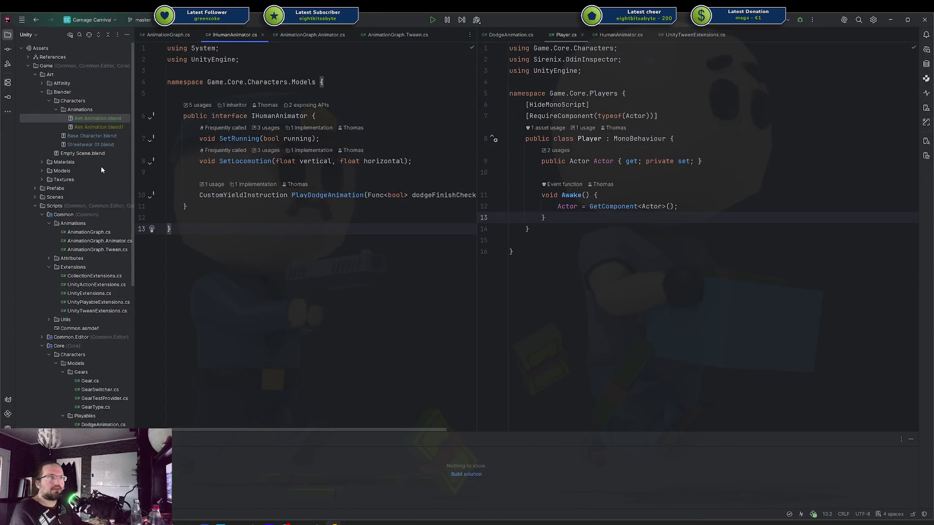
{"action": "scroll", "coordinate": [99, 168], "scroll_direction": "down", "scroll_amount": 4}
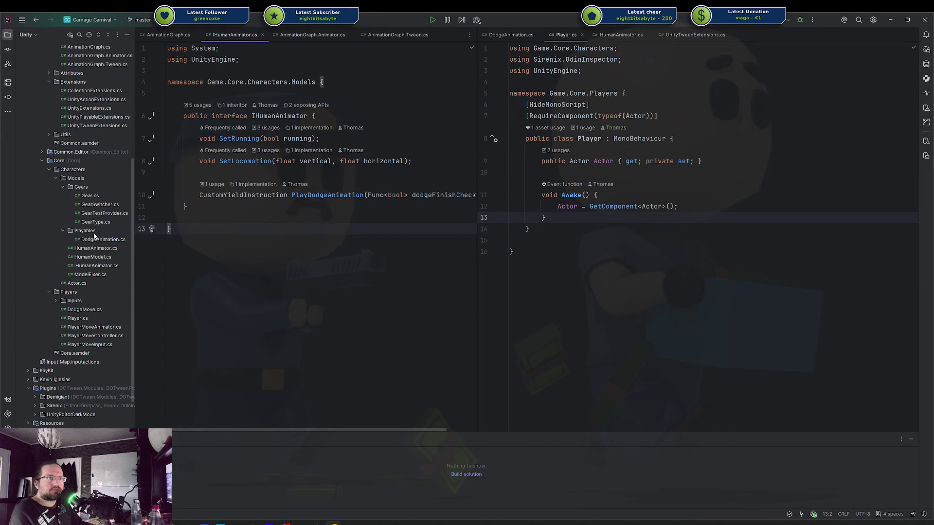
Create a new C# class named Test in the Playables folder
{"action": "left_click", "coordinate": [94, 233]}
{"action": "right_click", "coordinate": [95, 231]}
{"action": "mouse_move", "coordinate": [146, 236]}
{"action": "left_click", "coordinate": [254, 237]}
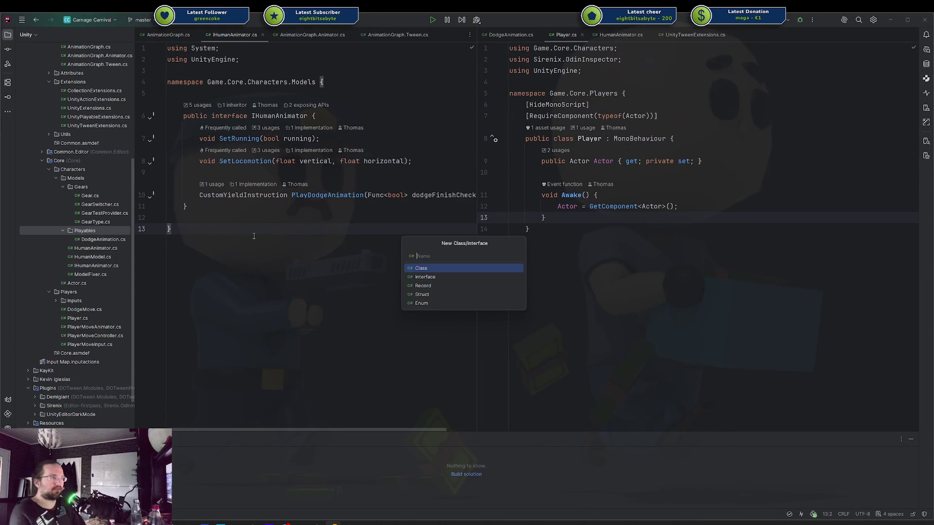
{"action": "type", "text": "Test"}
{"action": "key", "text": "Return"}
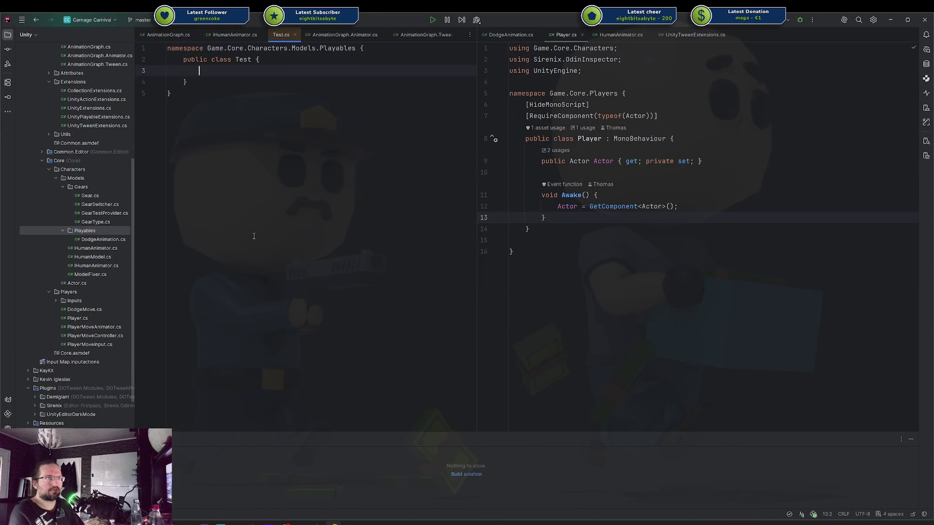
{"action": "key", "text": "Return"}
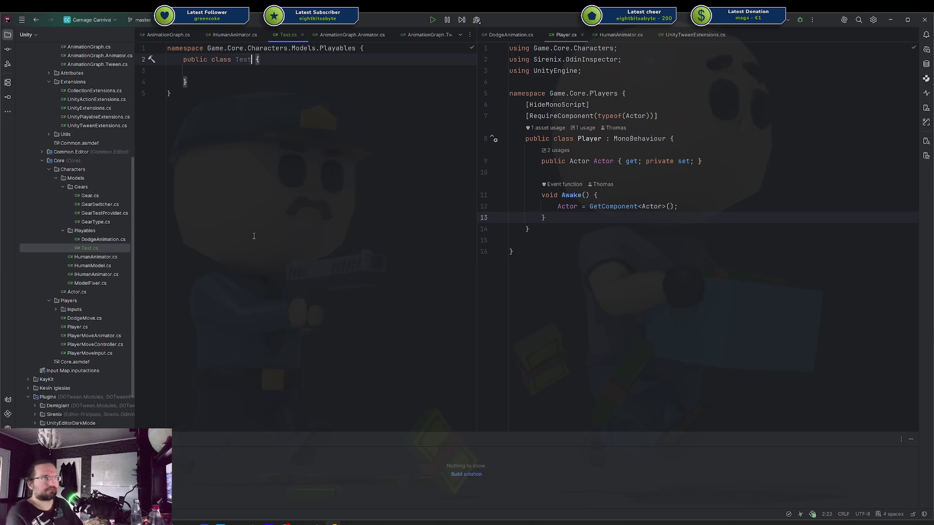
Rename the class to AimTest and make it derive from MonoBehaviour
{"action": "key", "text": "shift+F6"}
{"action": "type", "text": "AimT"}
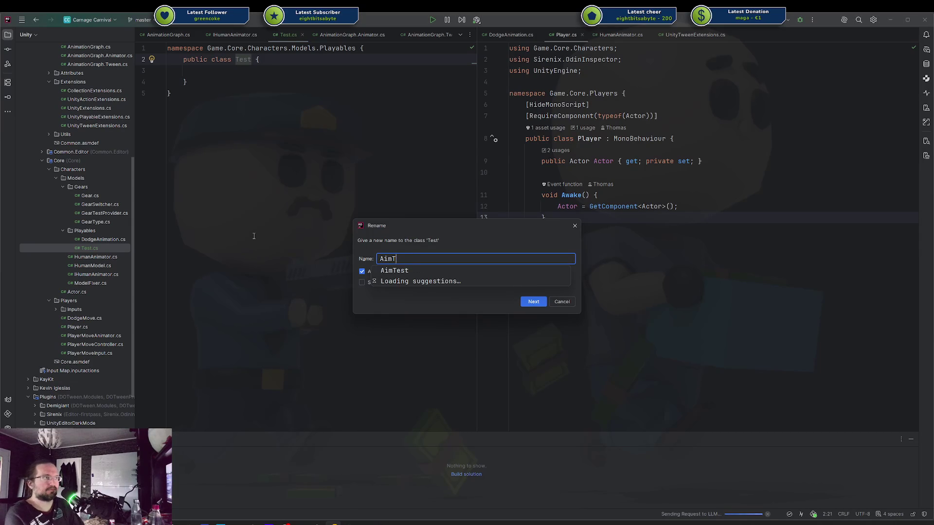
{"action": "type", "text": "est"}
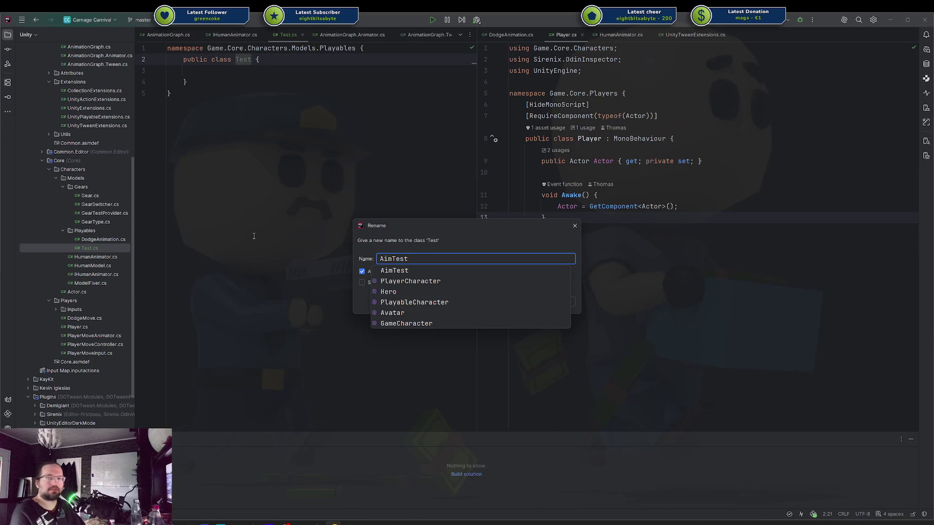
{"action": "key", "text": "Return"}
{"action": "key", "text": "Return"}
{"action": "type", "text": ": Mono"}
{"action": "key", "text": "Return"}
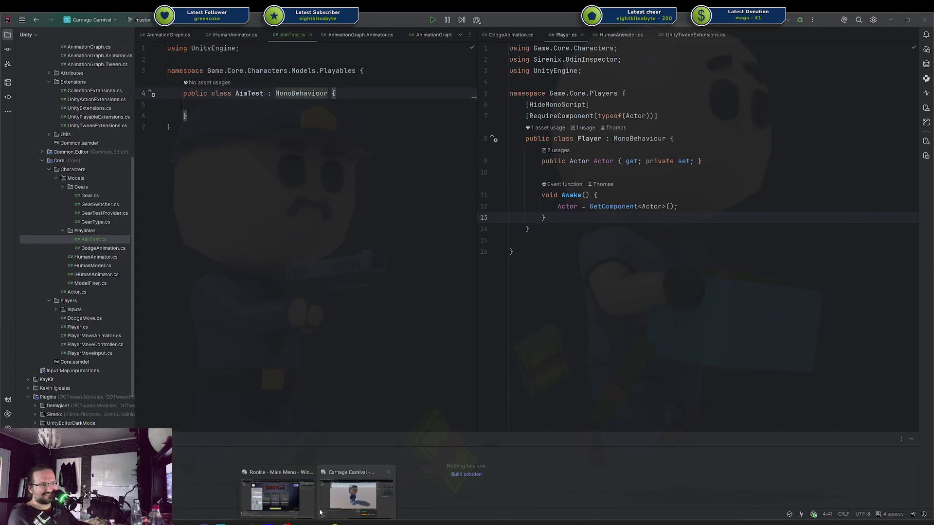
In Unity, play-test the arena by walking the character around with WASD, then stop
{"action": "left_click", "coordinate": [292, 486]}
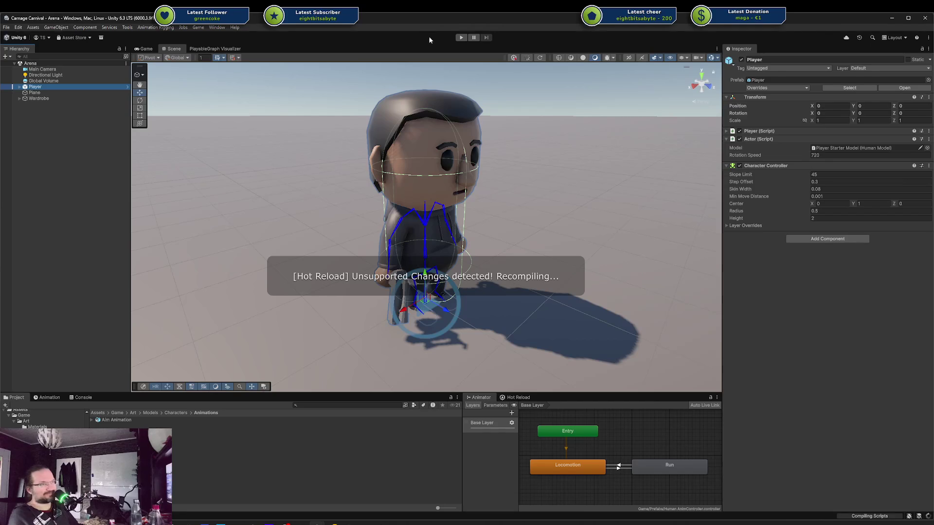
{"action": "left_click", "coordinate": [461, 37]}
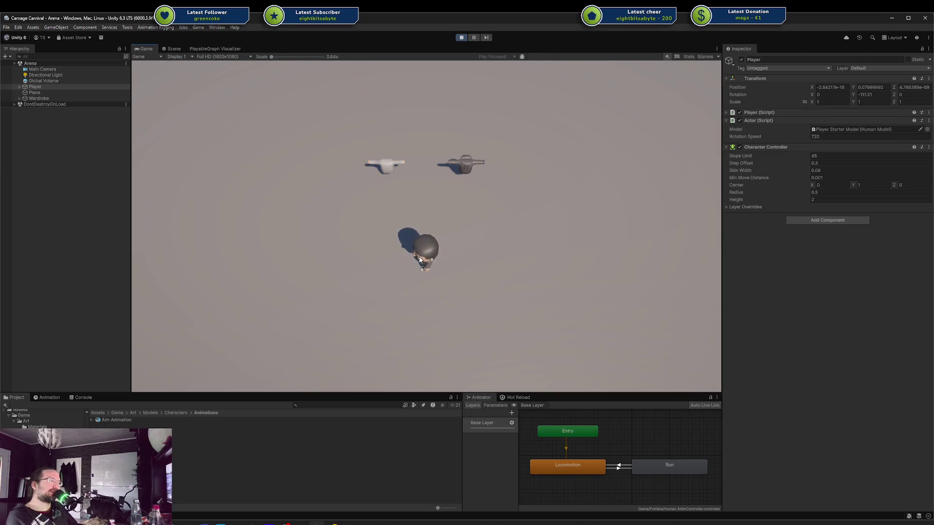
{"action": "key", "text": "a"}
{"action": "key", "text": "w"}
{"action": "key", "text": "d"}
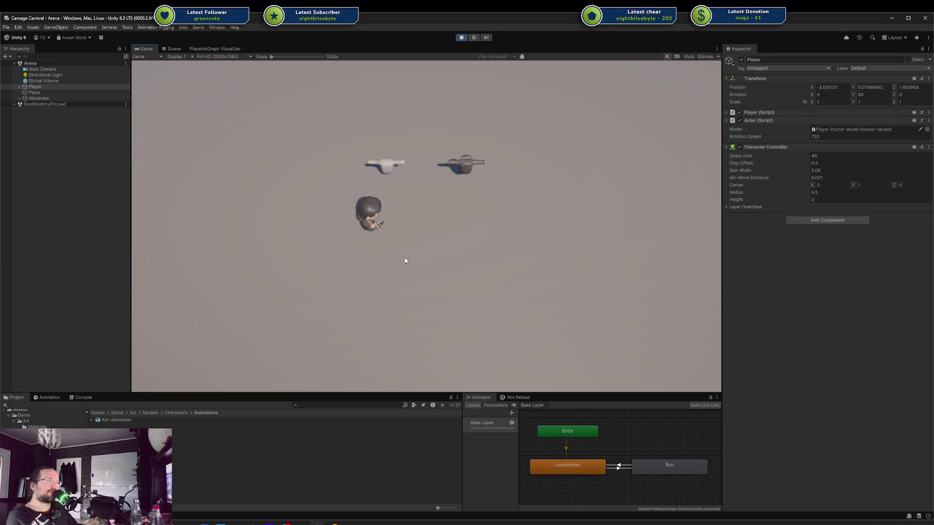
{"action": "key", "text": "s"}
{"action": "key", "text": "a"}
{"action": "key", "text": "w"}
{"action": "key", "text": "d"}
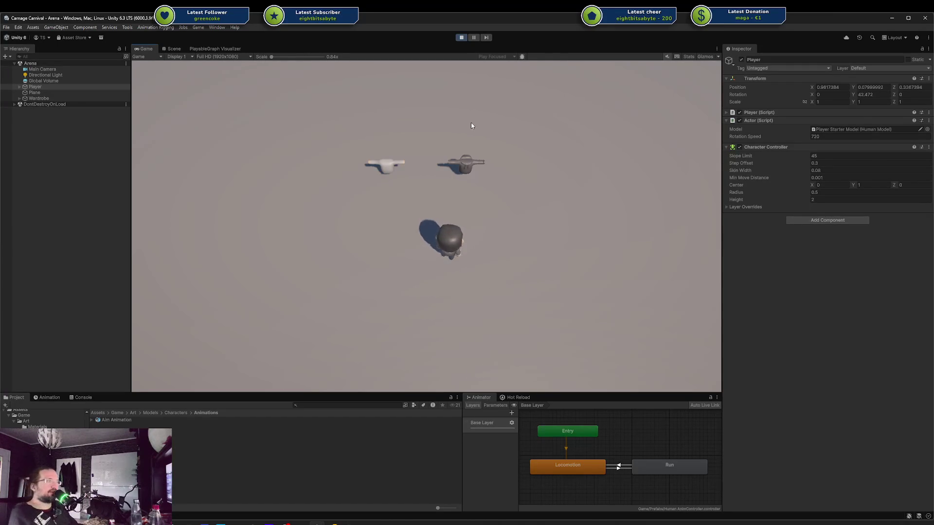
{"action": "left_click", "coordinate": [462, 38]}
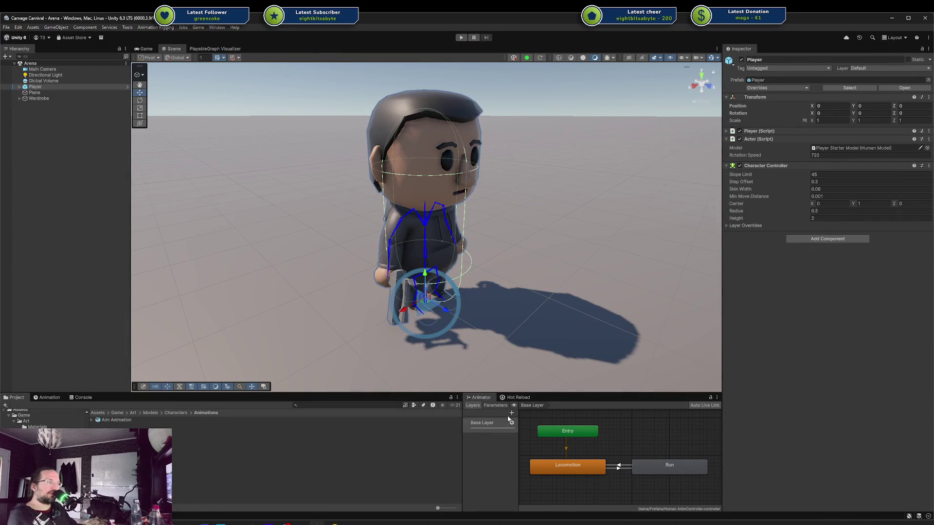
Add an animator layer named Gun holding the Rig|Gun Aim clip, at weight 1
{"action": "left_click", "coordinate": [511, 413]}
{"action": "double_click", "coordinate": [484, 438]}
{"action": "type", "text": "Gun"}
{"action": "key", "text": "Return"}
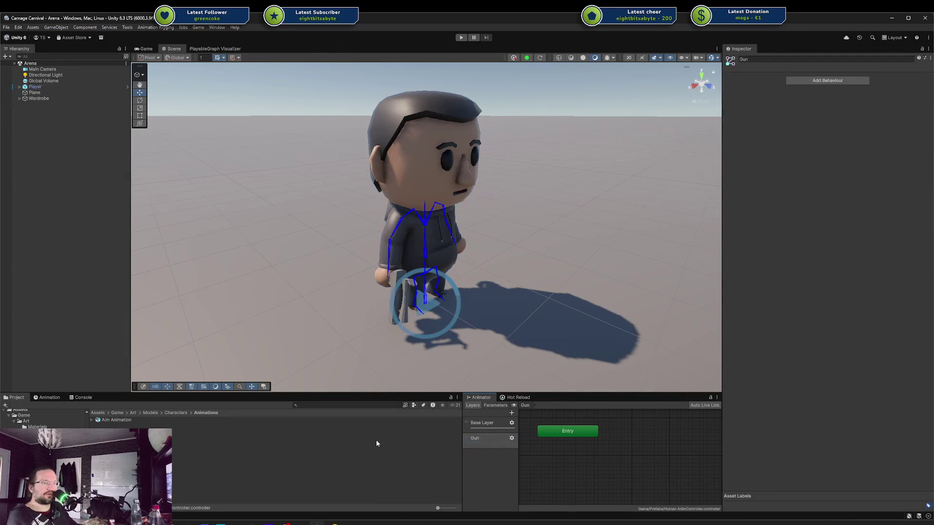
{"action": "mouse_move", "coordinate": [111, 423]}
{"action": "left_mouse_down"}
{"action": "mouse_move", "coordinate": [635, 455]}
{"action": "mouse_move", "coordinate": [558, 467]}
{"action": "mouse_move", "coordinate": [584, 443]}
{"action": "mouse_move", "coordinate": [600, 448]}
{"action": "left_mouse_up"}
{"action": "left_click", "coordinate": [511, 438]}
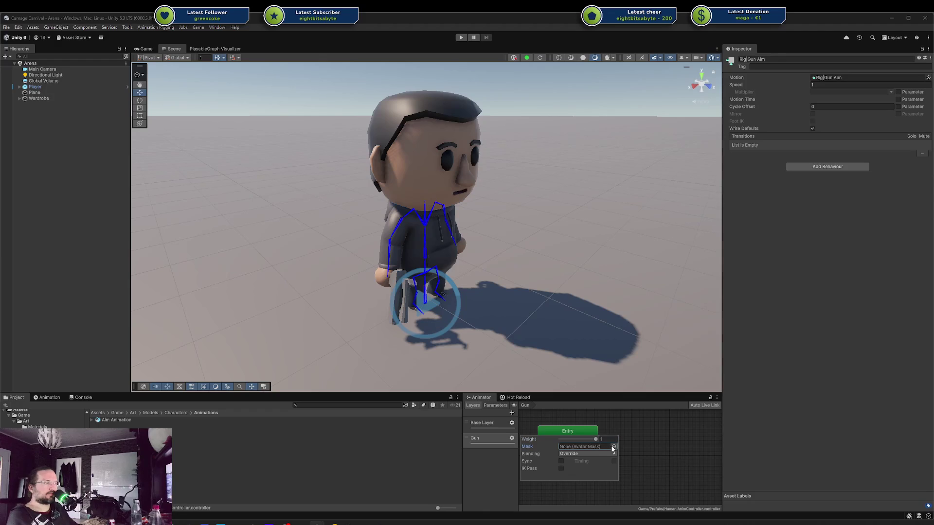
{"action": "left_click", "coordinate": [614, 447]}
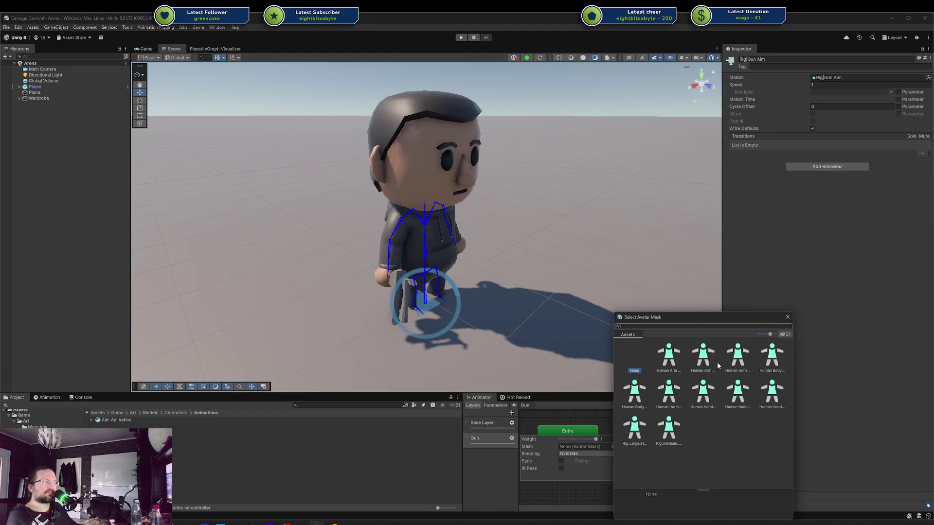
Create an avatar mask named Upper Body in the Animations folder
{"action": "left_click", "coordinate": [334, 448]}
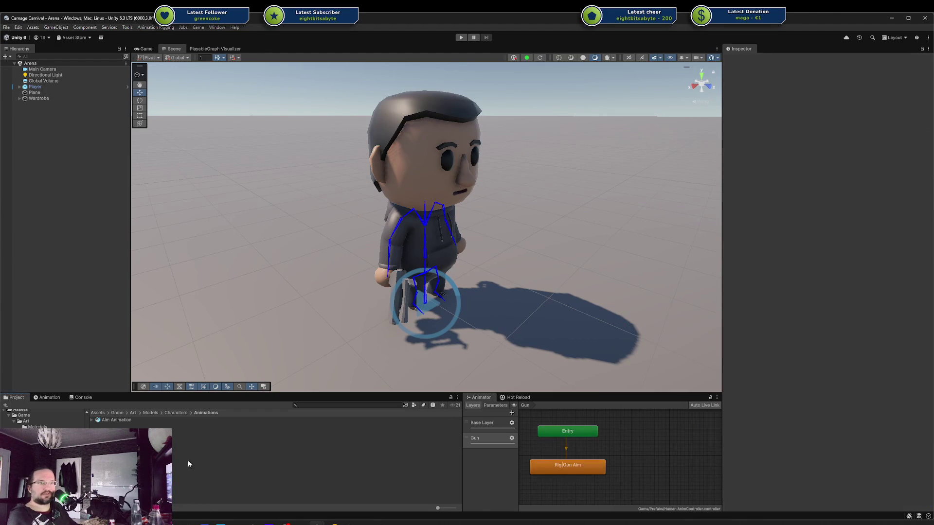
{"action": "left_click", "coordinate": [176, 413]}
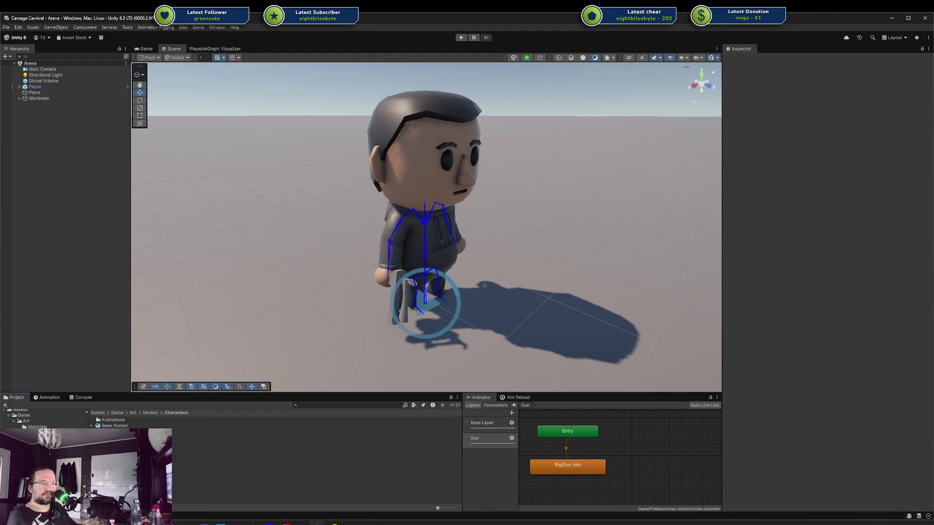
{"action": "right_click", "coordinate": [126, 439]}
{"action": "left_click", "coordinate": [111, 420]}
{"action": "right_click", "coordinate": [110, 420]}
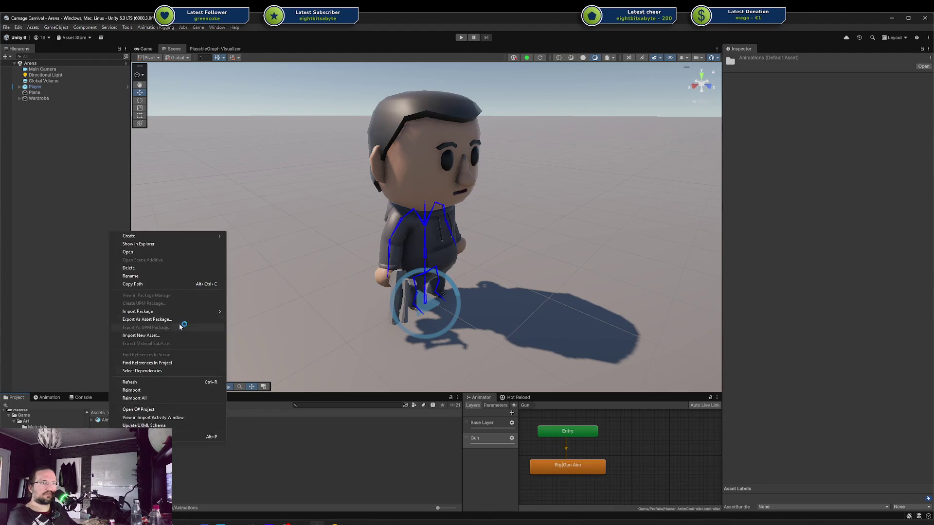
{"action": "mouse_move", "coordinate": [166, 238]}
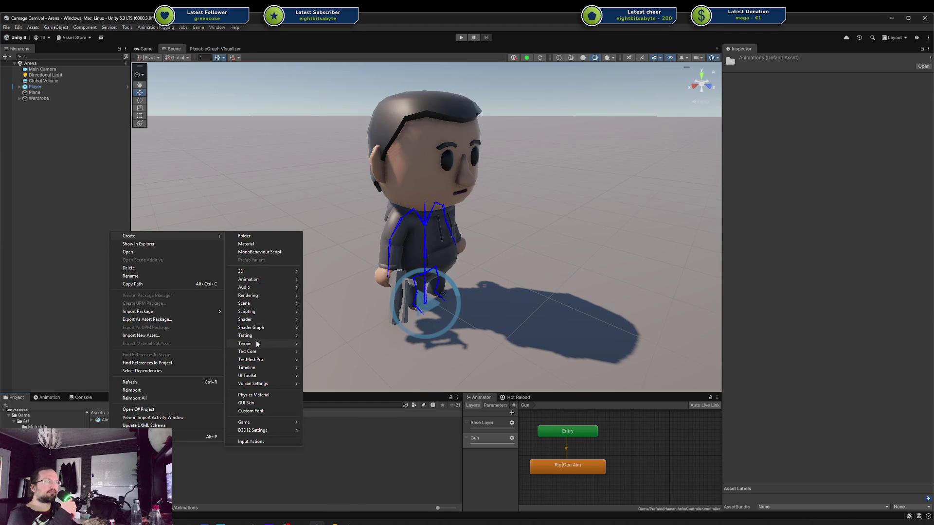
{"action": "mouse_move", "coordinate": [265, 335]}
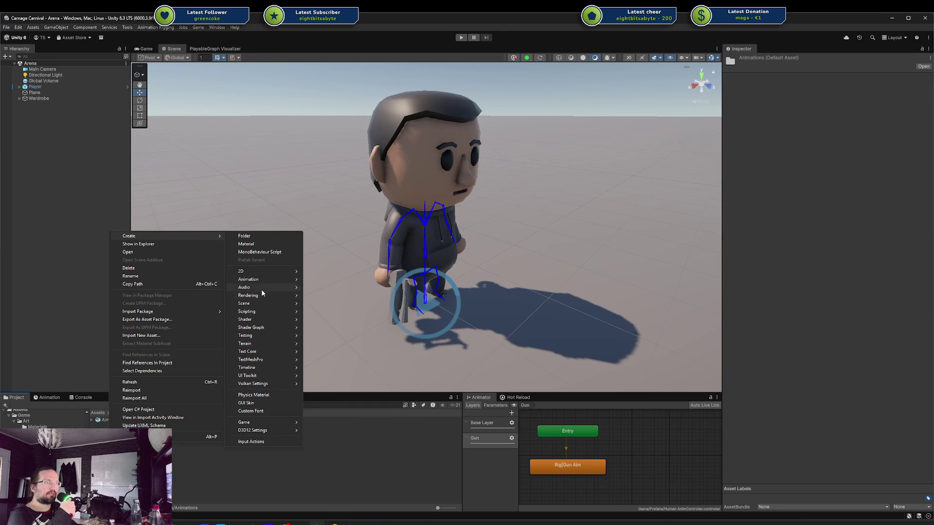
{"action": "left_click", "coordinate": [339, 295]}
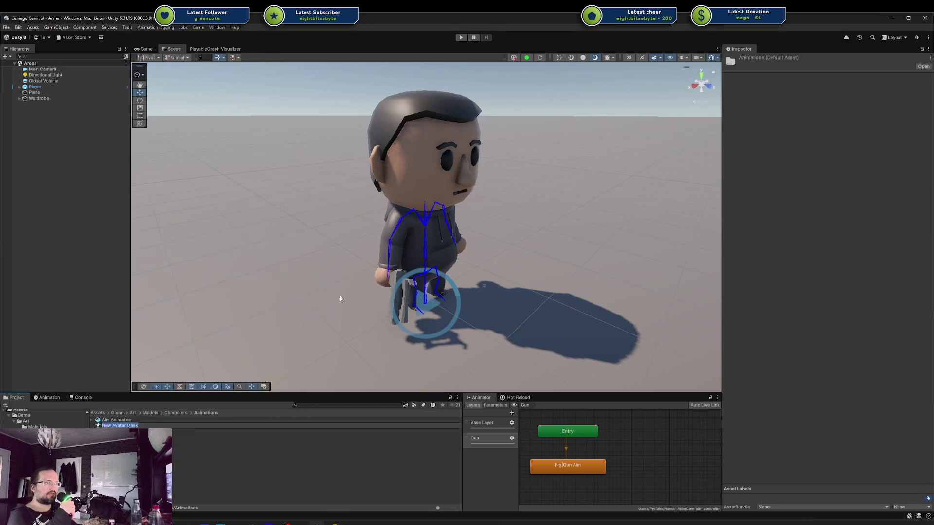
{"action": "type", "text": "Upper"}
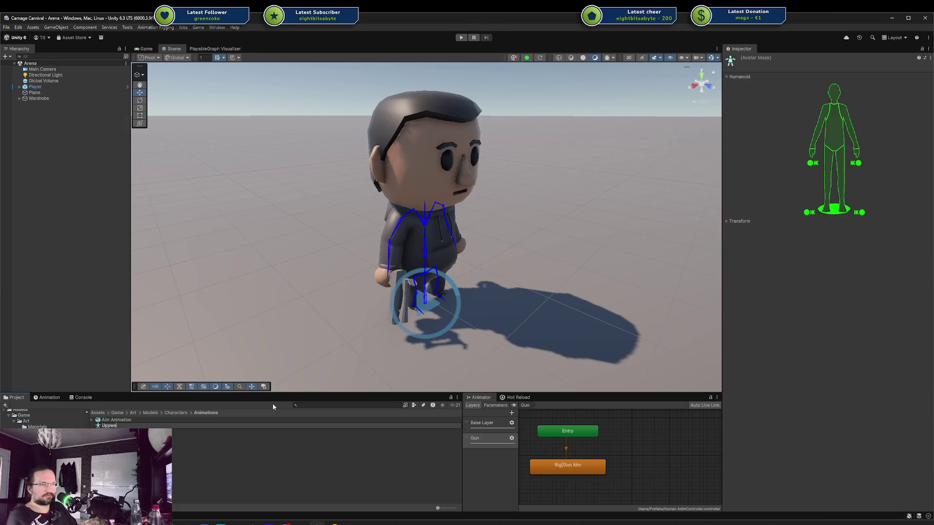
{"action": "type", "text": " Body"}
{"action": "key", "text": "Return"}
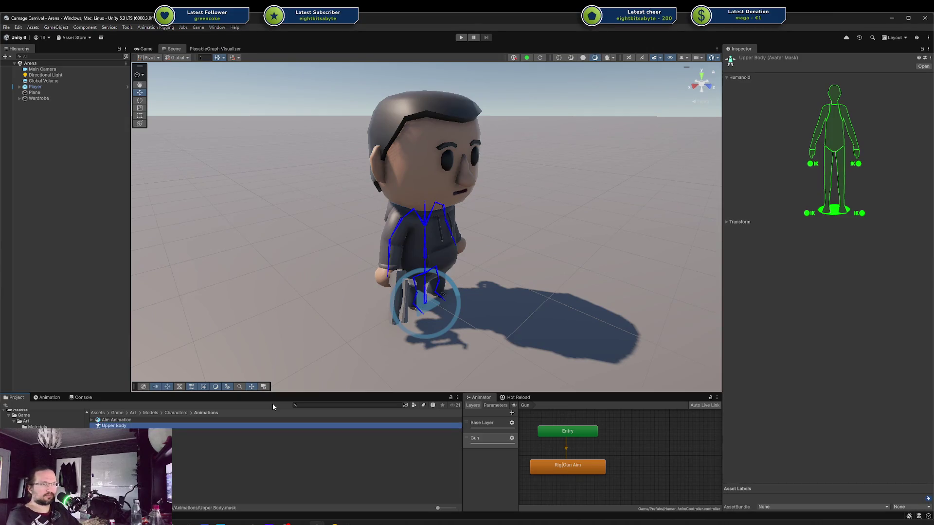
Limit the Upper Body mask to the torso, left arm and right arm
{"action": "left_click", "coordinate": [832, 181]}
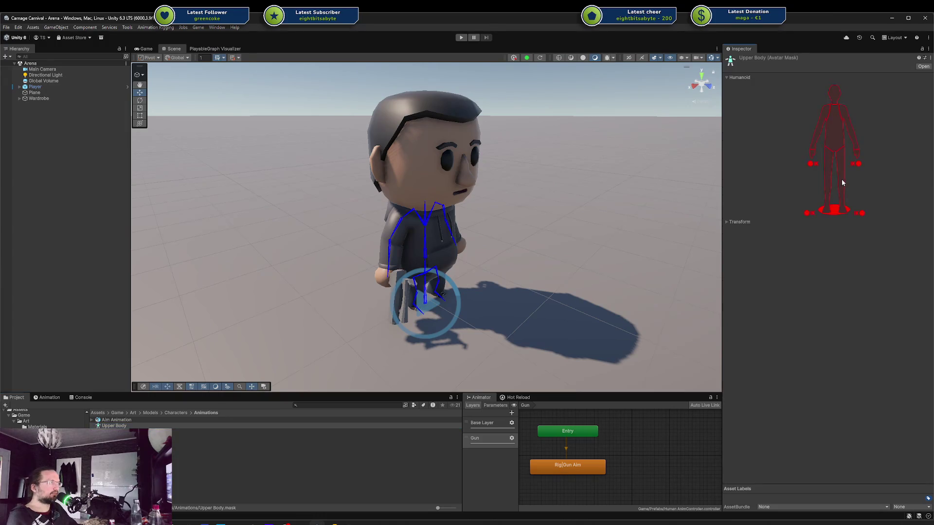
{"action": "left_click", "coordinate": [815, 151]}
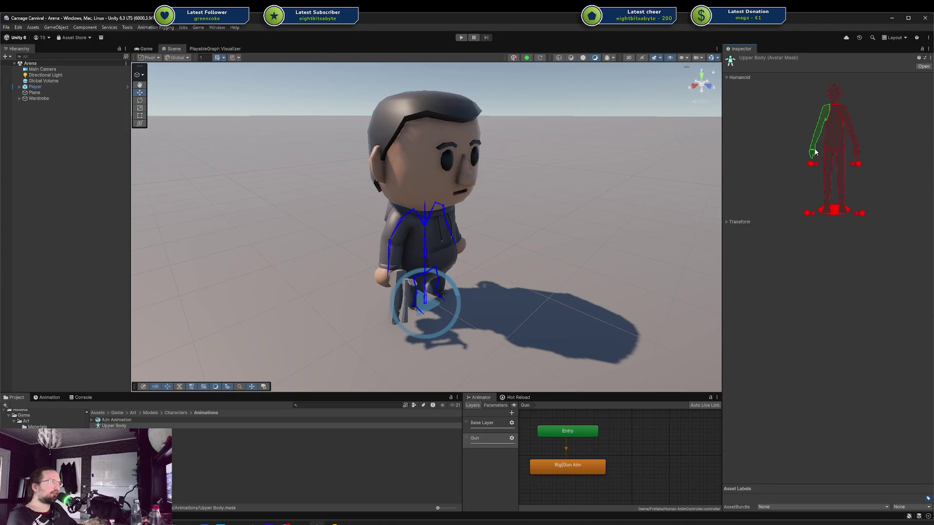
{"action": "left_click", "coordinate": [822, 147]}
{"action": "left_click", "coordinate": [850, 128]}
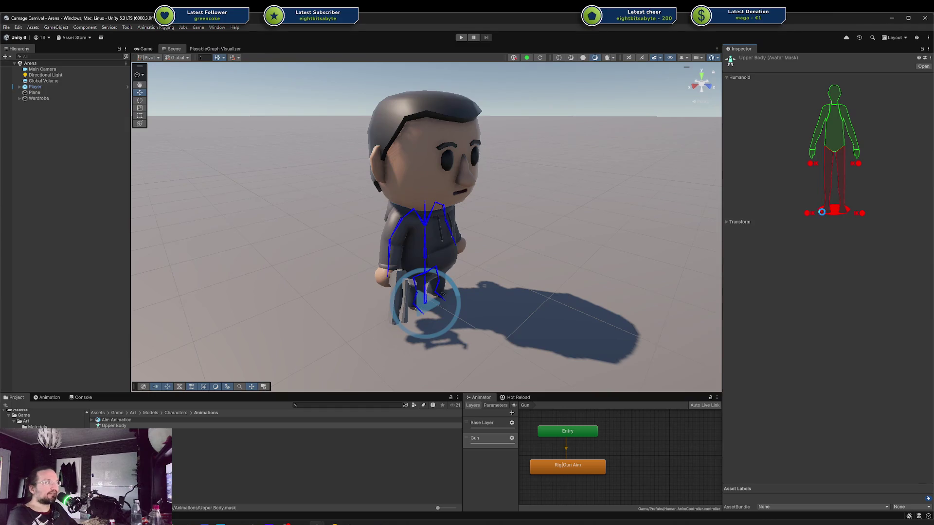
Set the Gun layer's mask to Upper Body and start play mode
{"action": "left_click", "coordinate": [511, 439]}
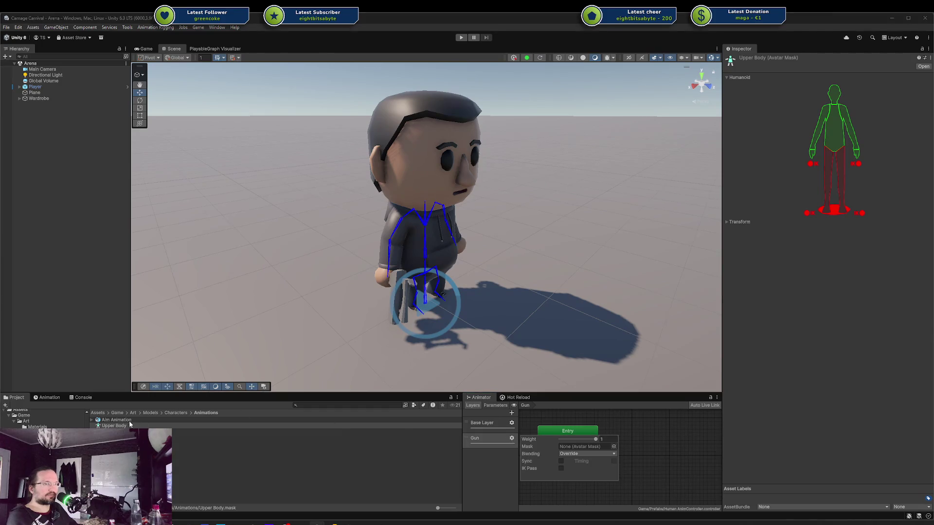
{"action": "left_click_drag", "start_coordinate": [130, 425], "coordinate": [543, 438]}
{"action": "left_click", "coordinate": [512, 438]}
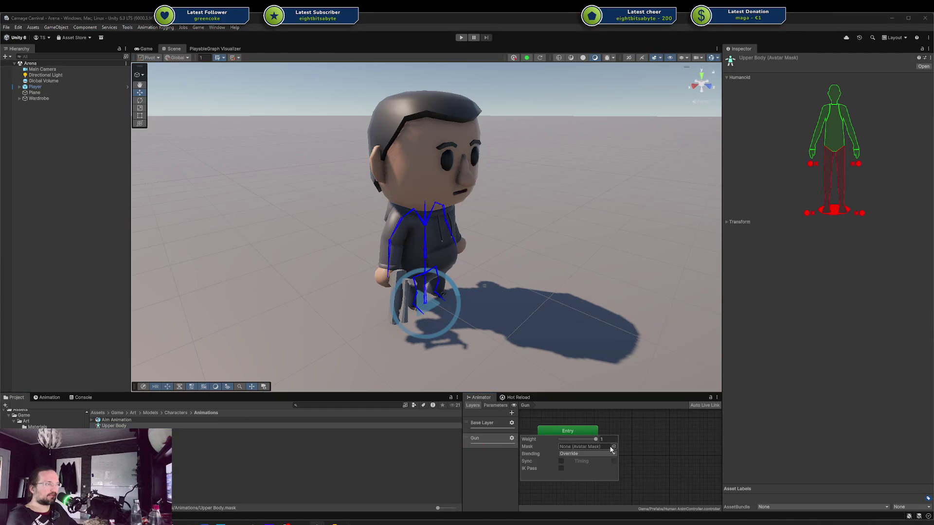
{"action": "left_click", "coordinate": [612, 446]}
{"action": "double_click", "coordinate": [709, 434]}
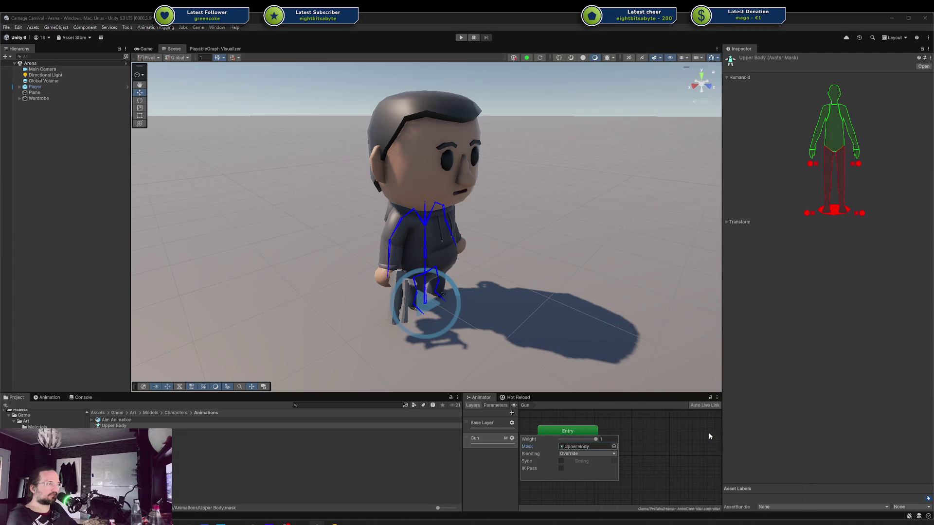
{"action": "left_click", "coordinate": [659, 452]}
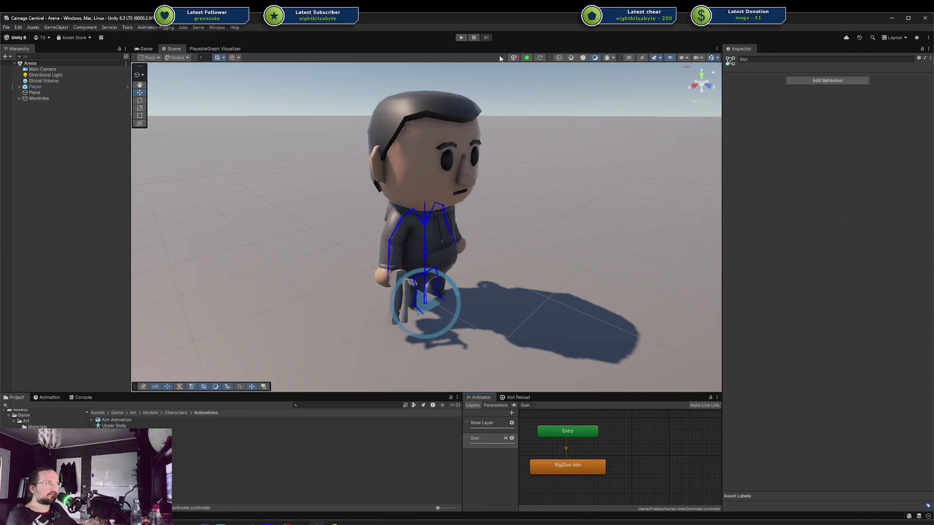
{"action": "left_click", "coordinate": [461, 38]}
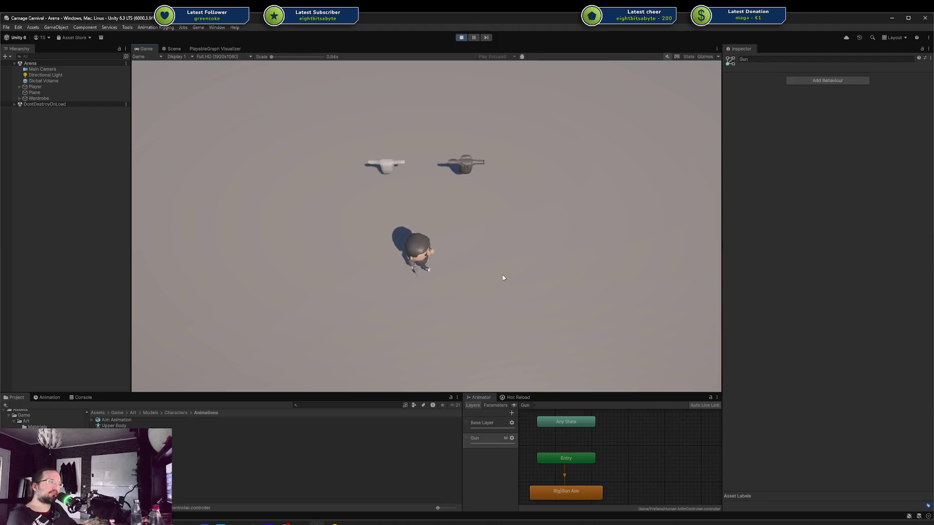
While playing, inspect the Rig|Gun Aim state and preview the Rig|Gun Aim clip
{"action": "left_click", "coordinate": [570, 497]}
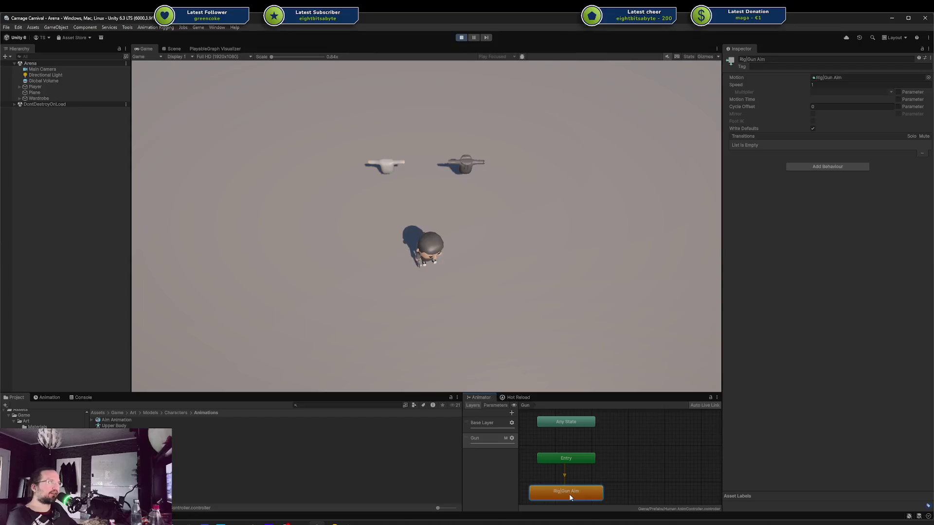
{"action": "left_click", "coordinate": [511, 439]}
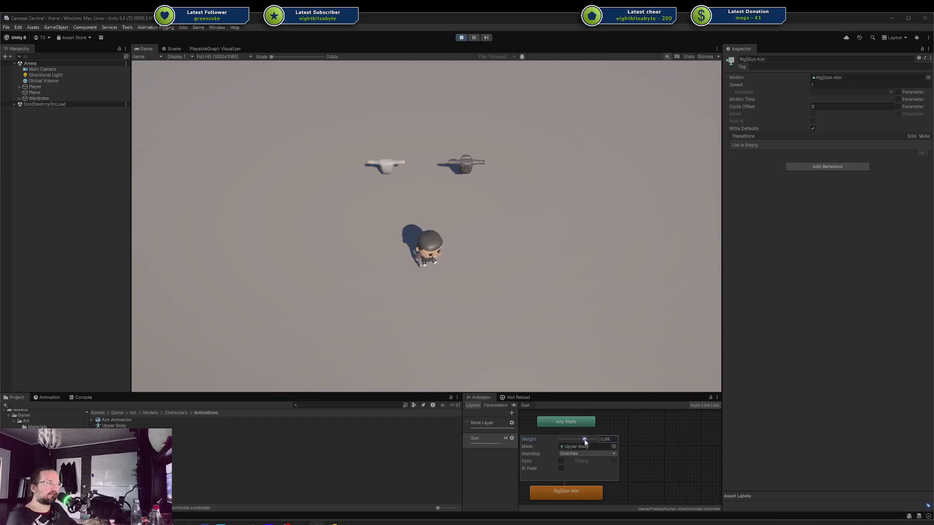
{"action": "left_click", "coordinate": [446, 344]}
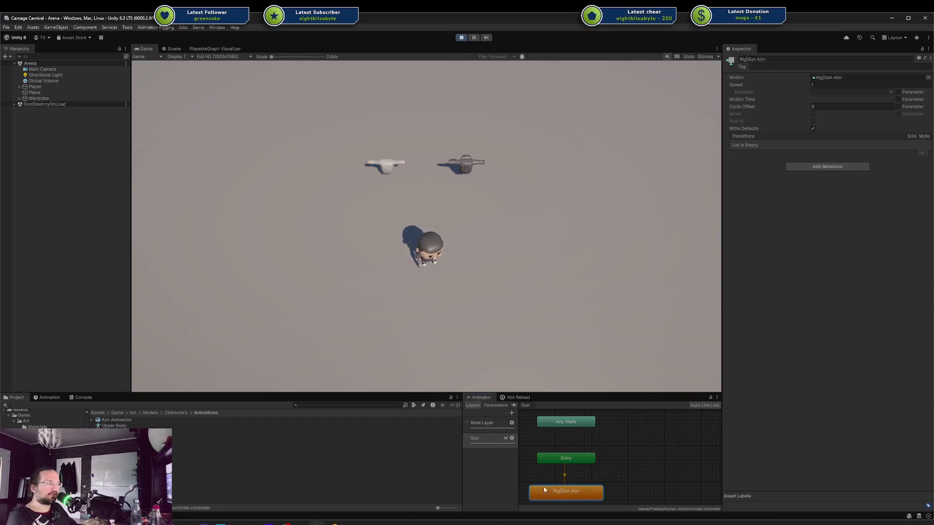
{"action": "left_click", "coordinate": [92, 420]}
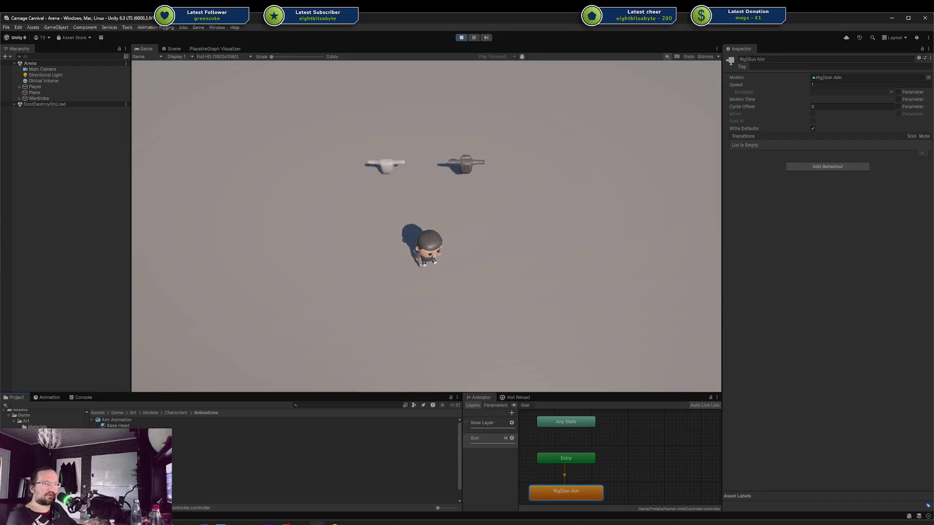
{"action": "scroll", "coordinate": [272, 458], "scroll_direction": "down", "scroll_amount": 1}
{"action": "left_click", "coordinate": [146, 484]}
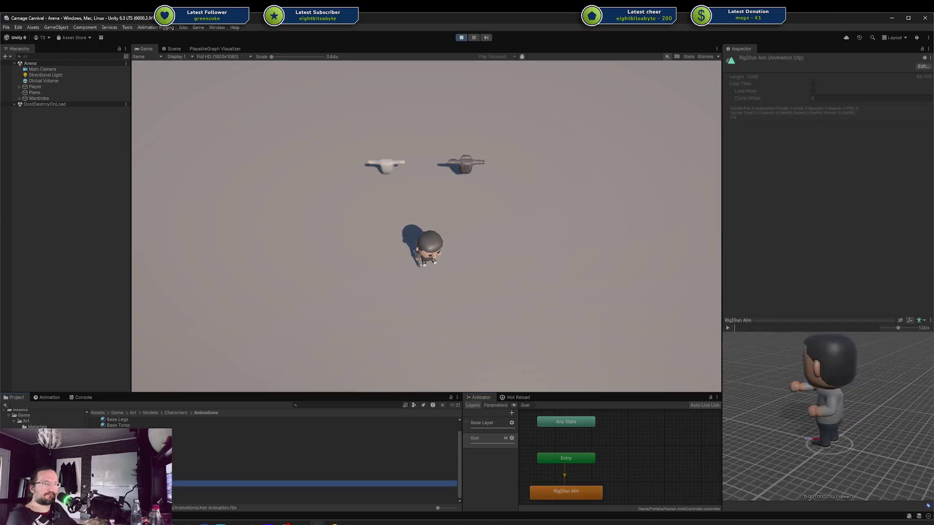
{"action": "left_click", "coordinate": [732, 330]}
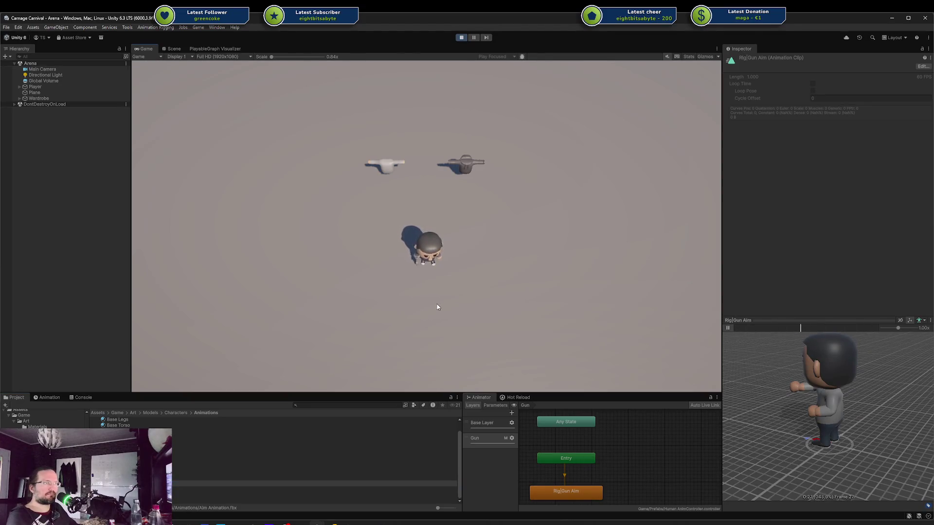
{"action": "key", "text": "w"}
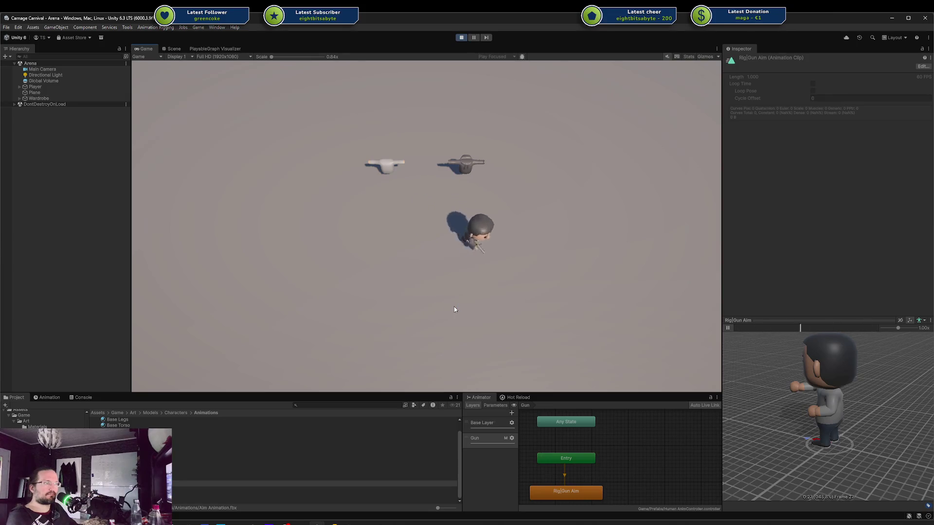
{"action": "scroll", "coordinate": [195, 462], "scroll_direction": "up", "scroll_amount": 1}
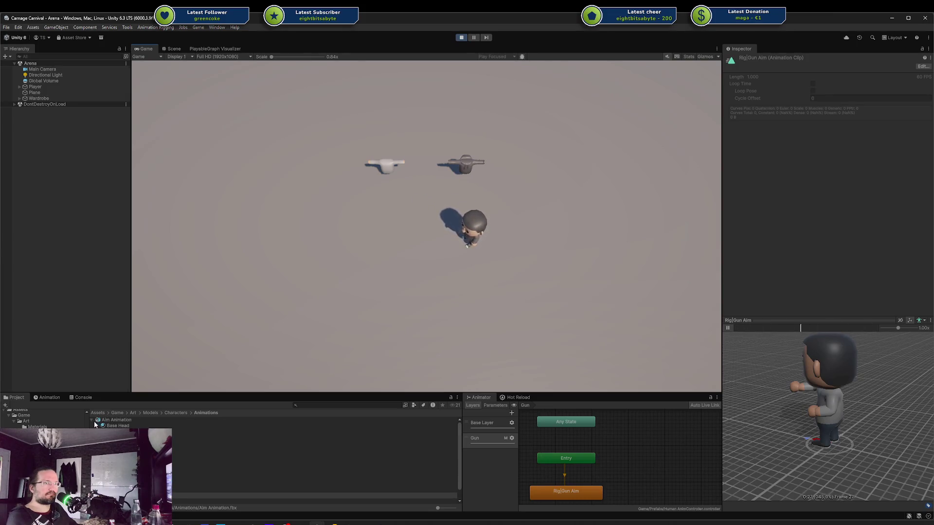
View Aim Animation's import settings, keep the Gun layer weight at 1, and stop play
{"action": "left_click", "coordinate": [115, 419]}
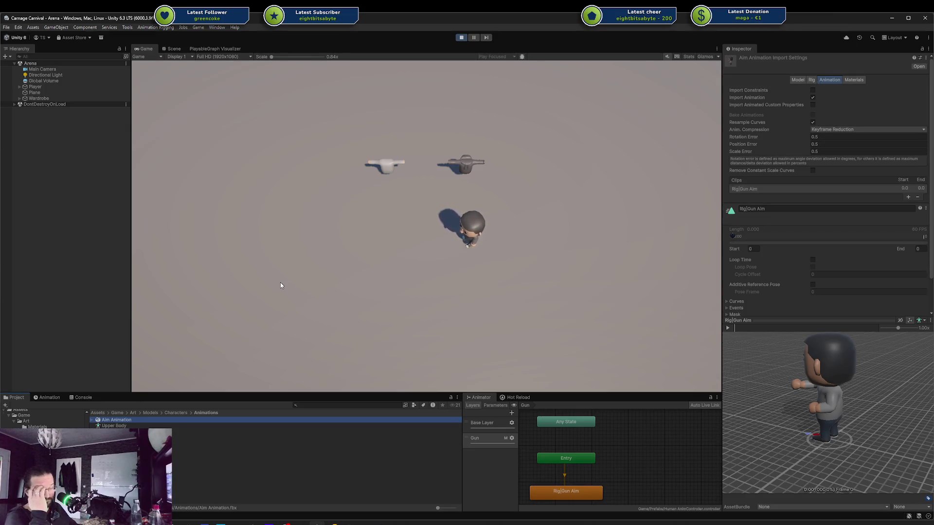
{"action": "left_click", "coordinate": [506, 348]}
{"action": "left_click", "coordinate": [512, 439]}
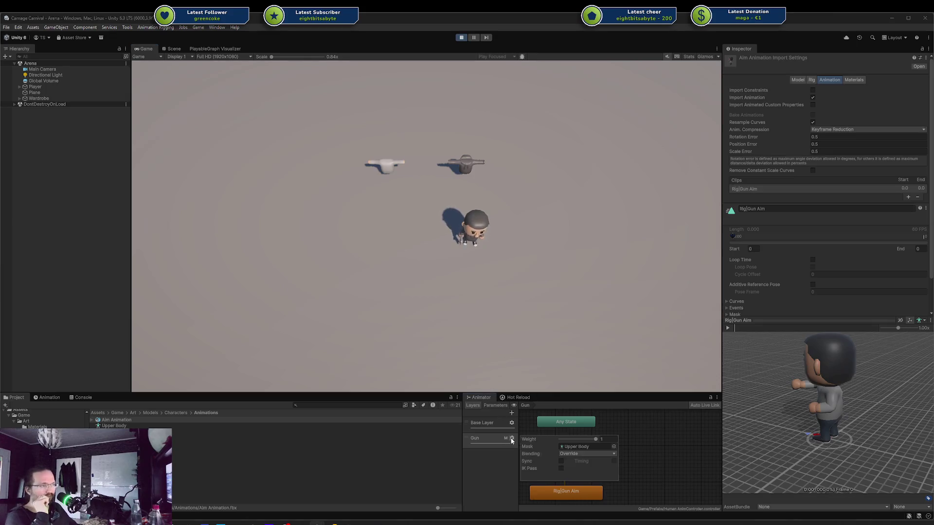
{"action": "left_click_drag", "start_coordinate": [595, 439], "coordinate": [597, 439]}
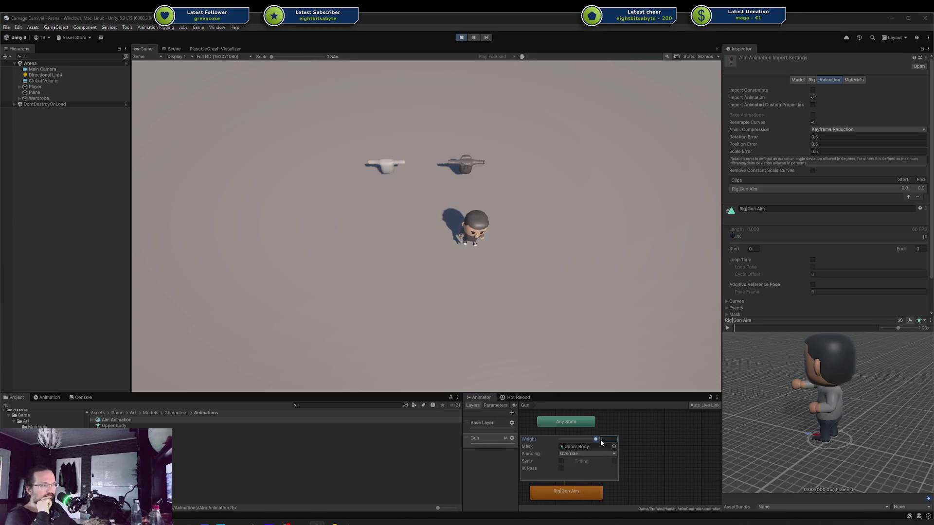
{"action": "left_click", "coordinate": [550, 360]}
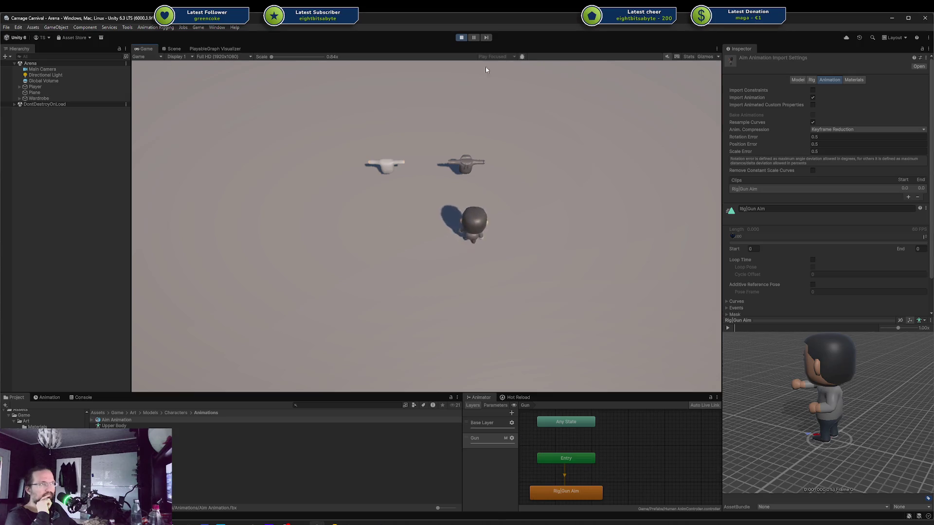
{"action": "left_click", "coordinate": [461, 37]}
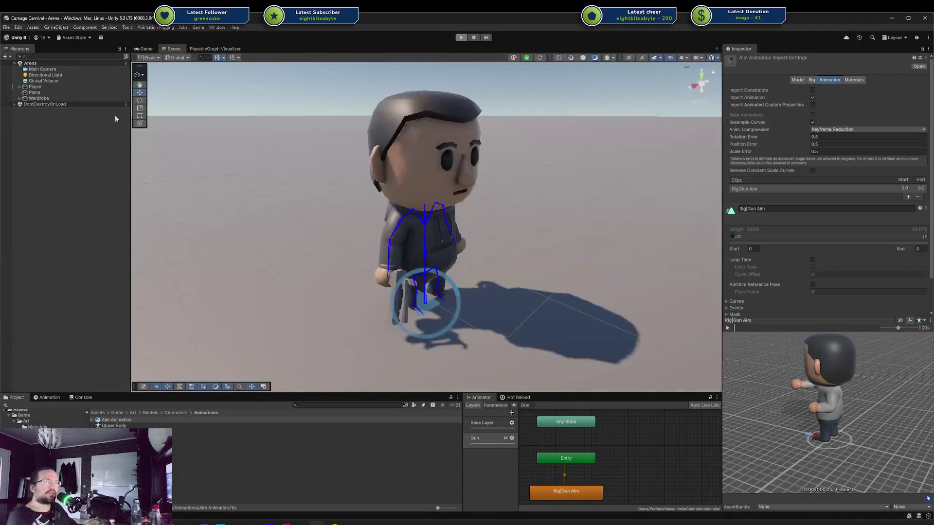
{"action": "left_click", "coordinate": [334, 524]}
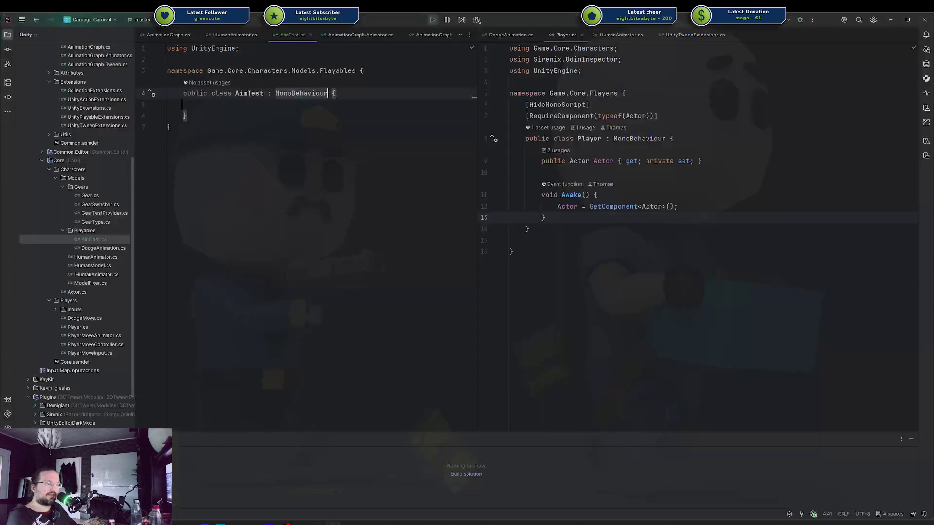
Delete the AimTest.cs script from the project
{"action": "left_click", "coordinate": [98, 242]}
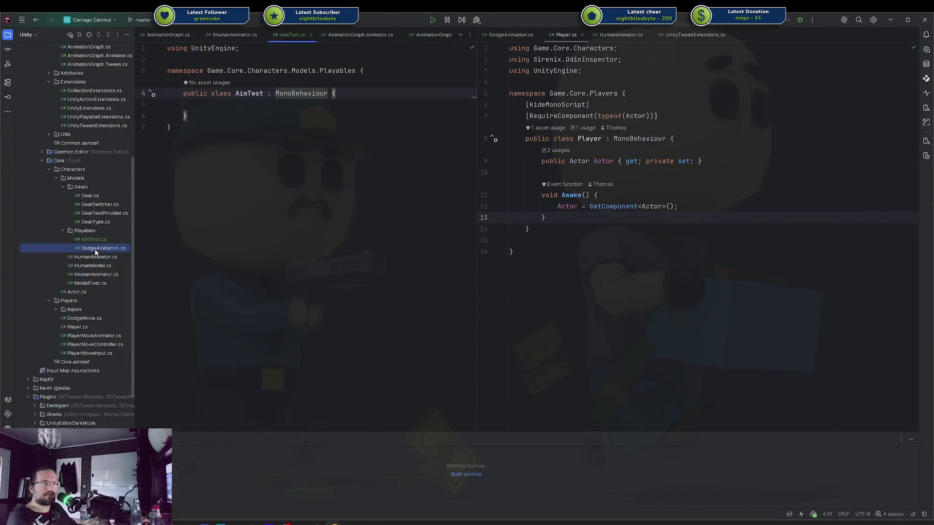
{"action": "key", "text": "Delete"}
{"action": "key", "text": "Return"}
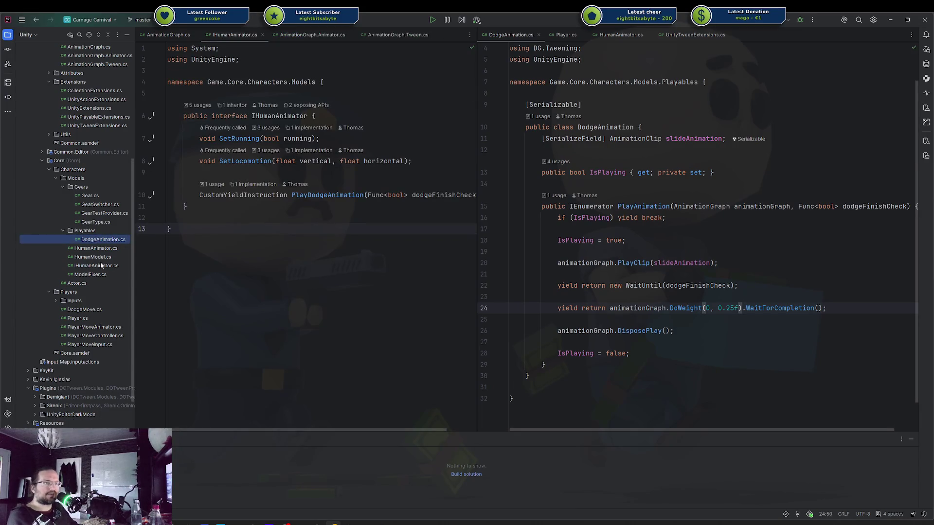
Open AnimationGraph.cs in JetBrains Rider and check its declarations list
{"action": "scroll", "coordinate": [92, 213], "scroll_direction": "up", "scroll_amount": 5}
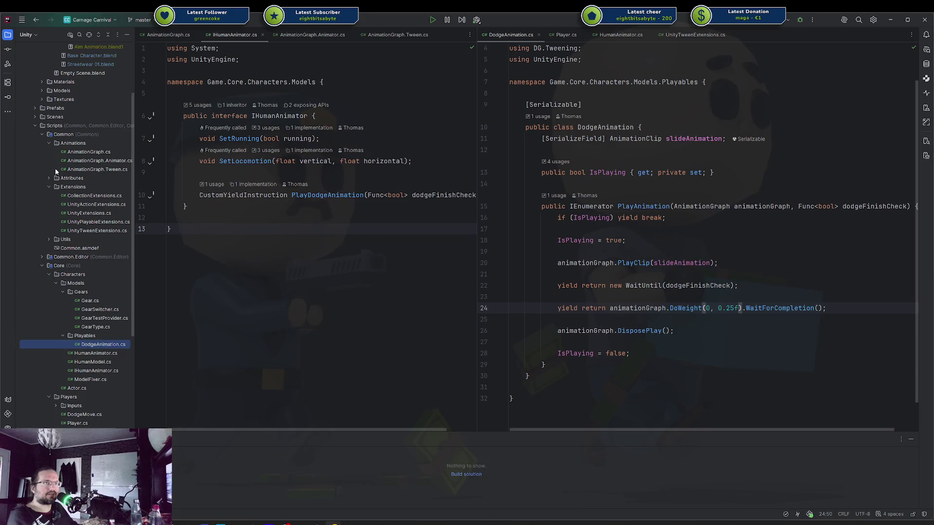
{"action": "double_click", "coordinate": [103, 154]}
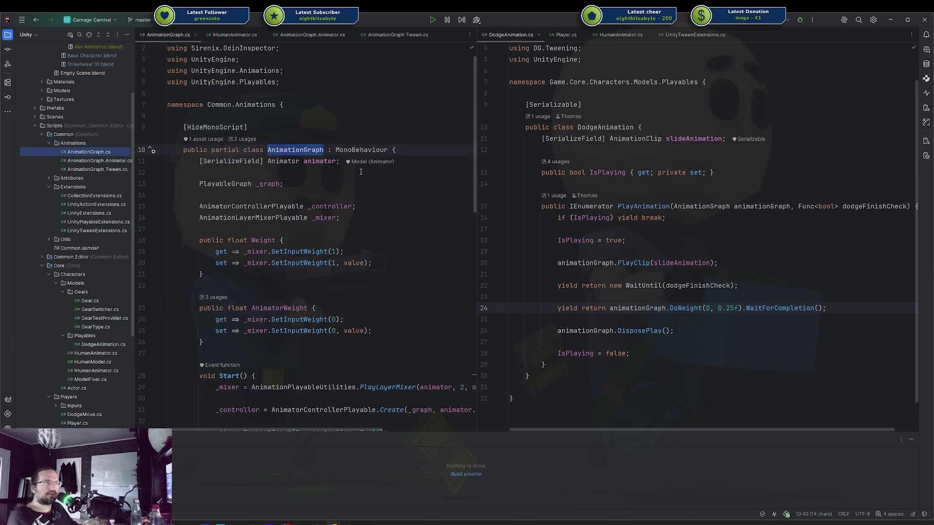
{"action": "left_click", "coordinate": [291, 150], "text": "ctrl"}
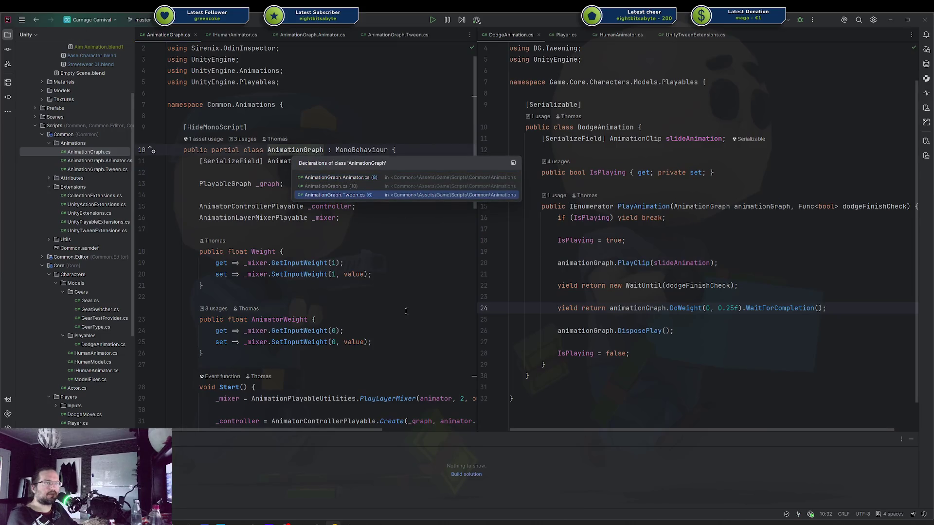
{"action": "left_click", "coordinate": [424, 296]}
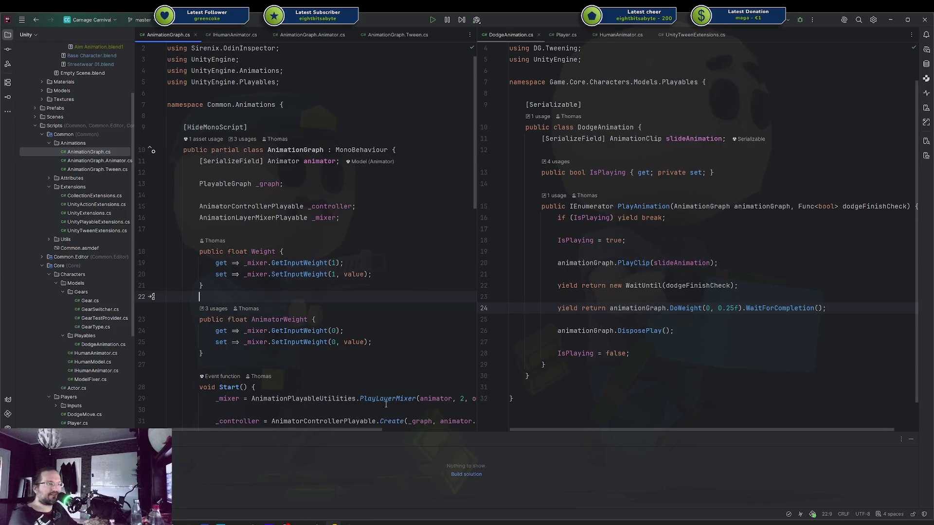
{"action": "scroll", "coordinate": [303, 188], "scroll_direction": "down", "scroll_amount": 5}
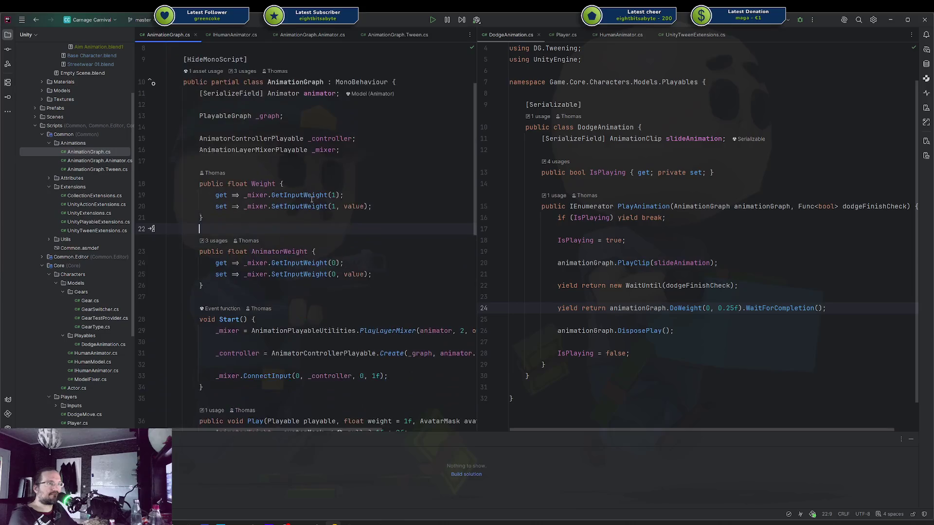
Comment out the Start and Play method bodies in AnimationGraph.cs
{"action": "mouse_move", "coordinate": [217, 229]}
{"action": "left_mouse_down"}
{"action": "mouse_move", "coordinate": [219, 242]}
{"action": "mouse_move", "coordinate": [270, 274]}
{"action": "left_mouse_up"}
{"action": "key", "text": "ctrl+slash"}
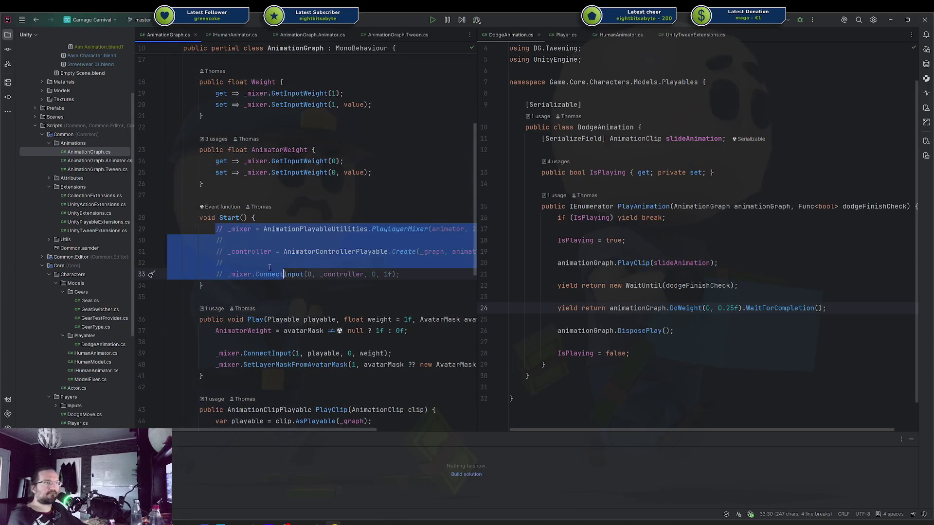
{"action": "scroll", "coordinate": [269, 270], "scroll_direction": "down", "scroll_amount": 3}
{"action": "left_click_drag", "start_coordinate": [271, 229], "coordinate": [272, 262]}
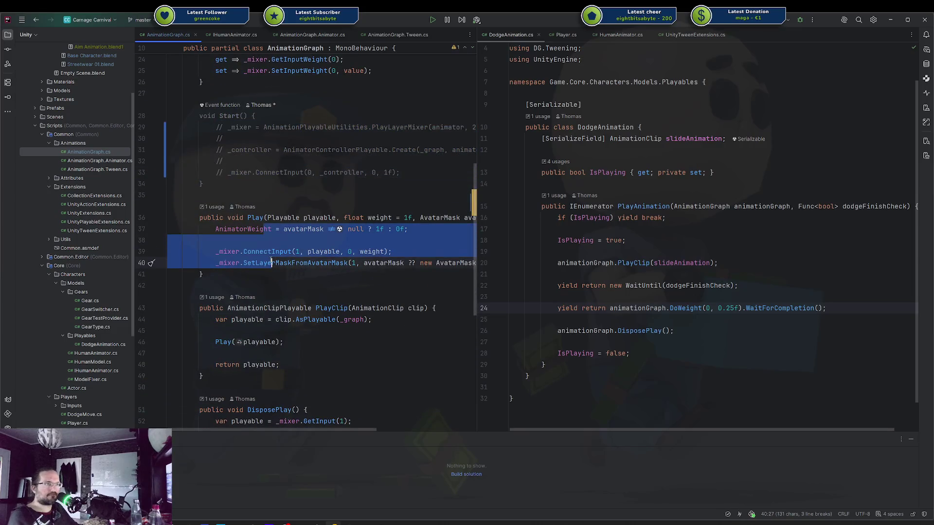
{"action": "key", "text": "ctrl+slash"}
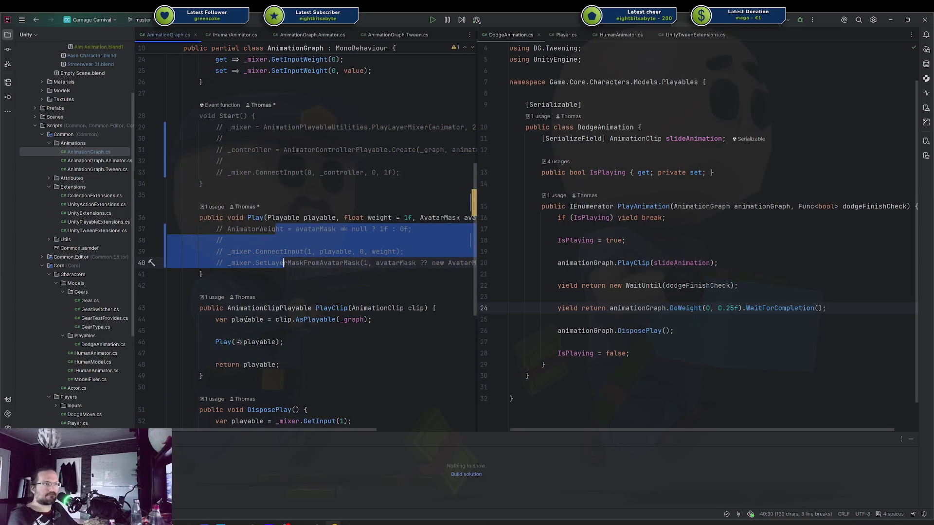
{"action": "left_click_drag", "start_coordinate": [247, 320], "coordinate": [263, 364]}
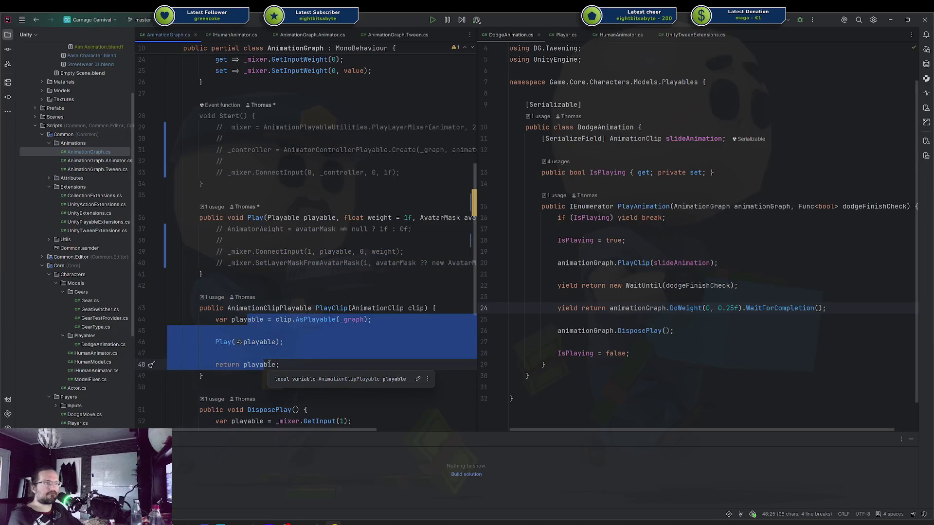
{"action": "scroll", "coordinate": [289, 367], "scroll_direction": "down", "scroll_amount": 4}
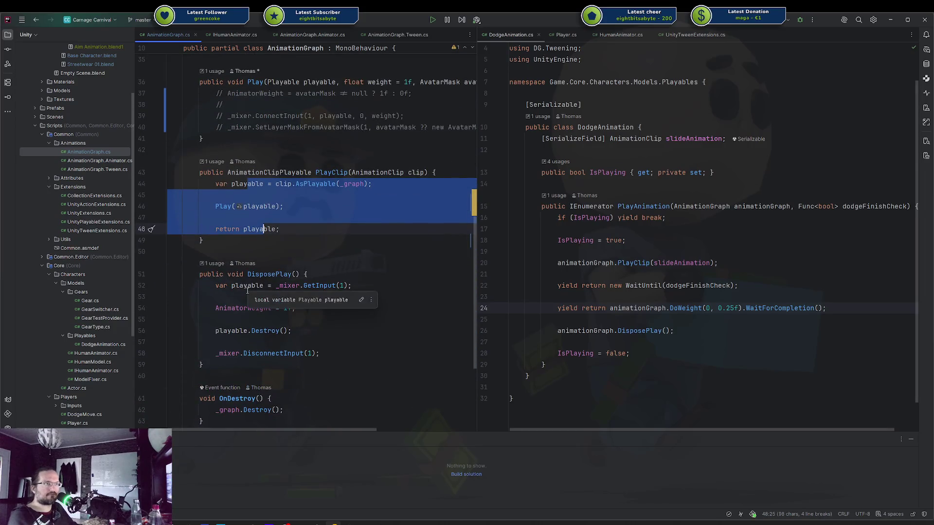
Comment out DisposePlay's body and the _graph.Destroy() call in OnDestroy
{"action": "left_click_drag", "start_coordinate": [231, 286], "coordinate": [266, 354]}
{"action": "key", "text": "ctrl+slash"}
{"action": "scroll", "coordinate": [273, 341], "scroll_direction": "down", "scroll_amount": 3}
{"action": "left_click", "coordinate": [293, 307]}
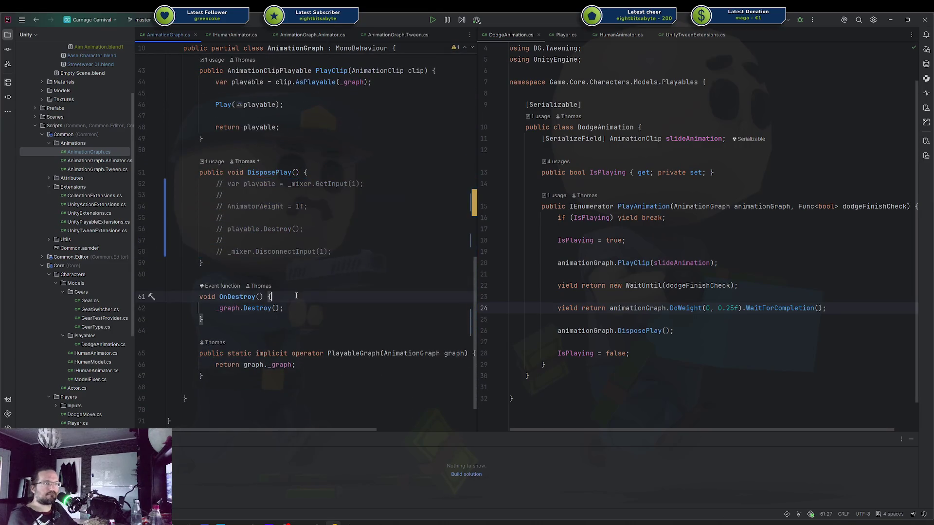
{"action": "key", "text": "ctrl+slash"}
Switch back to the Unity editor from the taskbar
{"action": "scroll", "coordinate": [294, 304], "scroll_direction": "up", "scroll_amount": 5}
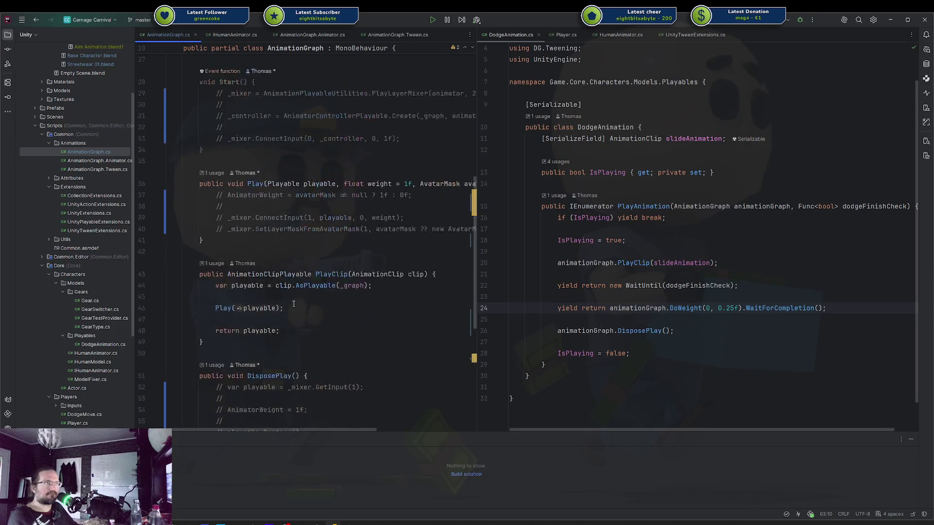
{"action": "scroll", "coordinate": [293, 304], "scroll_direction": "up", "scroll_amount": 5}
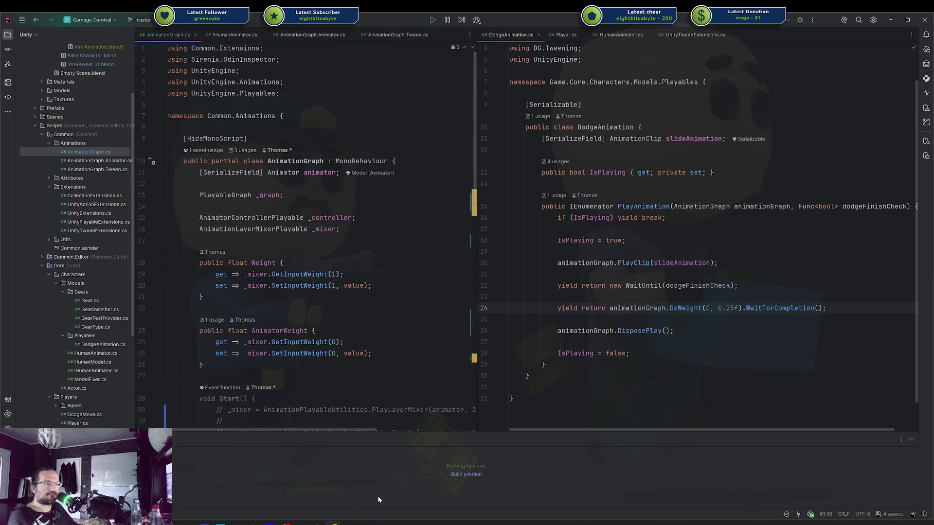
{"action": "mouse_move", "coordinate": [333, 522]}
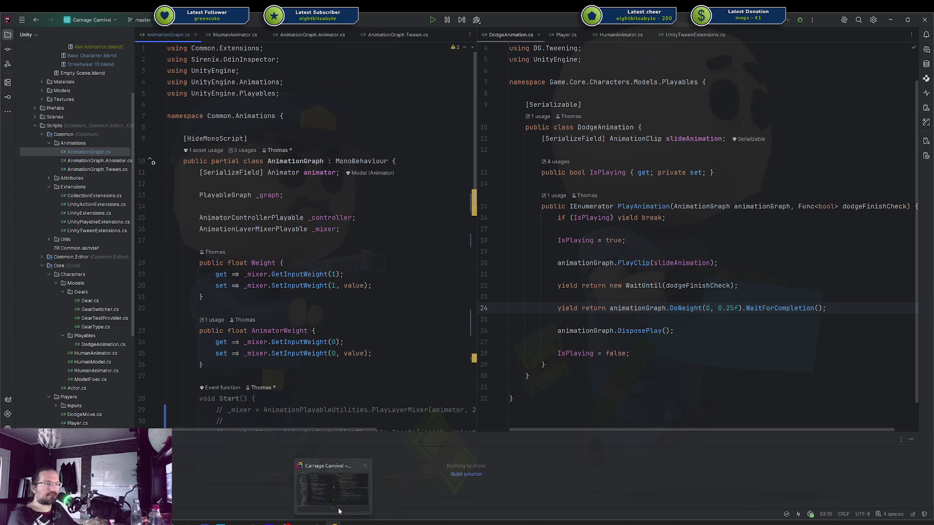
{"action": "left_click", "coordinate": [370, 482]}
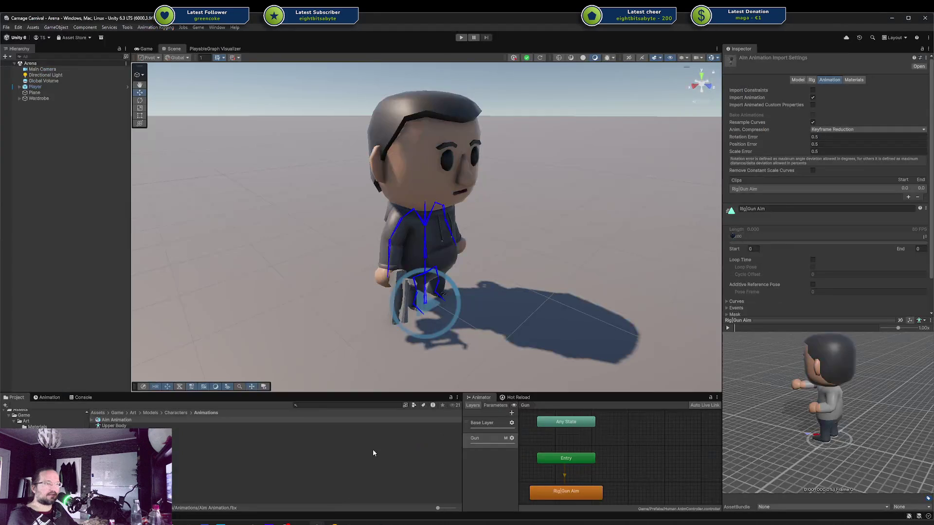
Enter play mode and walk the character up and right with W and D
{"action": "left_click", "coordinate": [461, 38]}
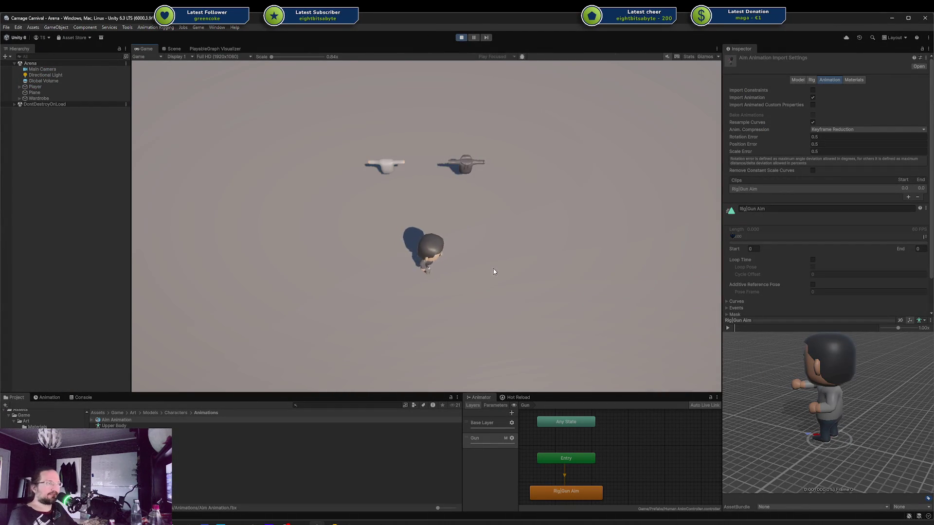
{"action": "key", "text": "w"}
{"action": "key", "text": "d"}
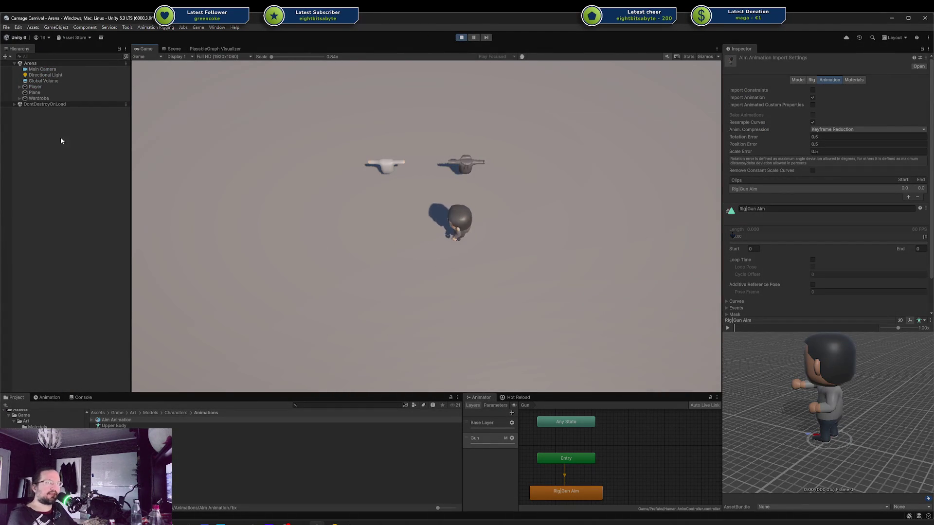
Expand Player > Player Starter Model > Model and inspect the Rig|Gun Aim state
{"action": "left_click", "coordinate": [44, 88]}
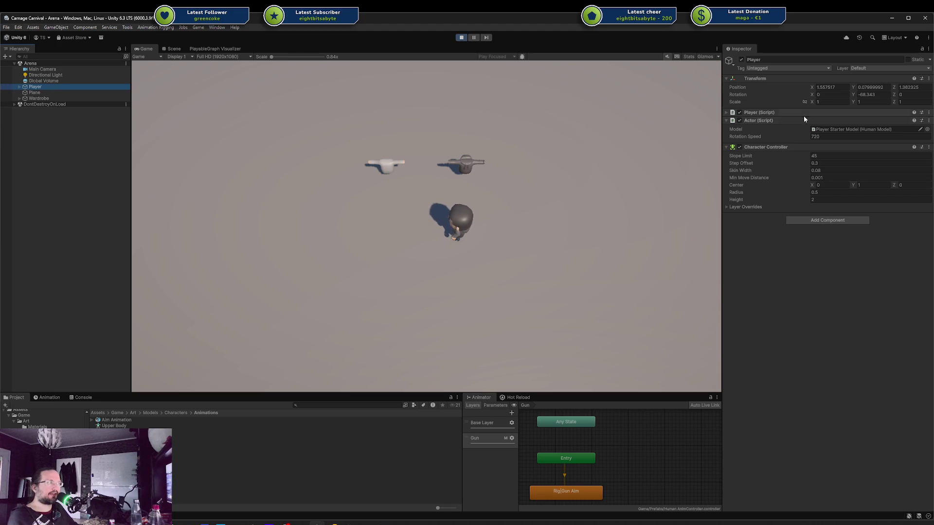
{"action": "key", "text": "Right"}
{"action": "key", "text": "Down"}
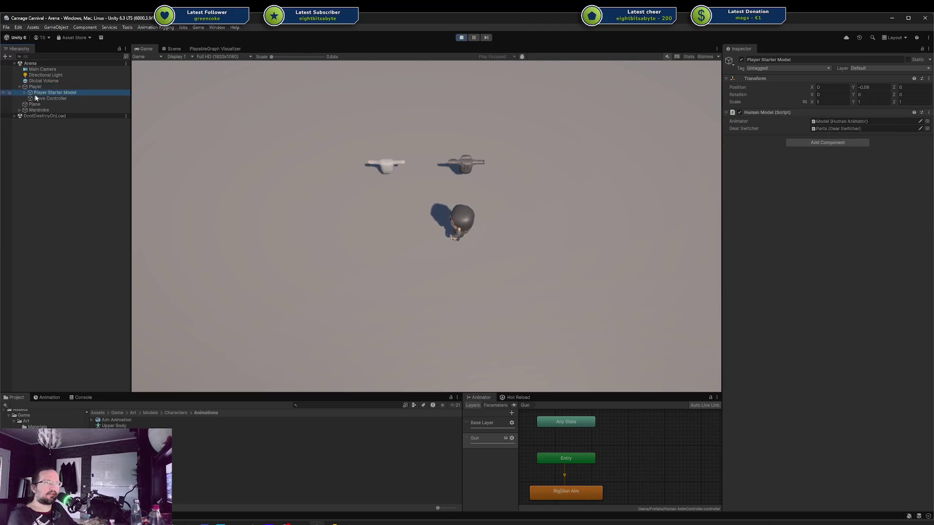
{"action": "left_click", "coordinate": [25, 93]}
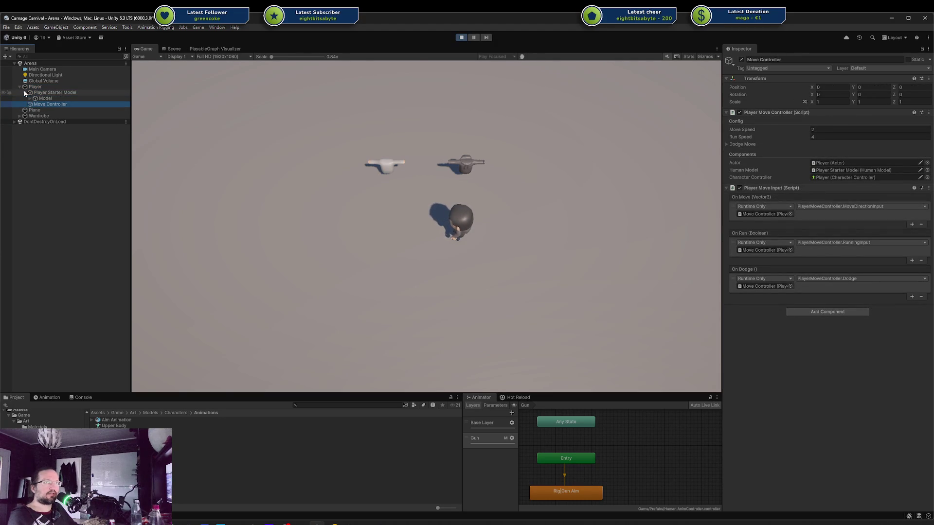
{"action": "key", "text": "Down"}
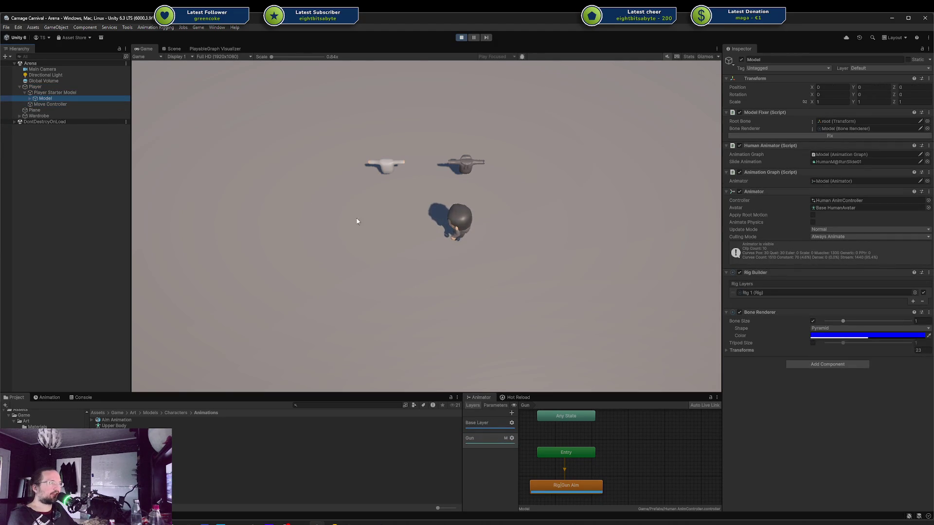
{"action": "left_click", "coordinate": [586, 489]}
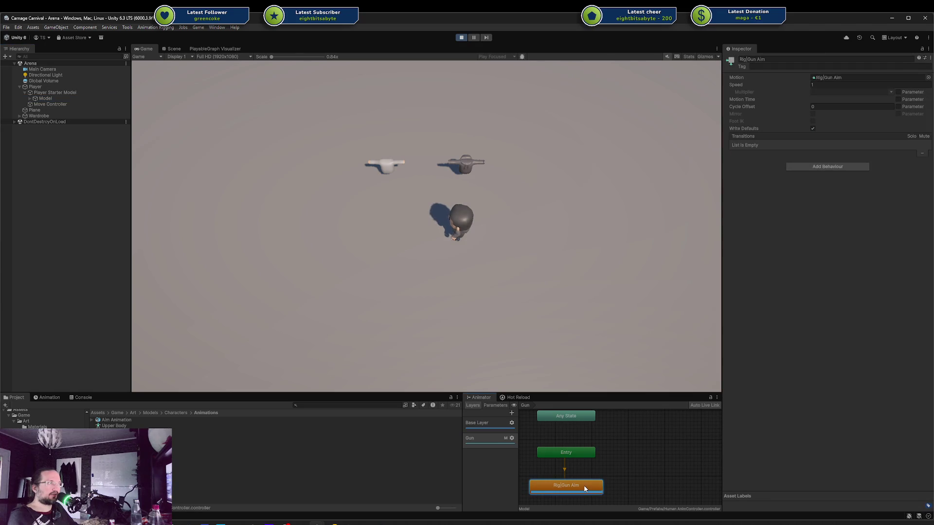
In the Gun layer's Upper Body mask, include torso, head, both arms and hands
{"action": "left_click", "coordinate": [512, 438]}
{"action": "left_click", "coordinate": [580, 450]}
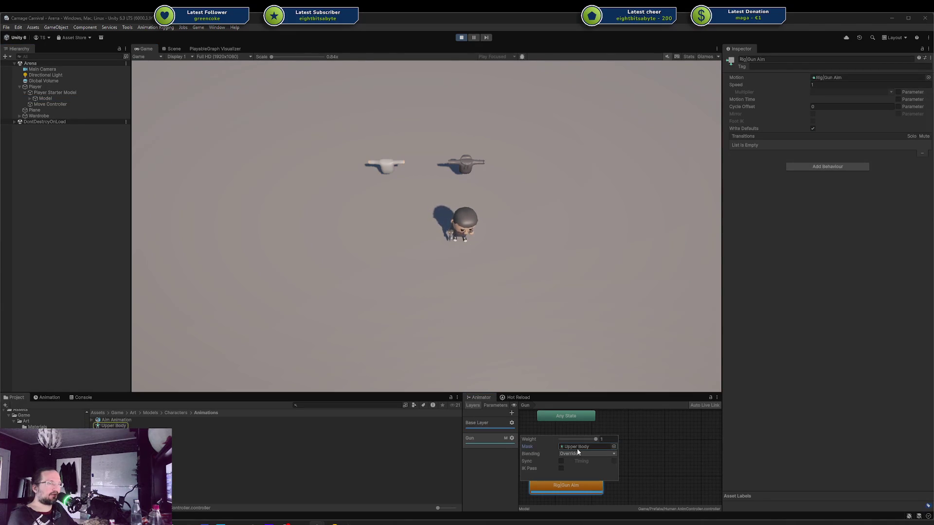
{"action": "double_click", "coordinate": [580, 450]}
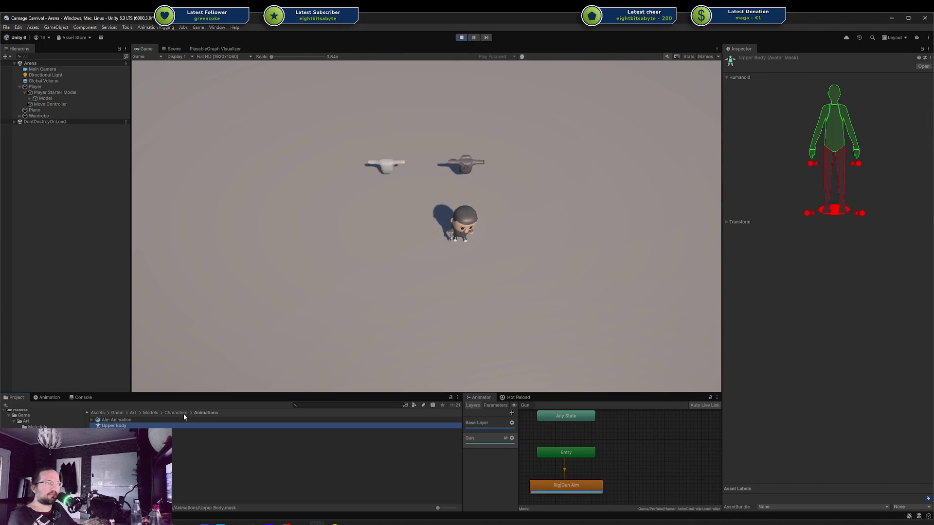
{"action": "left_click", "coordinate": [803, 195]}
{"action": "left_click", "coordinate": [832, 145]}
{"action": "left_click", "coordinate": [819, 142]}
{"action": "left_click", "coordinate": [815, 152]}
{"action": "left_click", "coordinate": [835, 94]}
{"action": "left_click", "coordinate": [850, 128]}
{"action": "left_click", "coordinate": [856, 153]}
{"action": "key", "text": "d"}
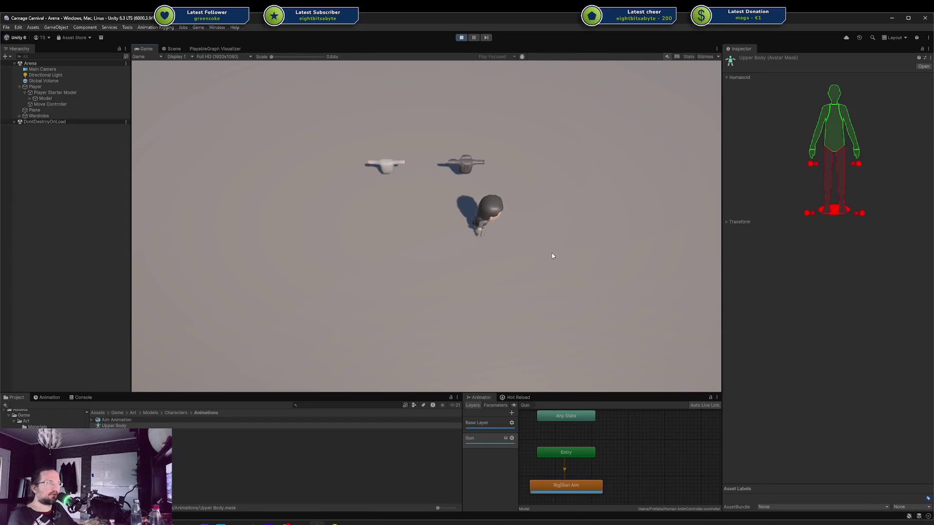
Set Aim Animation's rig to Humanoid, Copy From Other Avatar, source Base HumanAvatar
{"action": "left_click", "coordinate": [48, 427]}
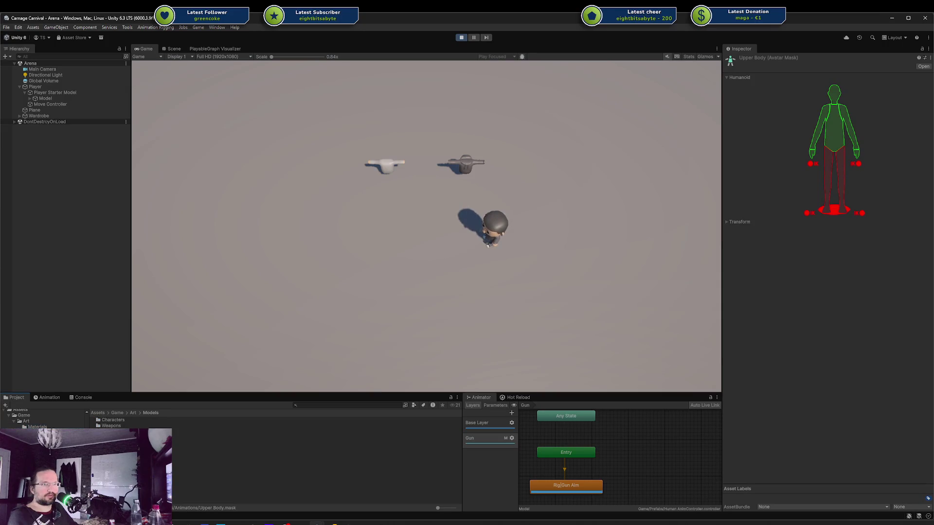
{"action": "left_click", "coordinate": [114, 426]}
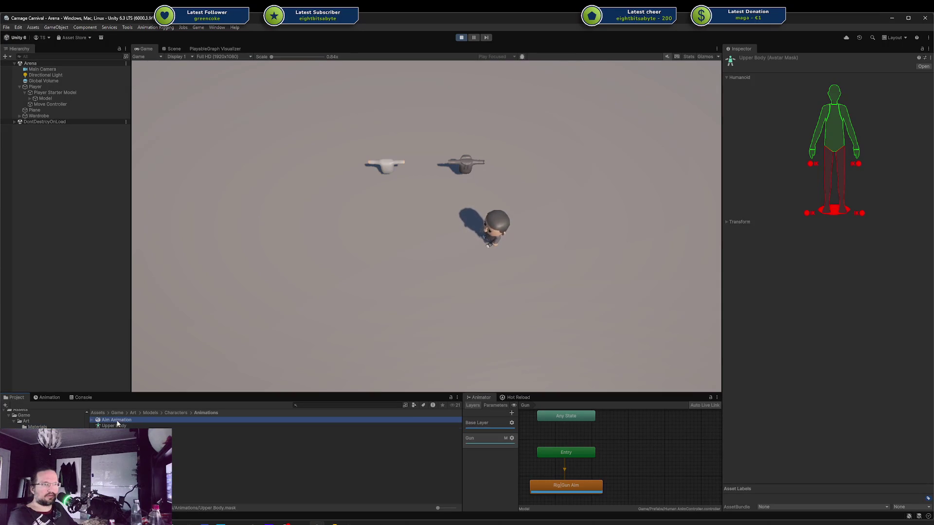
{"action": "left_click", "coordinate": [117, 419]}
{"action": "left_click", "coordinate": [814, 81]}
{"action": "left_click", "coordinate": [839, 92]}
{"action": "left_click", "coordinate": [838, 123]}
{"action": "left_click", "coordinate": [842, 100]}
{"action": "left_click", "coordinate": [879, 117]}
{"action": "left_click", "coordinate": [928, 123]}
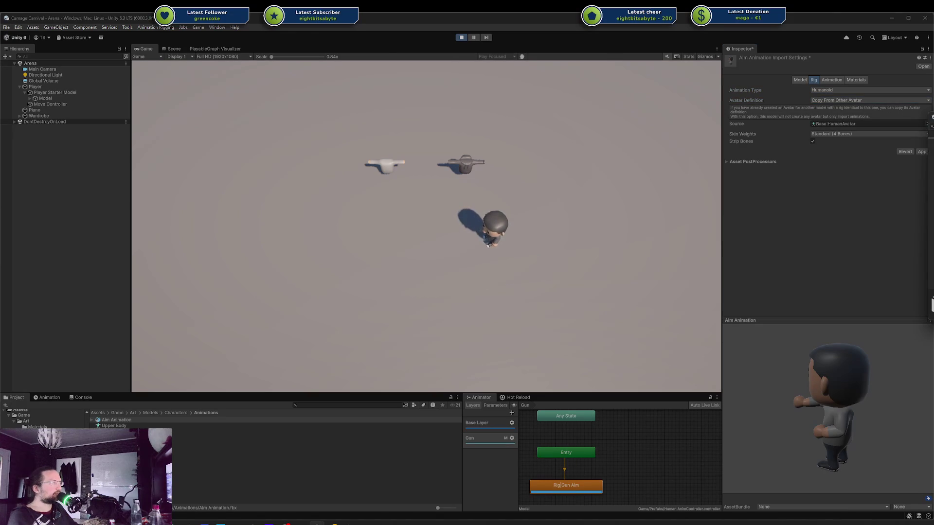
Apply the Humanoid rig settings, then stop and restart the game
{"action": "key", "text": "Return"}
{"action": "left_click", "coordinate": [927, 152]}
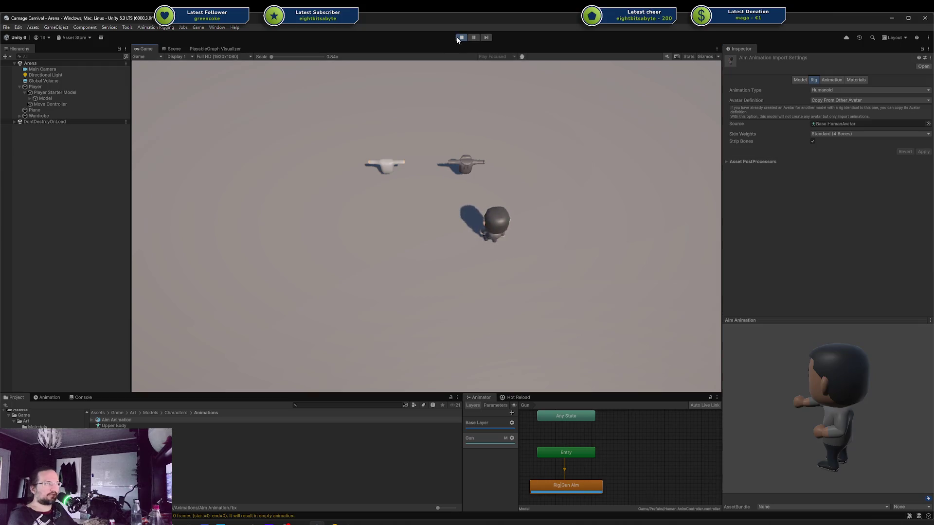
{"action": "left_click", "coordinate": [461, 38]}
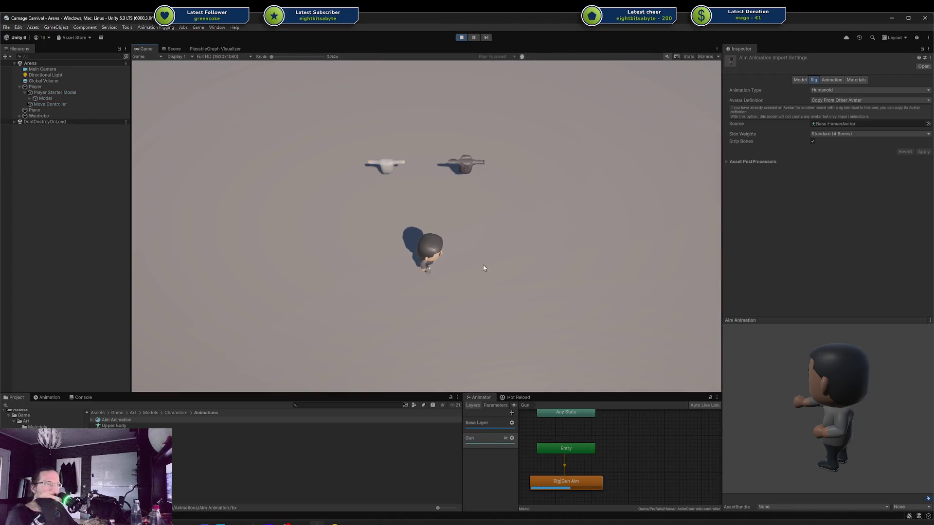
{"action": "key", "text": "d"}
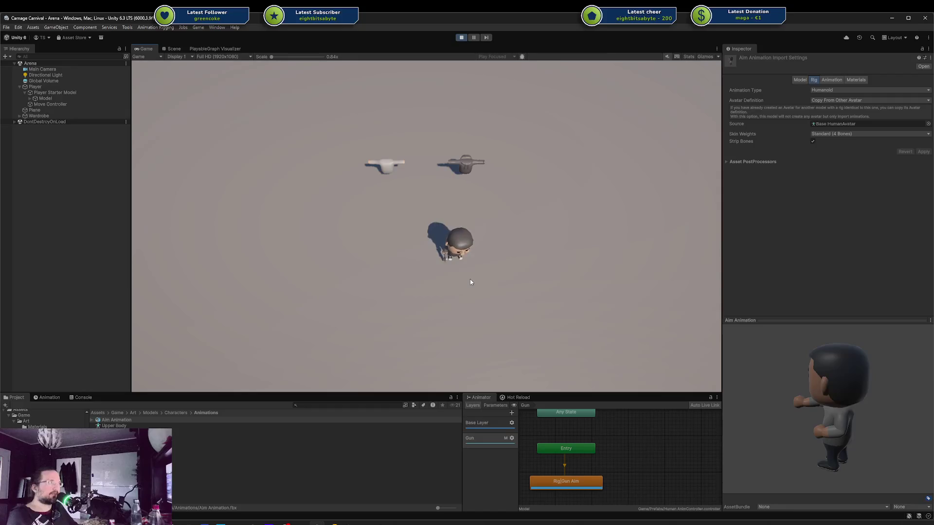
Check the Base Human model's rig import settings in the Characters folder
{"action": "left_click", "coordinate": [822, 125]}
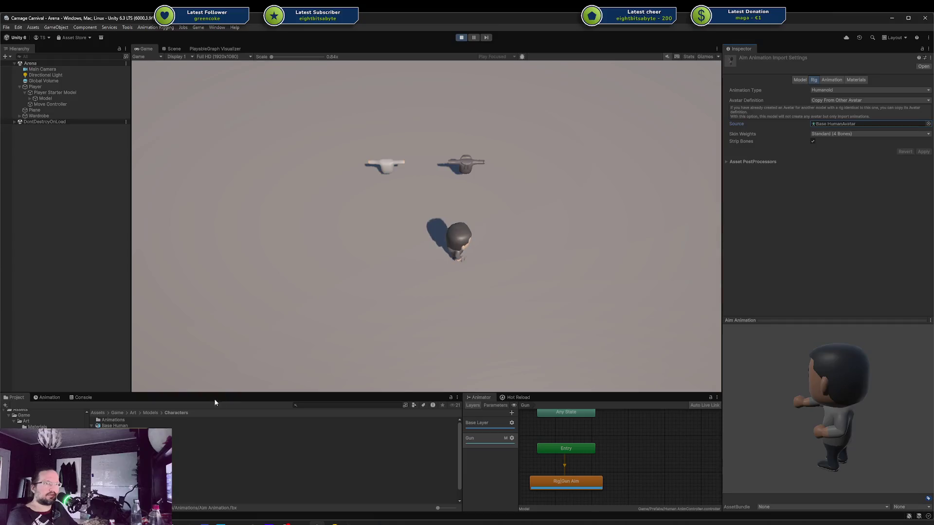
{"action": "left_click", "coordinate": [124, 426]}
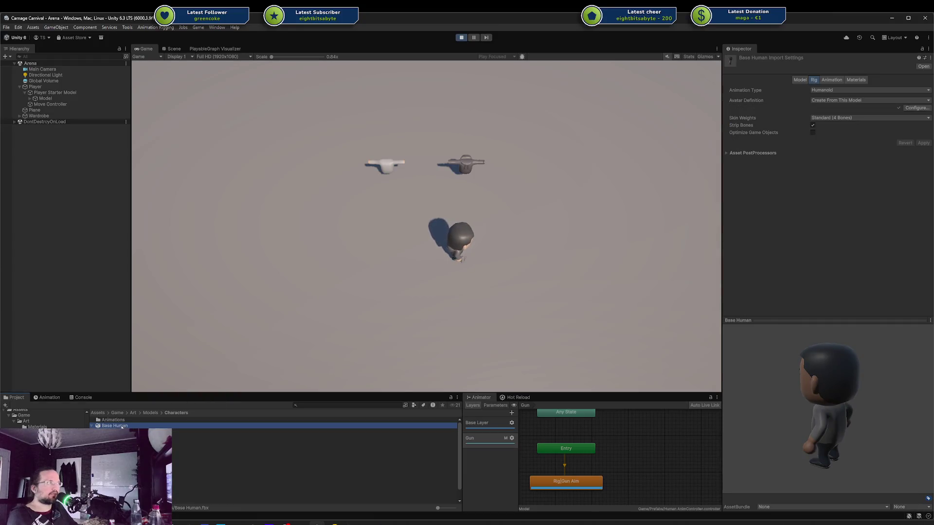
{"action": "double_click", "coordinate": [113, 420]}
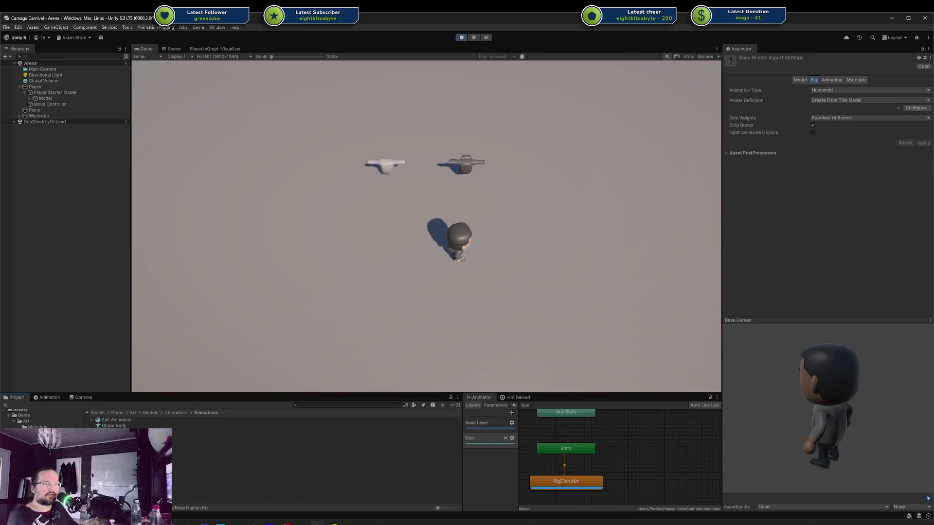
{"action": "left_click", "coordinate": [176, 413]}
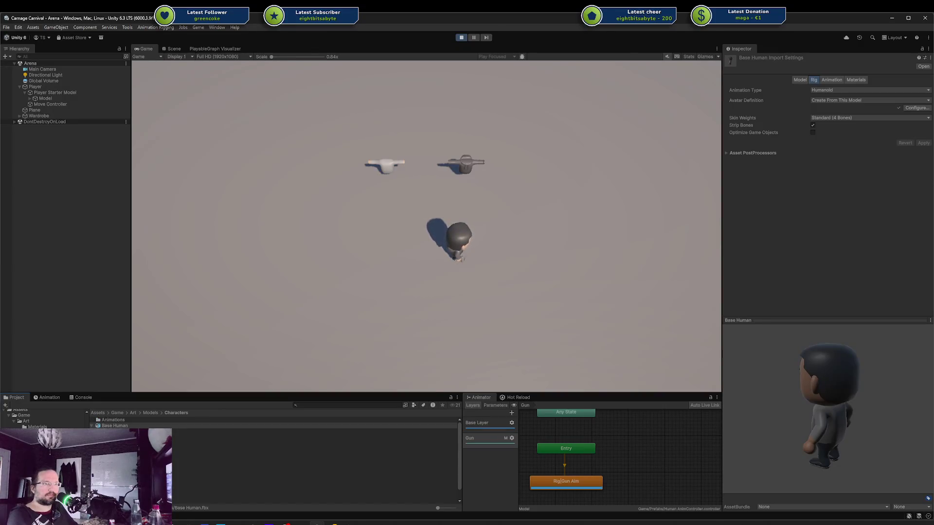
{"action": "left_click", "coordinate": [151, 413]}
{"action": "double_click", "coordinate": [113, 420]}
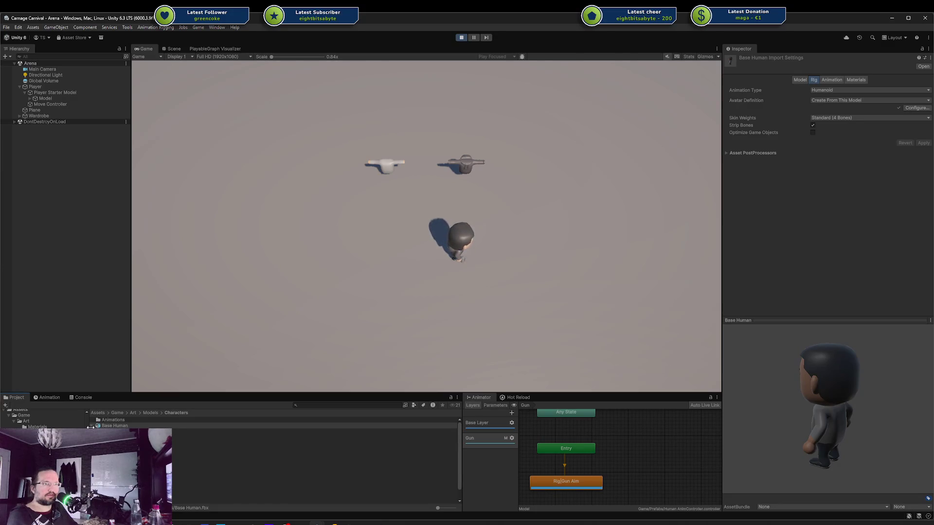
{"action": "left_click", "coordinate": [114, 426]}
View Aim Animation's Animation tab, then select the Model object in the Hierarchy
{"action": "left_click", "coordinate": [130, 422]}
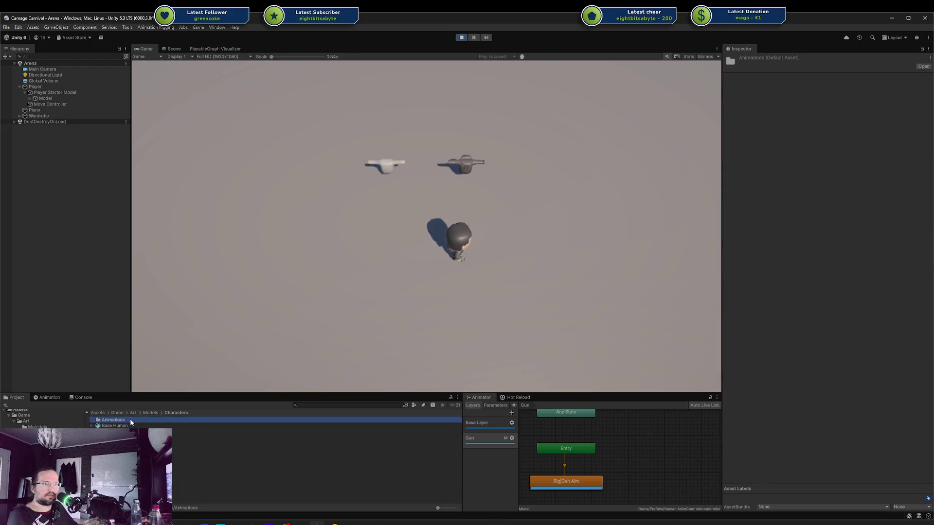
{"action": "double_click", "coordinate": [113, 419]}
{"action": "left_click", "coordinate": [117, 419]}
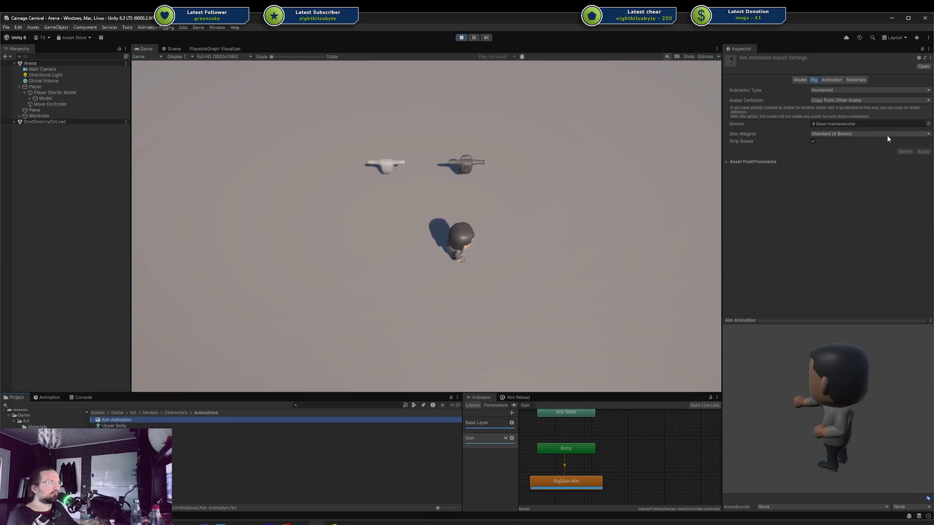
{"action": "left_click", "coordinate": [837, 80]}
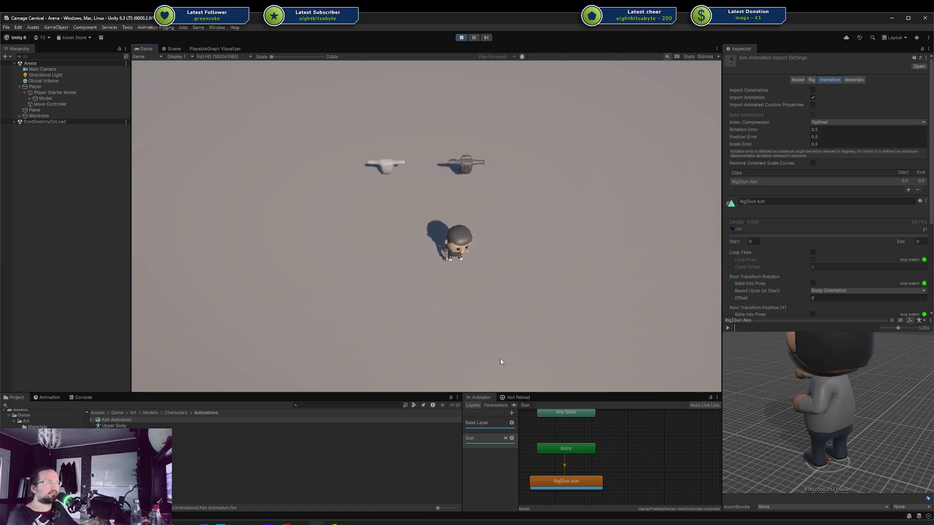
{"action": "left_click", "coordinate": [60, 92]}
{"action": "left_click", "coordinate": [97, 100]}
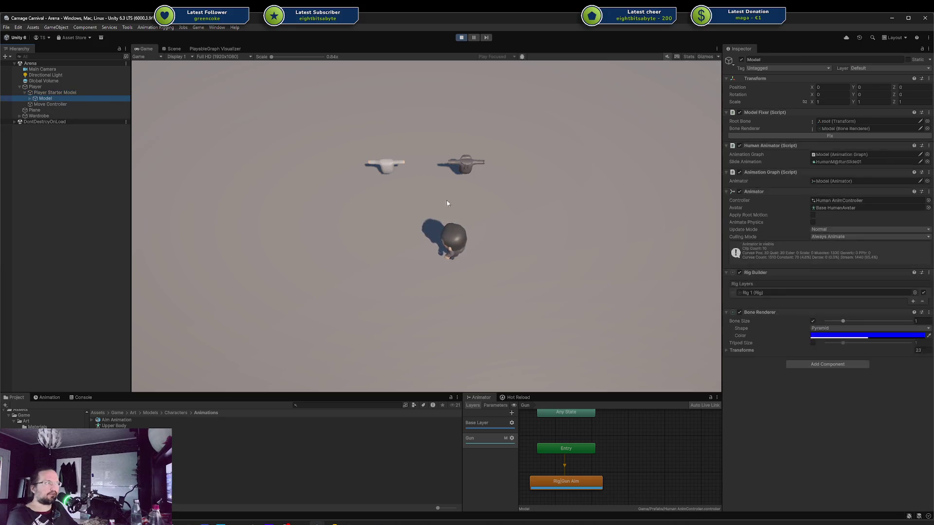
Toggle the Animator off and on, set Gun layer weight to 1, check Upper Body mask
{"action": "left_click", "coordinate": [739, 192]}
{"action": "left_click", "coordinate": [740, 191]}
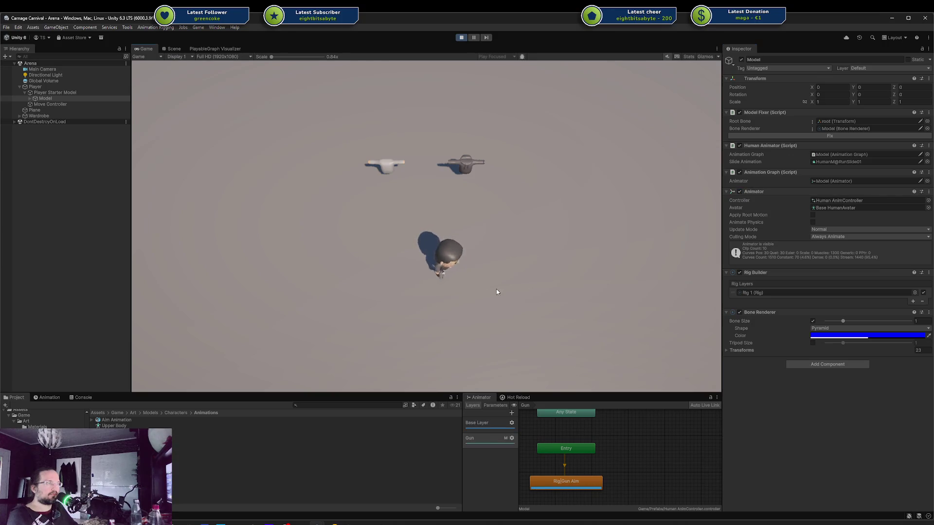
{"action": "left_click", "coordinate": [511, 438]}
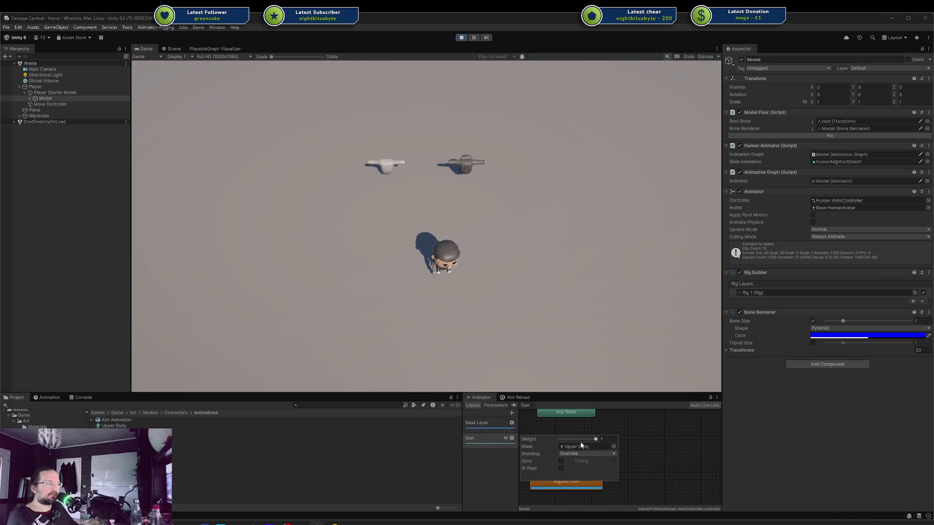
{"action": "left_click_drag", "start_coordinate": [561, 439], "coordinate": [596, 440]}
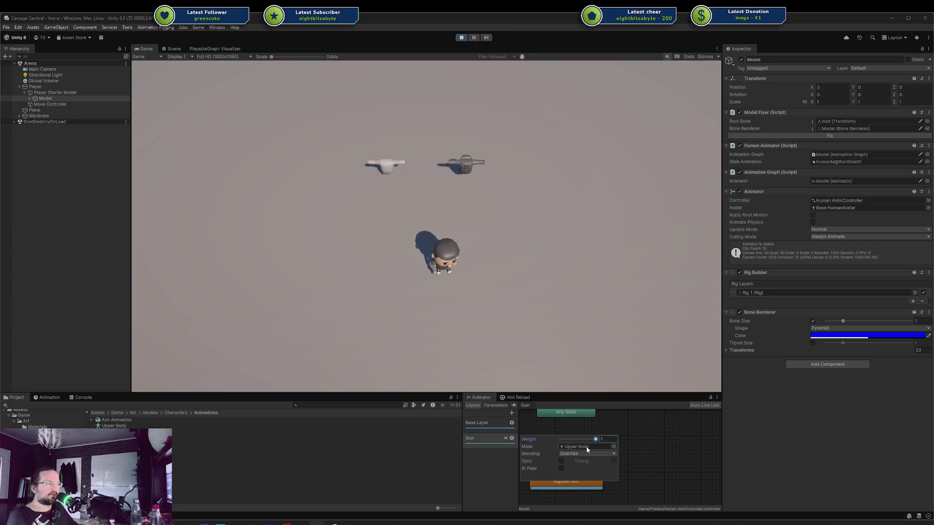
{"action": "left_click", "coordinate": [579, 447]}
{"action": "double_click", "coordinate": [580, 448]}
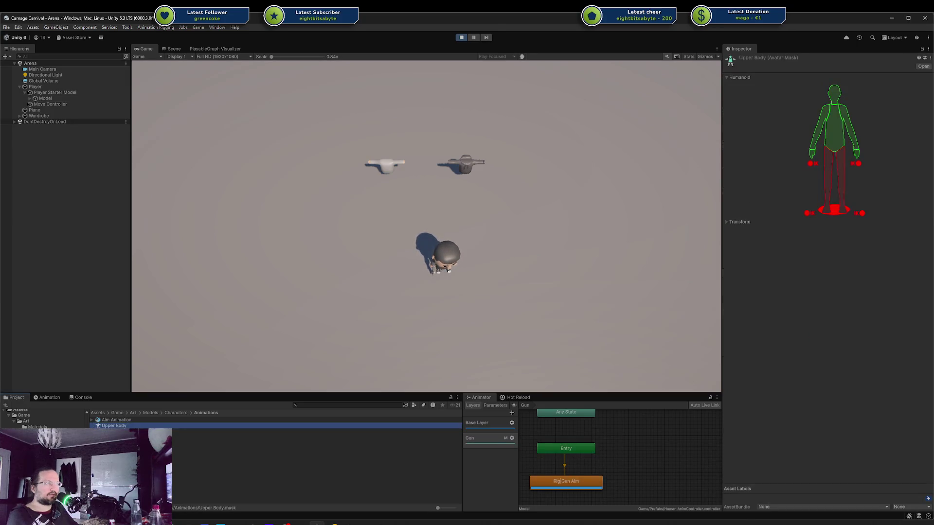
Walk the character with W and D to test the Gun layer, then reopen its settings
{"action": "left_click", "coordinate": [466, 280]}
{"action": "key", "text": "w+d"}
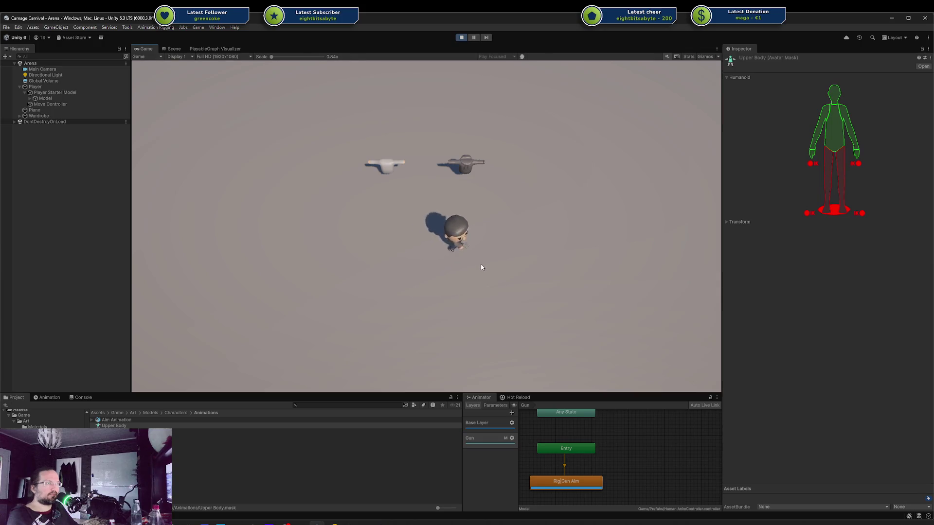
{"action": "key", "text": "d"}
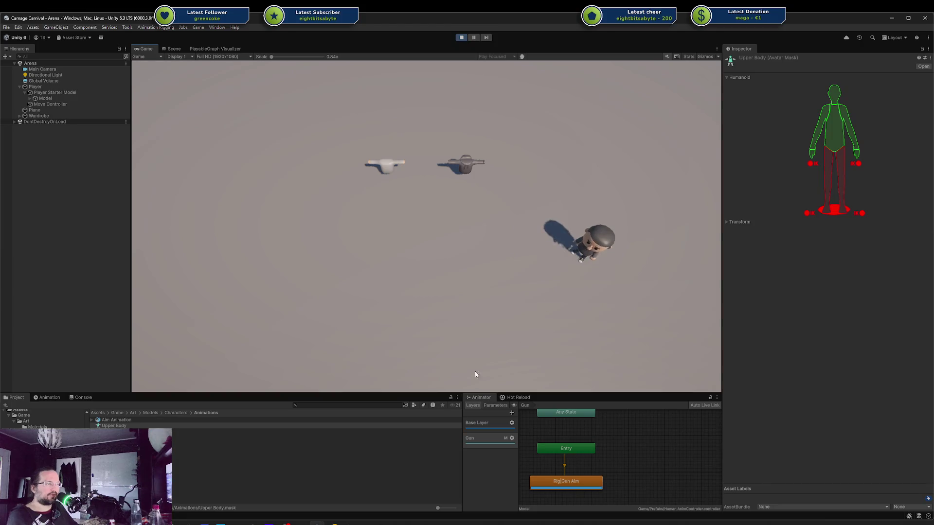
{"action": "left_click", "coordinate": [492, 443]}
{"action": "left_click", "coordinate": [512, 438]}
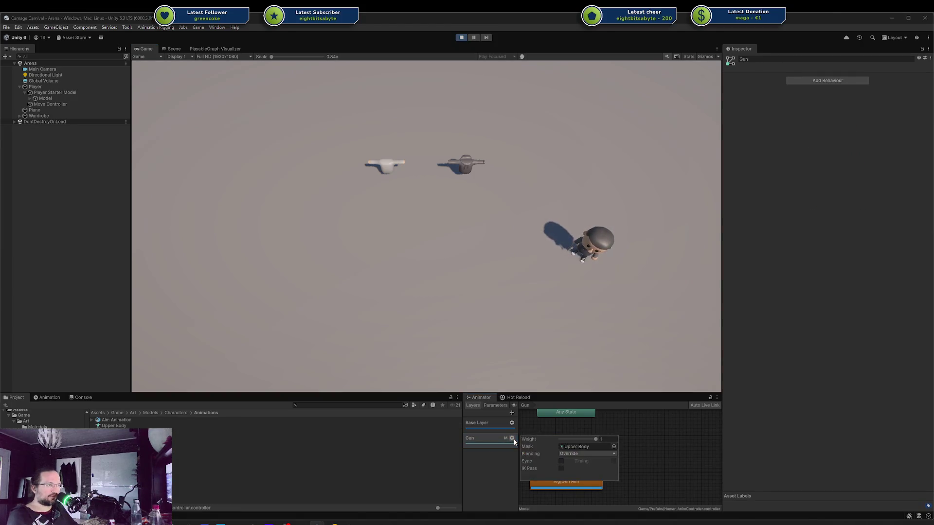
Turn Sync on for the Gun layer, then back off after checking its blending
{"action": "left_click", "coordinate": [561, 461]}
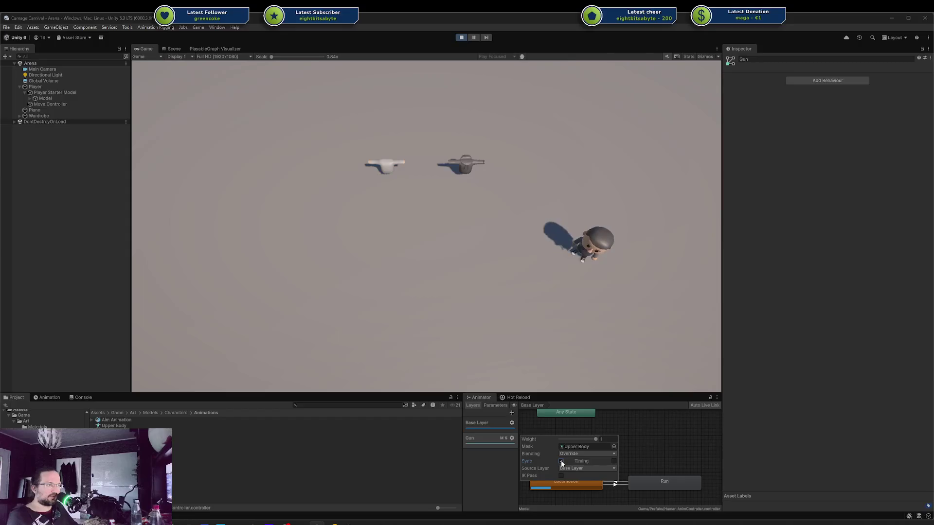
{"action": "left_click", "coordinate": [476, 476]}
{"action": "left_click", "coordinate": [492, 421]}
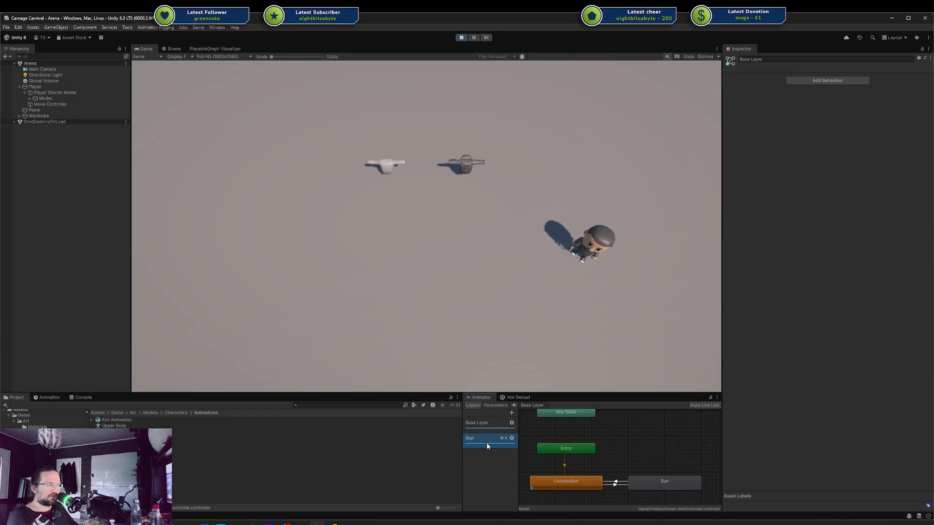
{"action": "left_click", "coordinate": [491, 443]}
{"action": "scroll", "coordinate": [627, 440], "scroll_direction": "down", "scroll_amount": 3}
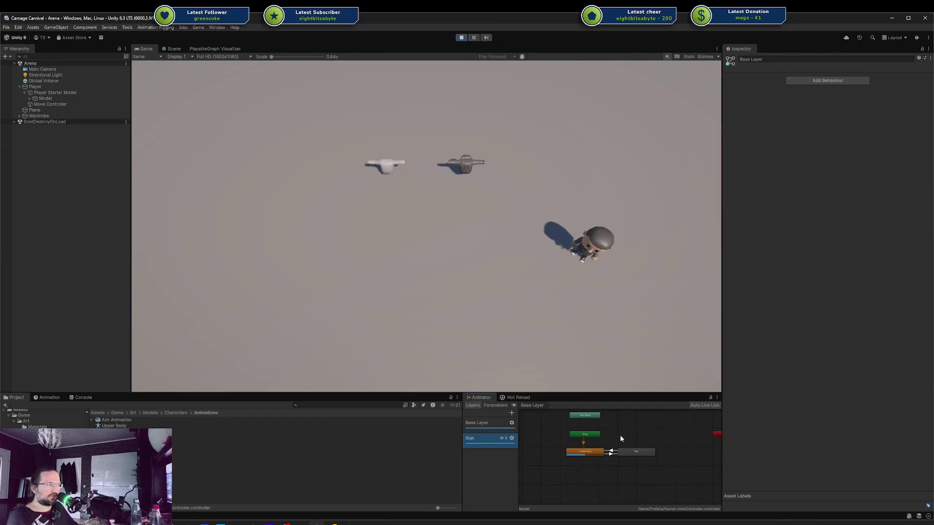
{"action": "left_click", "coordinate": [512, 439]}
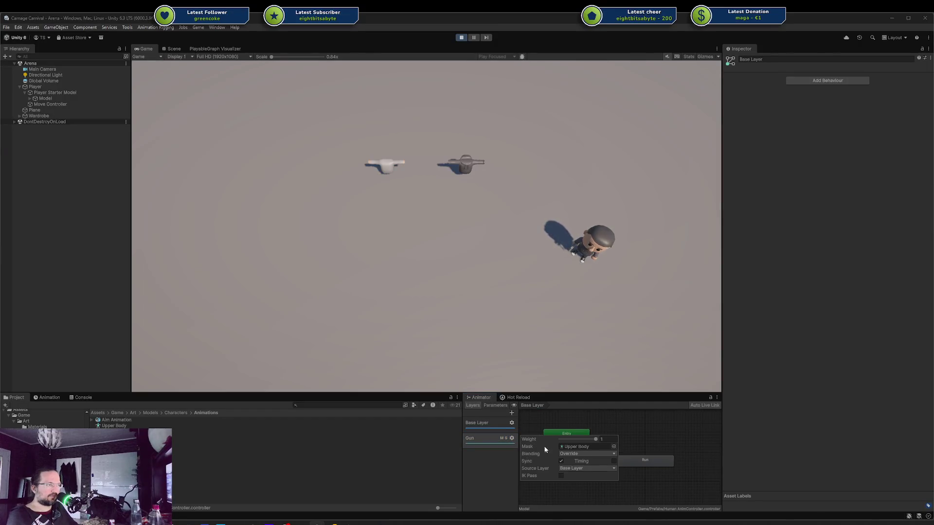
{"action": "left_click", "coordinate": [590, 453]}
{"action": "left_click", "coordinate": [562, 462]}
{"action": "left_click", "coordinate": [634, 431]}
Select the Rig|Gun Aim state and the Aim Animation asset, then stop the game
{"action": "left_click", "coordinate": [566, 460]}
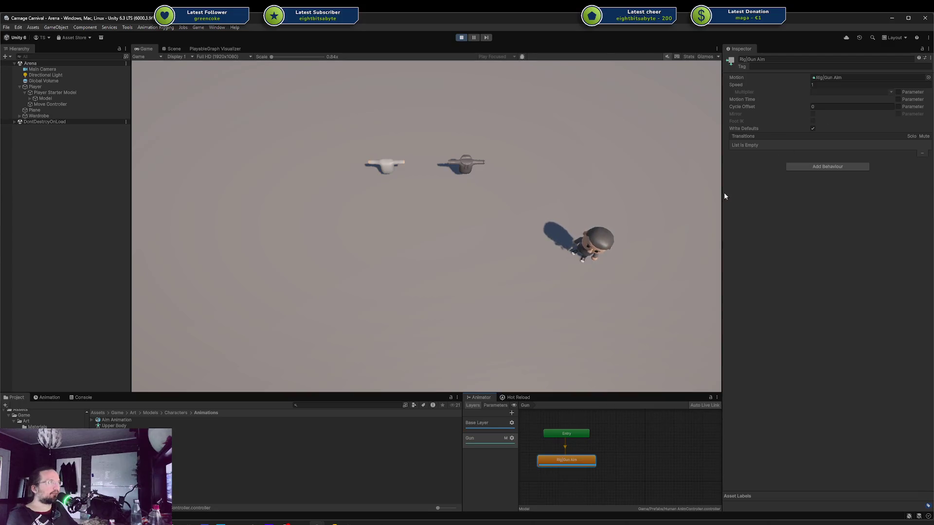
{"action": "key", "text": "ctrl+s"}
{"action": "left_click", "coordinate": [150, 412]}
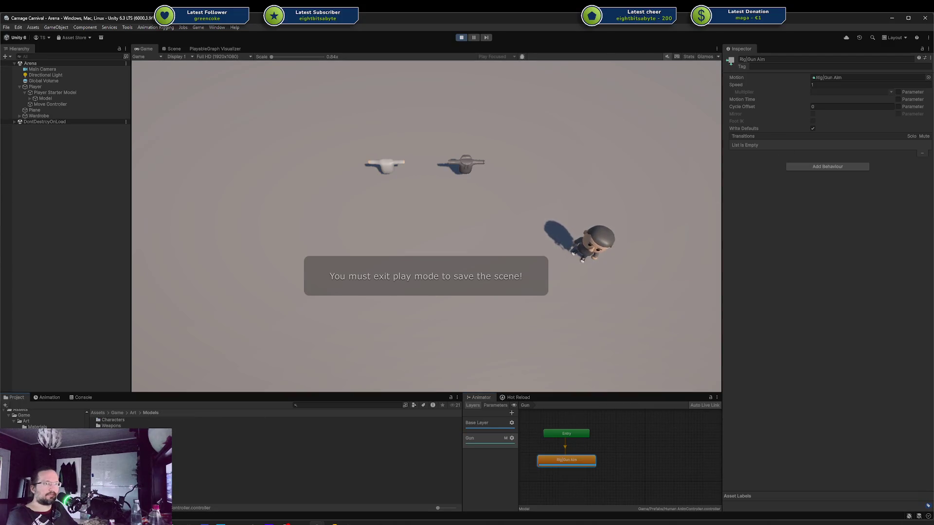
{"action": "left_click", "coordinate": [112, 426]}
{"action": "left_click", "coordinate": [92, 420]}
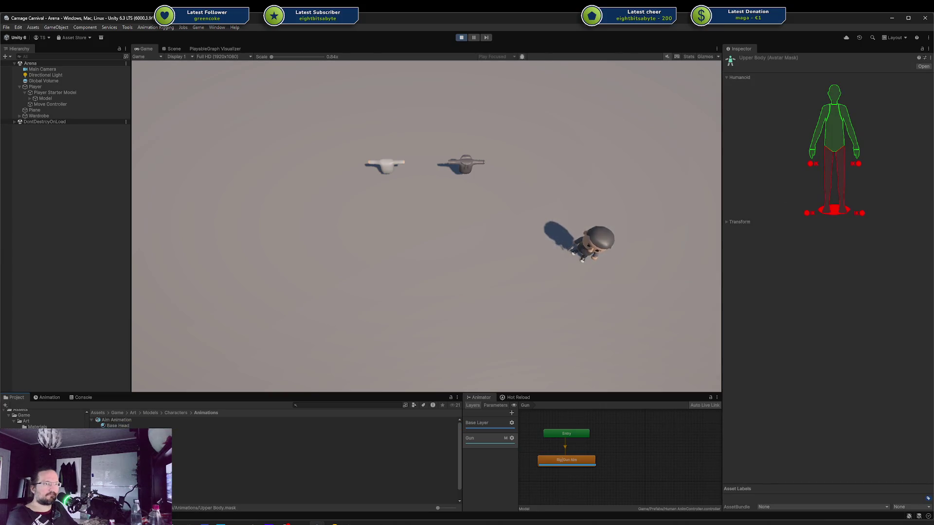
{"action": "right_click", "coordinate": [124, 420]}
{"action": "left_click", "coordinate": [171, 352]}
{"action": "left_click", "coordinate": [518, 298]}
Exit play mode and reimport the Aim Animation asset
{"action": "key", "text": "ctrl+p"}
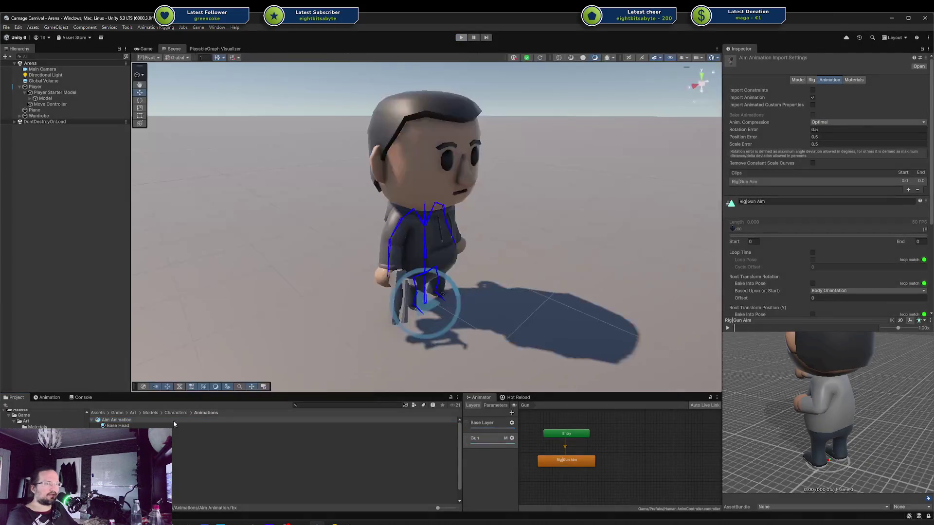
{"action": "right_click", "coordinate": [128, 421]}
{"action": "left_click", "coordinate": [159, 366]}
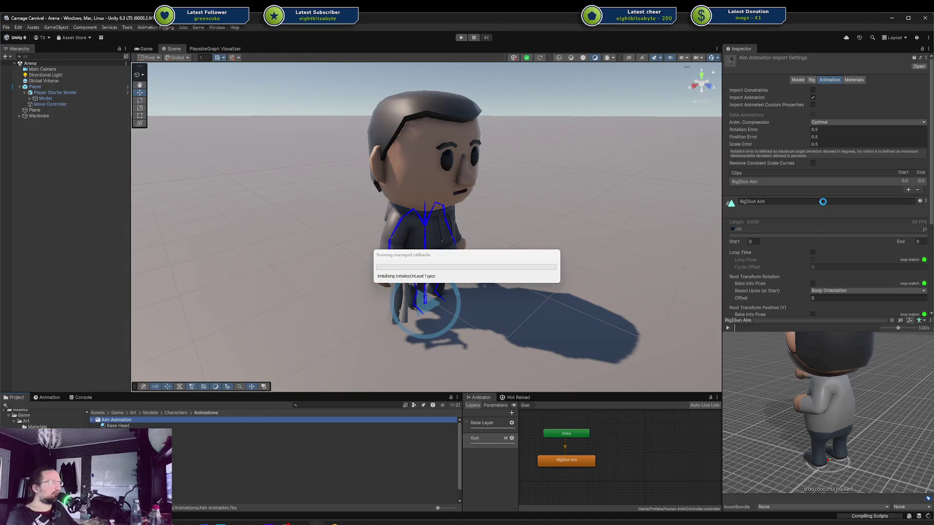
Enable Loop Time on the Rig|Gun Aim clip, apply, and replay to test it
{"action": "left_click", "coordinate": [813, 253]}
{"action": "scroll", "coordinate": [842, 252], "scroll_direction": "down", "scroll_amount": 5}
{"action": "left_click", "coordinate": [919, 300]}
{"action": "left_click", "coordinate": [461, 37]}
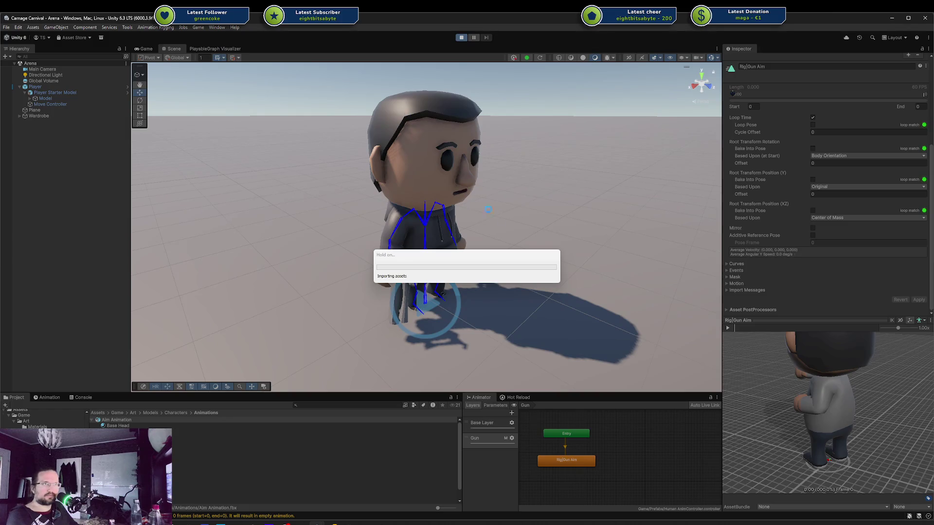
{"action": "key", "text": "d"}
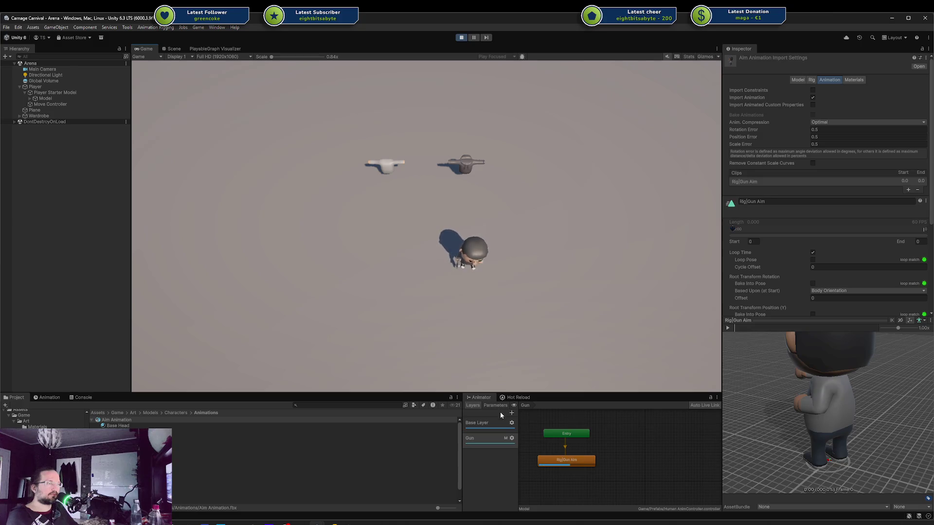
Select the Gun layer's Rig|Gun Aim state and open its motion clip
{"action": "left_click", "coordinate": [555, 459]}
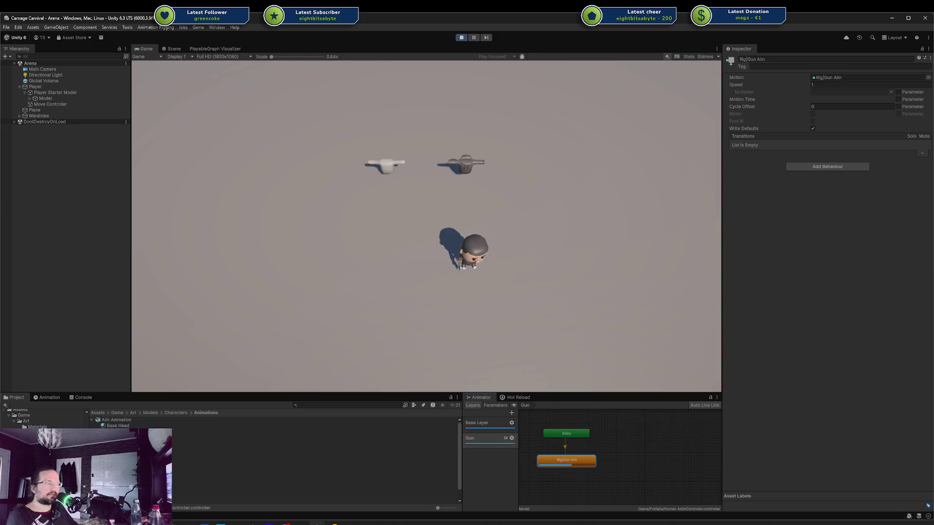
{"action": "left_click", "coordinate": [504, 424]}
{"action": "left_click", "coordinate": [512, 423]}
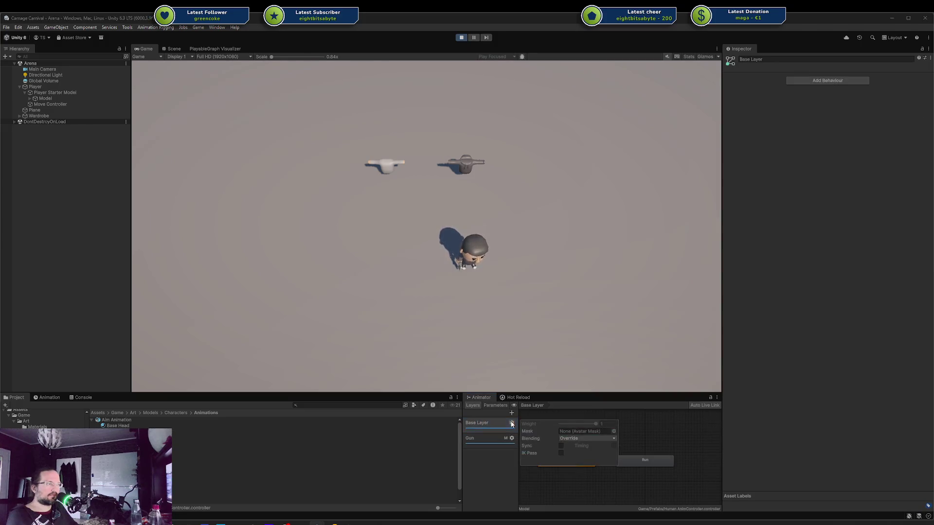
{"action": "left_click", "coordinate": [486, 438]}
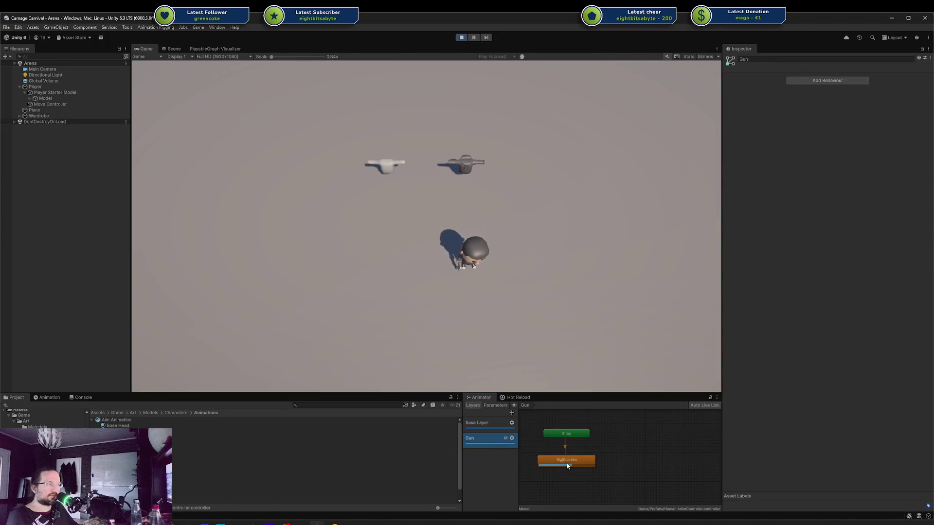
{"action": "left_click", "coordinate": [564, 464]}
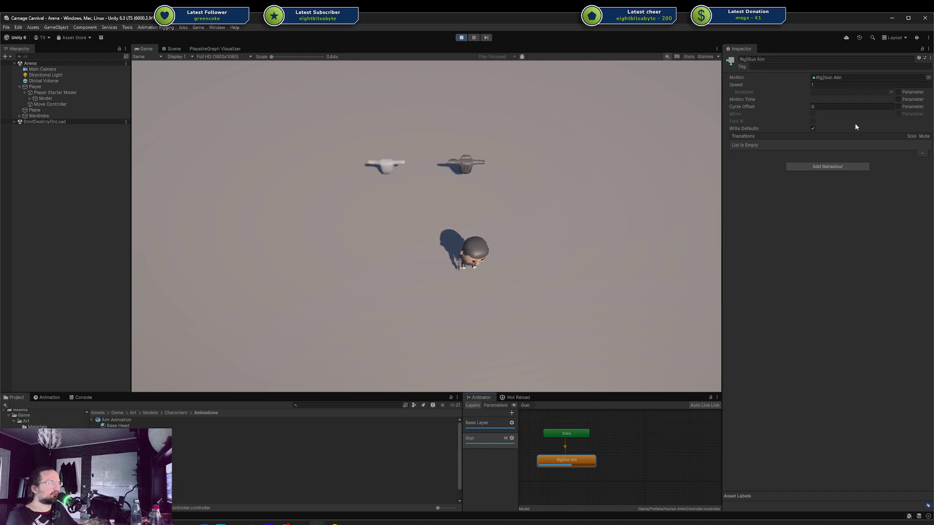
{"action": "left_click", "coordinate": [830, 77]}
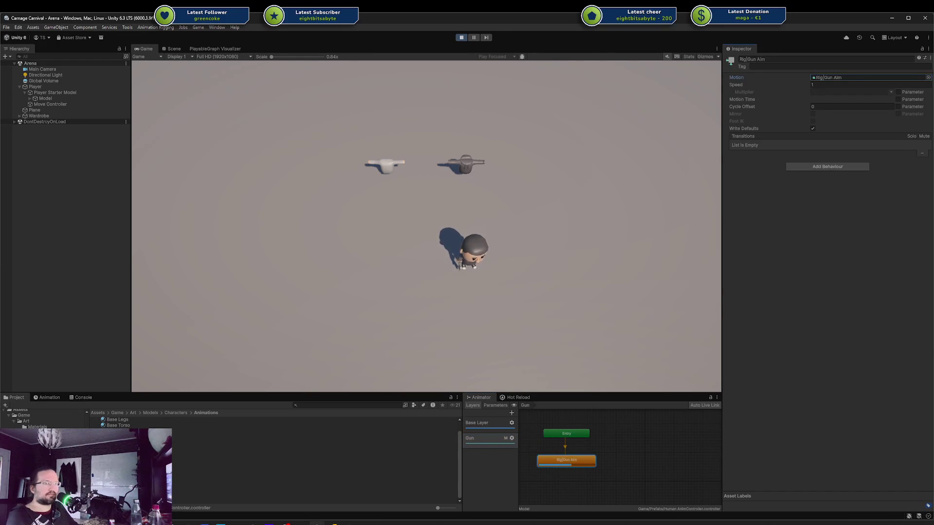
{"action": "left_click", "coordinate": [829, 78]}
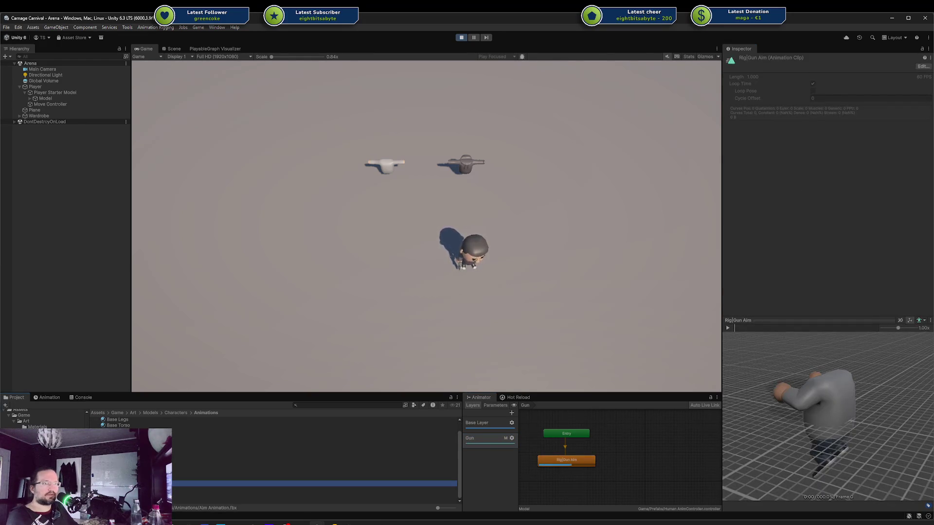
Play, pause and orbit the Rig|Gun Aim clip preview to inspect the pose
{"action": "left_click", "coordinate": [727, 328]}
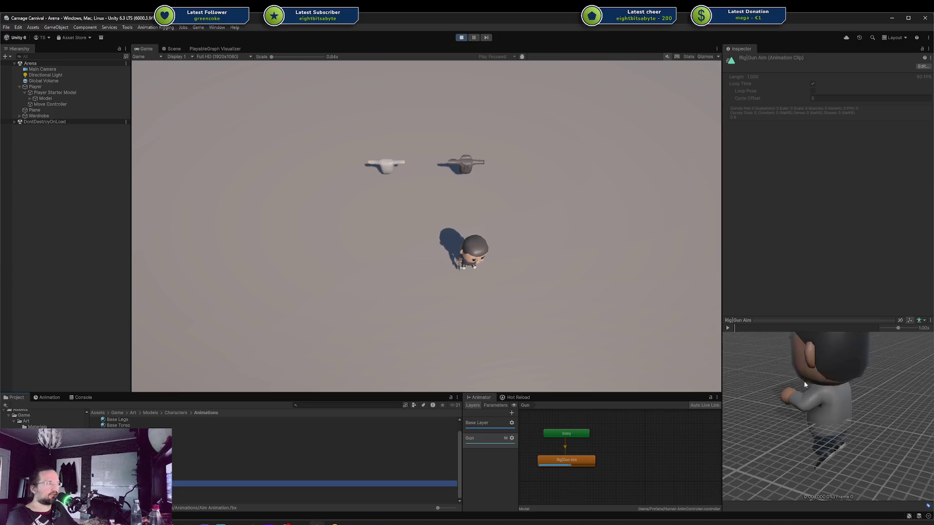
{"action": "left_click", "coordinate": [728, 328]}
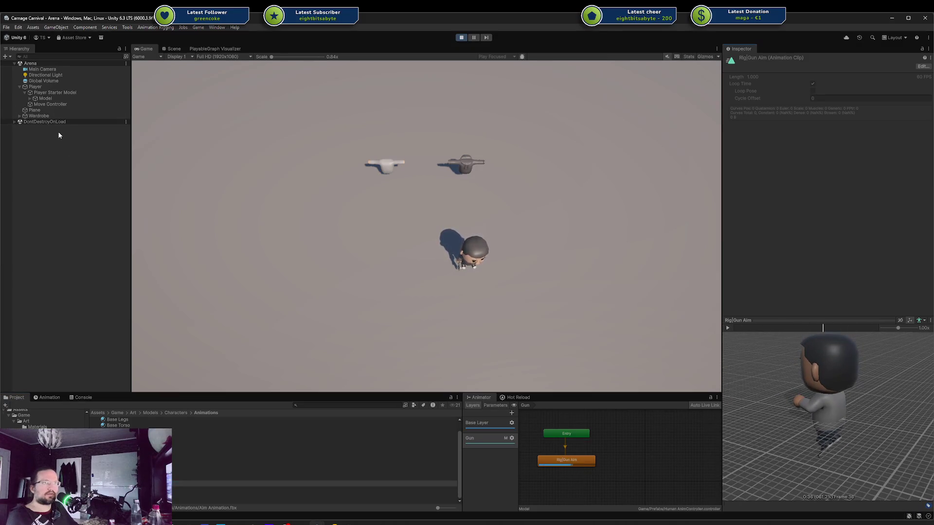
{"action": "left_click_drag", "start_coordinate": [784, 414], "coordinate": [764, 356]}
{"action": "left_click", "coordinate": [728, 328]}
{"action": "left_click", "coordinate": [728, 327]}
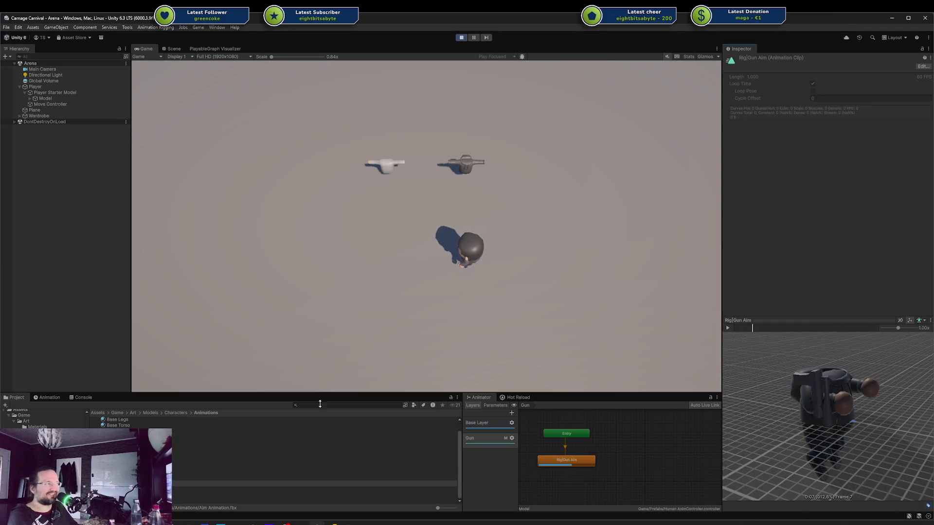
{"action": "scroll", "coordinate": [316, 460], "scroll_direction": "up", "scroll_amount": 1}
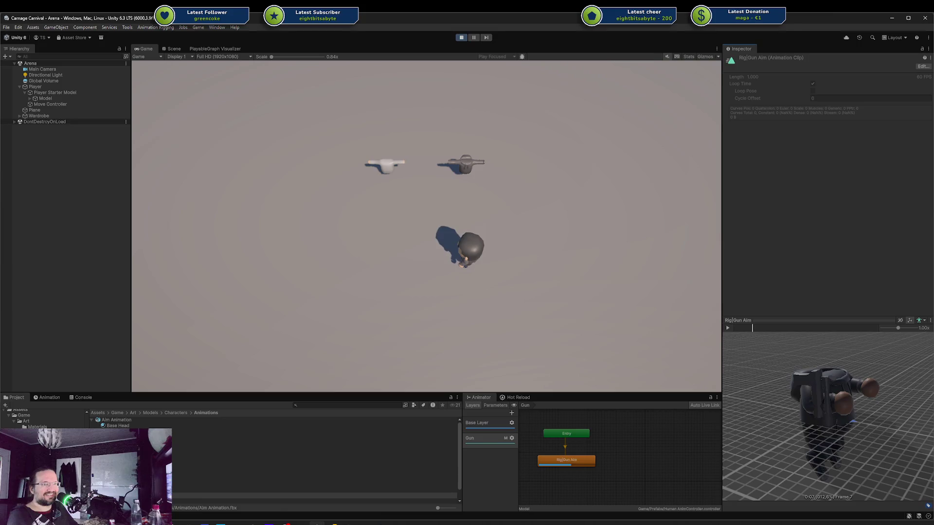
Select the Rig|Gun Aim clip under Aim Animation and exit play mode with Ctrl+P
{"action": "left_click", "coordinate": [119, 420]}
{"action": "left_click", "coordinate": [292, 495]}
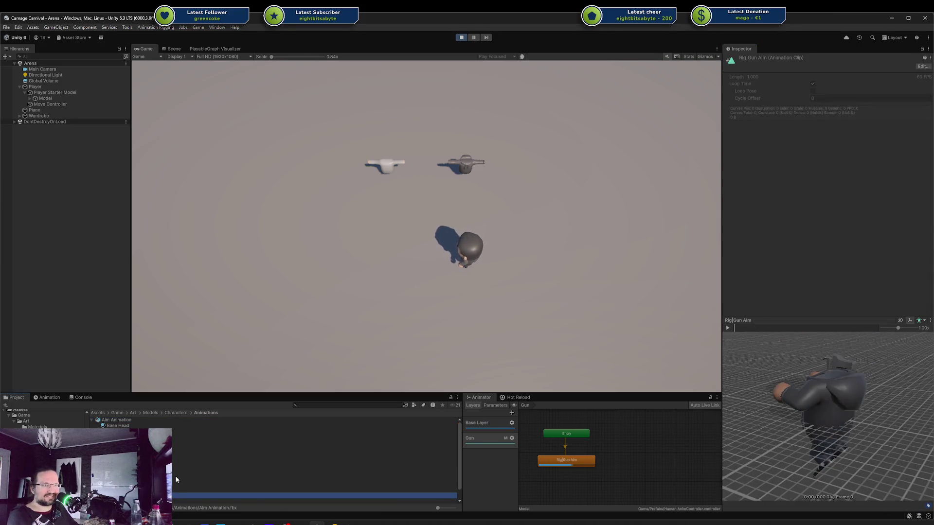
{"action": "key", "text": "ctrl+p"}
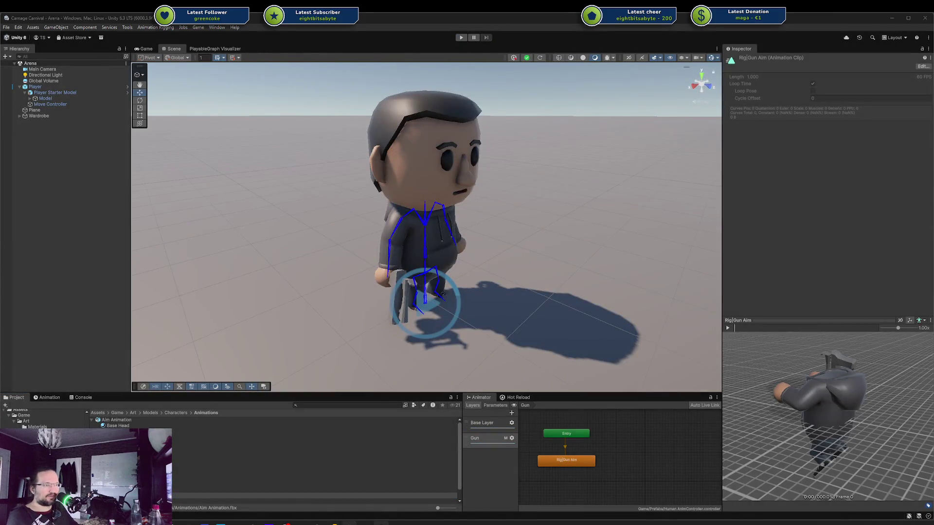
In Blender, change the FBX exporter's object types and export the collection
{"action": "key", "text": "alt+Tab"}
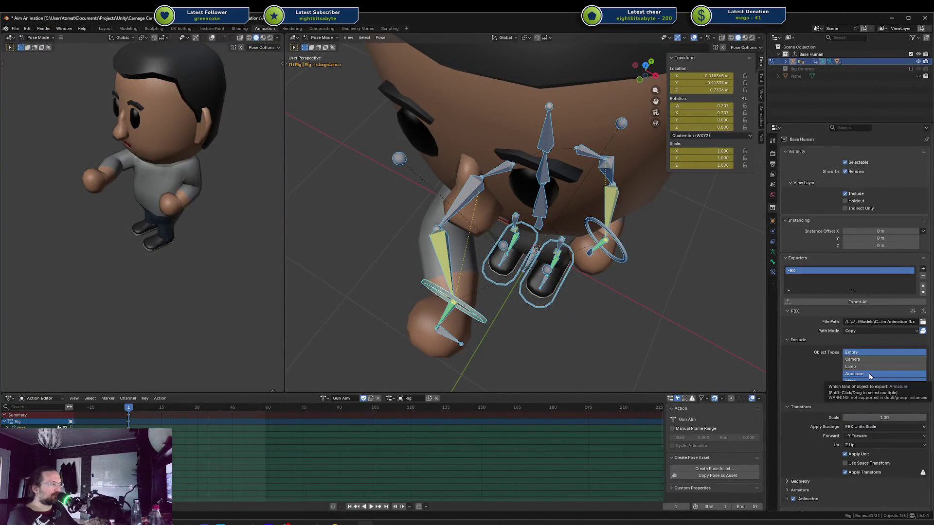
{"action": "left_click", "coordinate": [863, 381]}
{"action": "left_click", "coordinate": [865, 375]}
{"action": "scroll", "coordinate": [866, 374], "scroll_direction": "down", "scroll_amount": 3}
{"action": "left_click", "coordinate": [858, 345]}
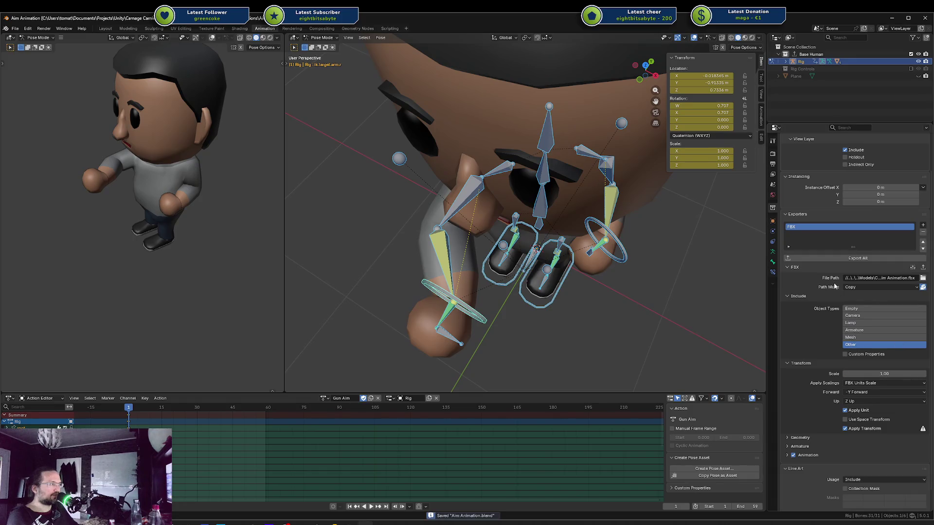
{"action": "left_click", "coordinate": [846, 259]}
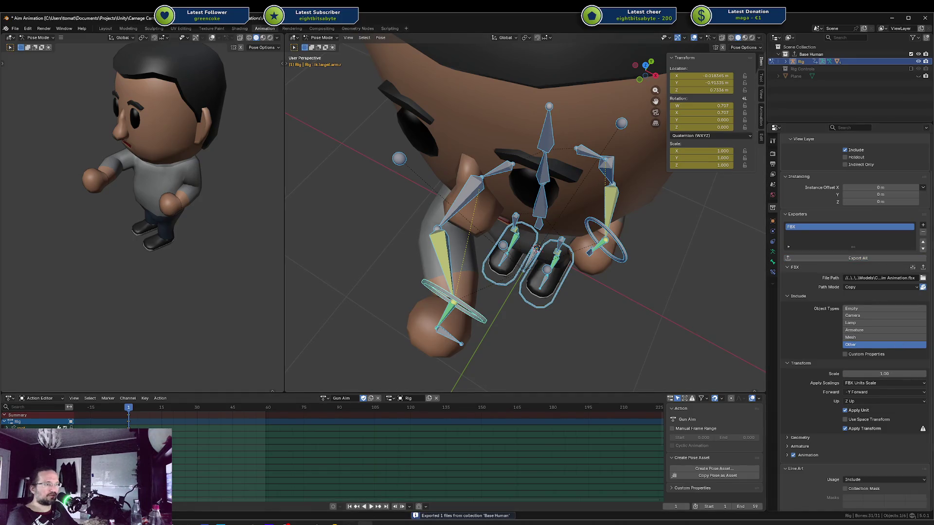
Check the reimported Aim Animation asset in Unity, then return to Blender
{"action": "key", "text": "alt+Tab"}
{"action": "mouse_move", "coordinate": [287, 523]}
{"action": "left_click", "coordinate": [287, 494]}
{"action": "left_click", "coordinate": [121, 426]}
{"action": "left_click", "coordinate": [116, 420]}
{"action": "key", "text": "alt+Tab"}
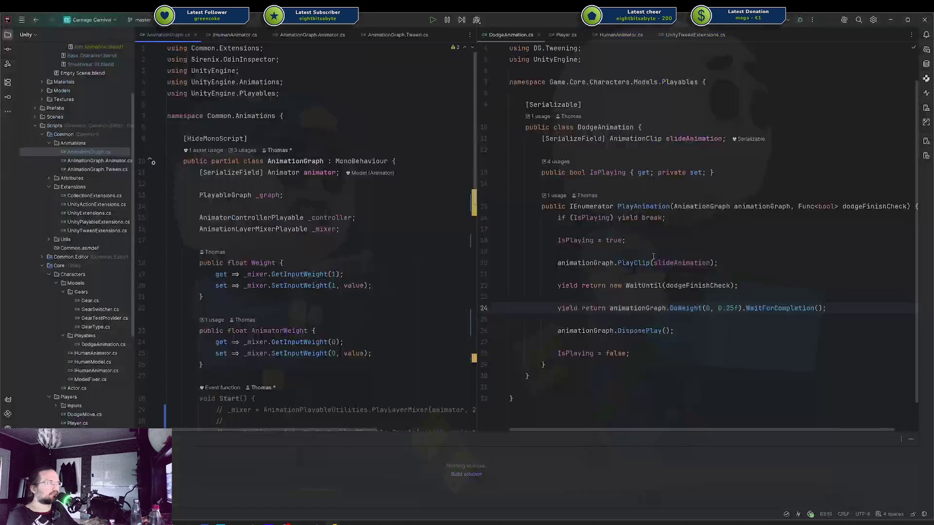
{"action": "key", "text": "alt+Tab"}
{"action": "key", "text": "alt+Tab"}
Limit export to Armature only, save Aim Animation.blend, and re-export the collection
{"action": "left_click", "coordinate": [871, 330]}
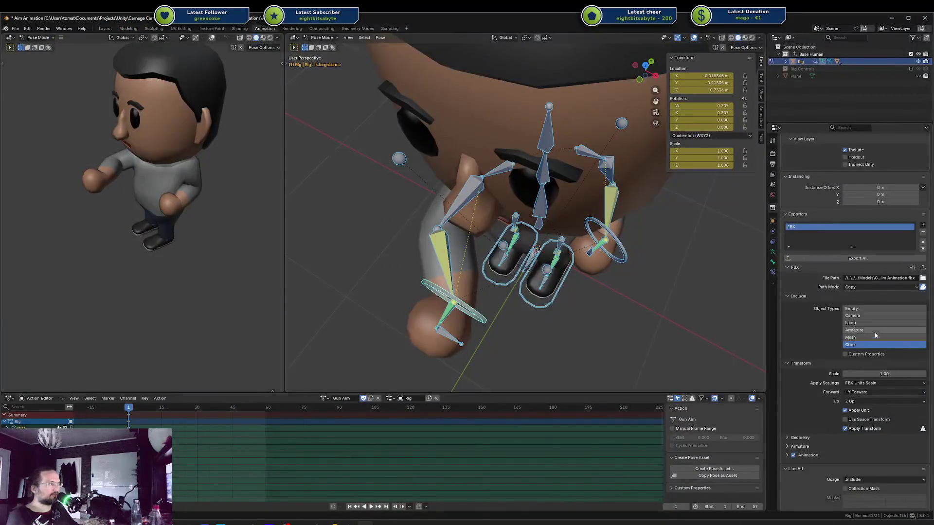
{"action": "key", "text": "ctrl+s"}
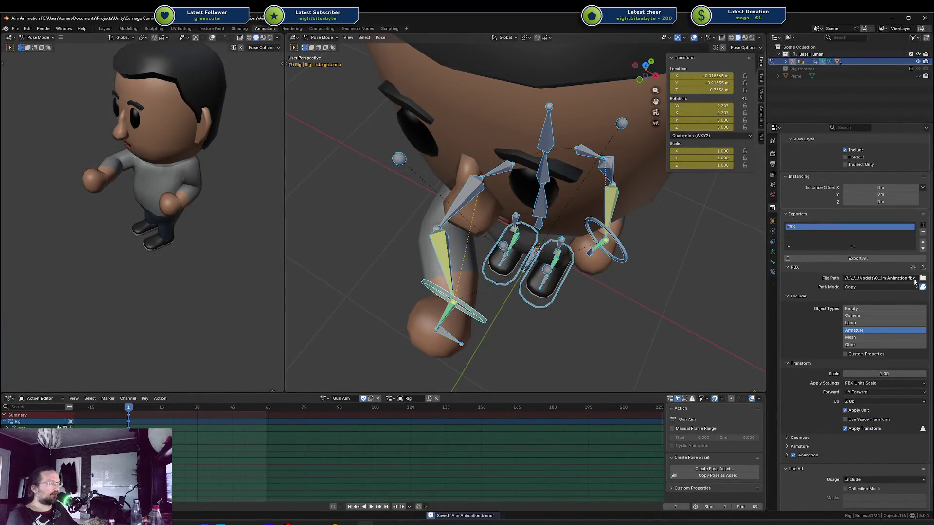
{"action": "left_click", "coordinate": [857, 258]}
{"action": "key", "text": "alt+Tab"}
{"action": "key", "text": "alt+Tab"}
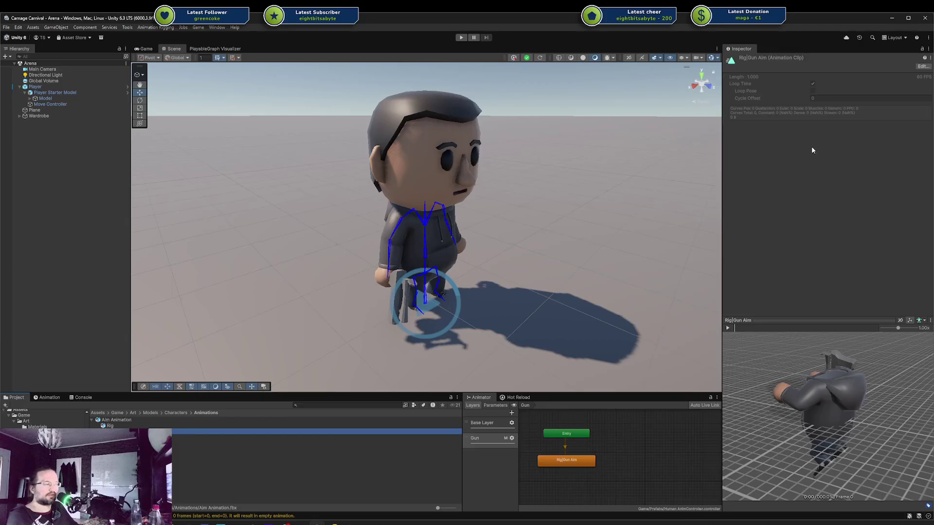
Inspect the Player Starter Model, then preview the Rig|Gun Aim clip turned to face the other way
{"action": "left_click", "coordinate": [54, 93]}
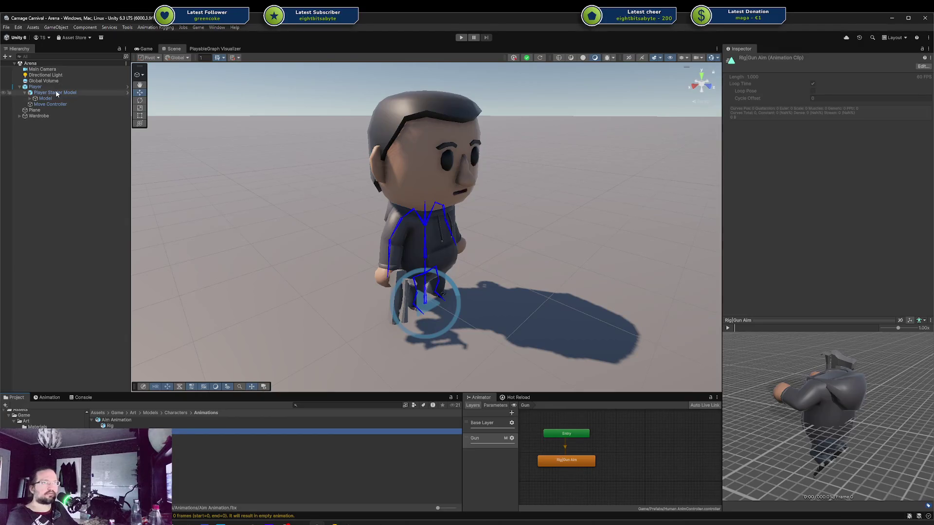
{"action": "left_click", "coordinate": [54, 98]}
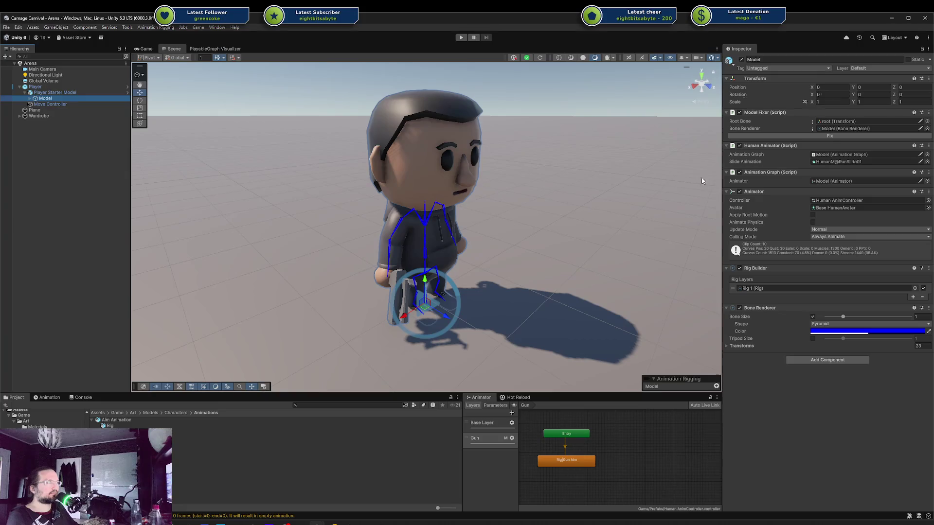
{"action": "left_click", "coordinate": [140, 424]}
{"action": "key", "text": "Down"}
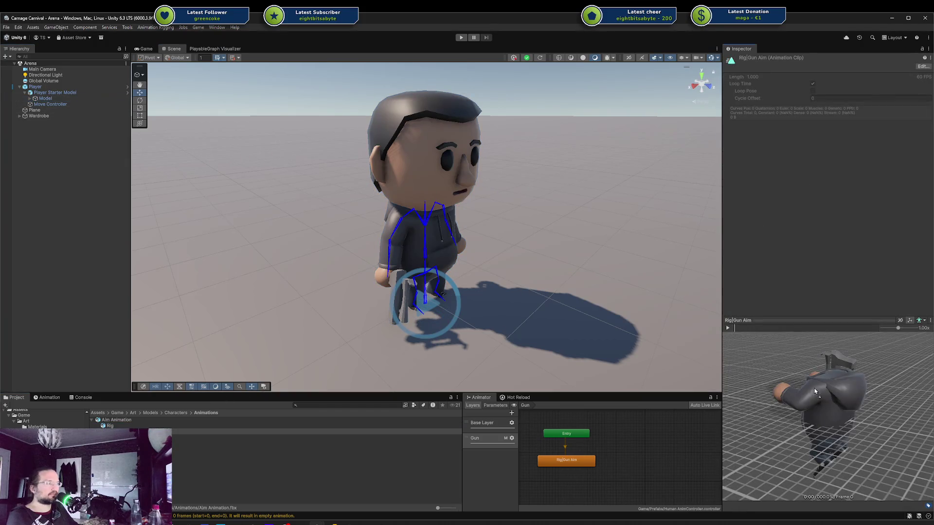
{"action": "left_click_drag", "start_coordinate": [816, 394], "coordinate": [742, 343]}
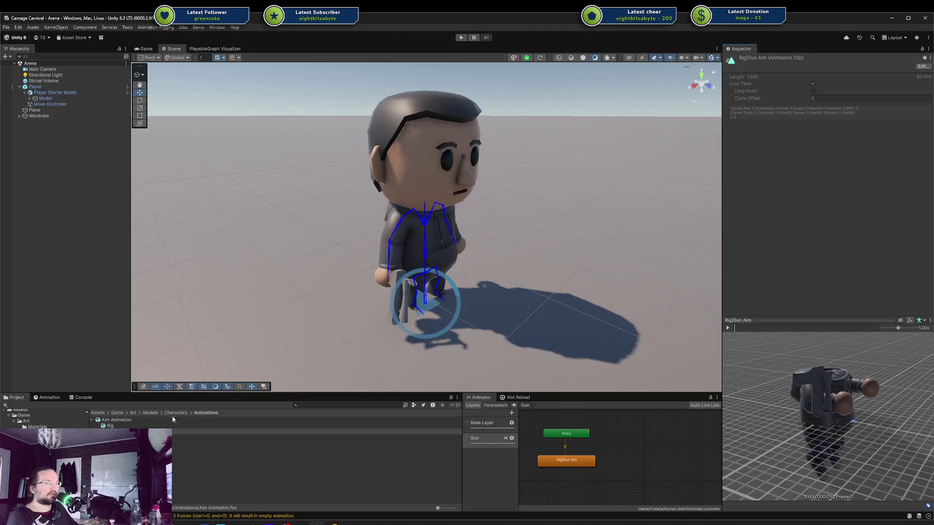
Select the Rig|Gun Aim clip in Aim Animation.fbx and play it in the preview
{"action": "left_click", "coordinate": [136, 426]}
{"action": "key", "text": "Down"}
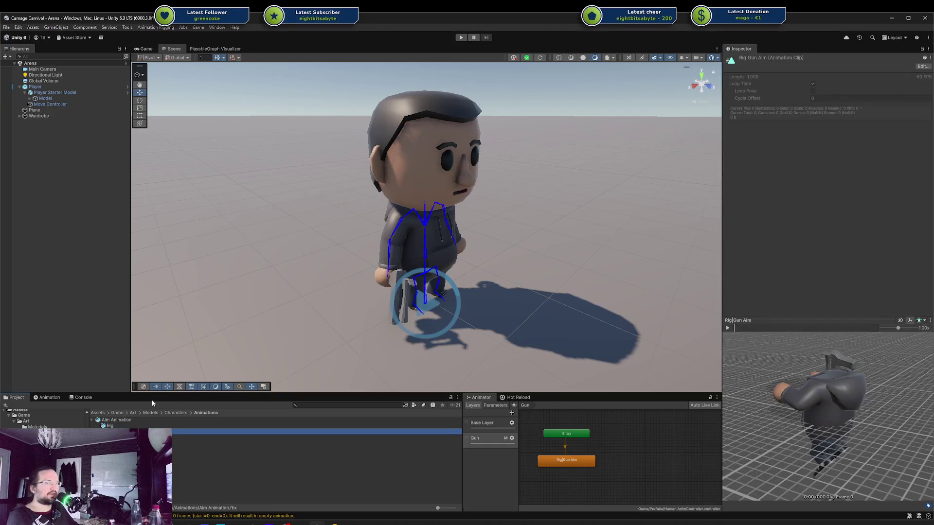
{"action": "left_click", "coordinate": [117, 420]}
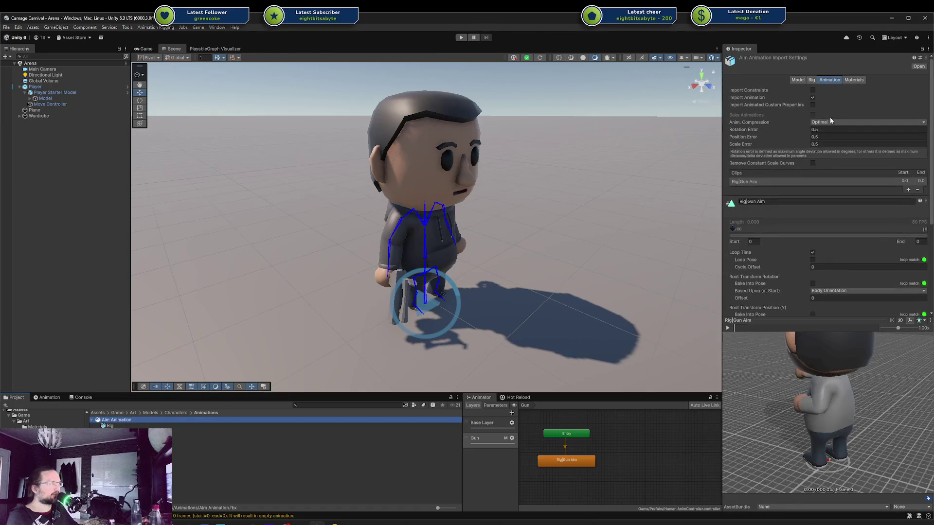
{"action": "left_click", "coordinate": [729, 329]}
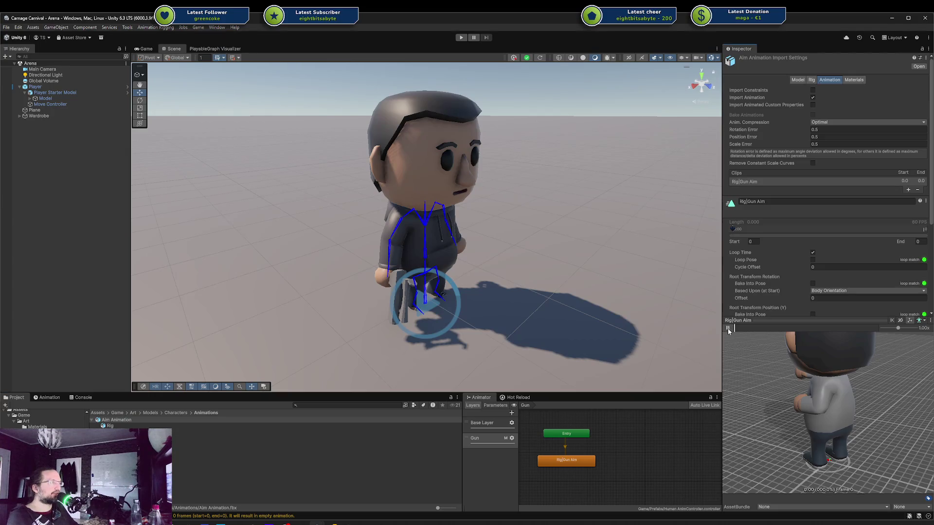
Set the Aim Animation rig's Avatar Definition to Copy From Other Avatar, sourcing Base HumanAvatar
{"action": "left_click", "coordinate": [797, 80]}
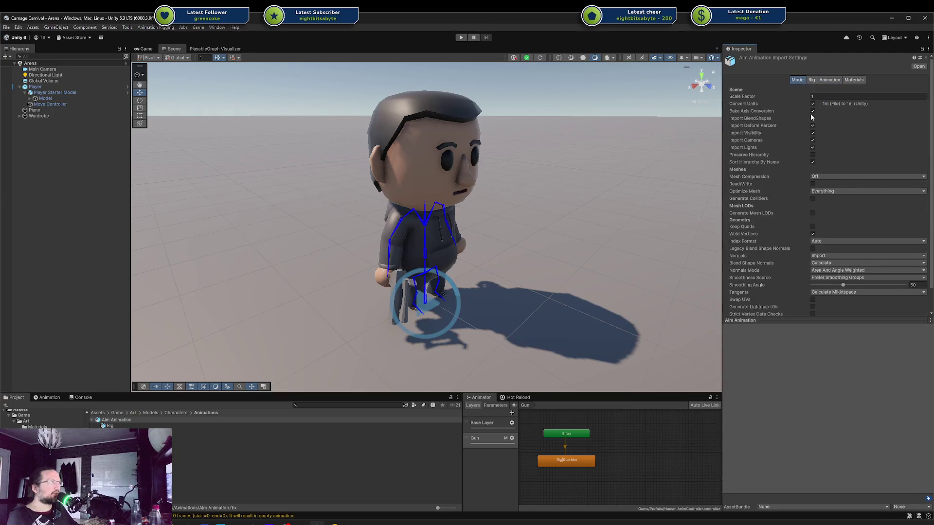
{"action": "scroll", "coordinate": [825, 161], "scroll_direction": "down", "scroll_amount": 3}
{"action": "left_click", "coordinate": [814, 80]}
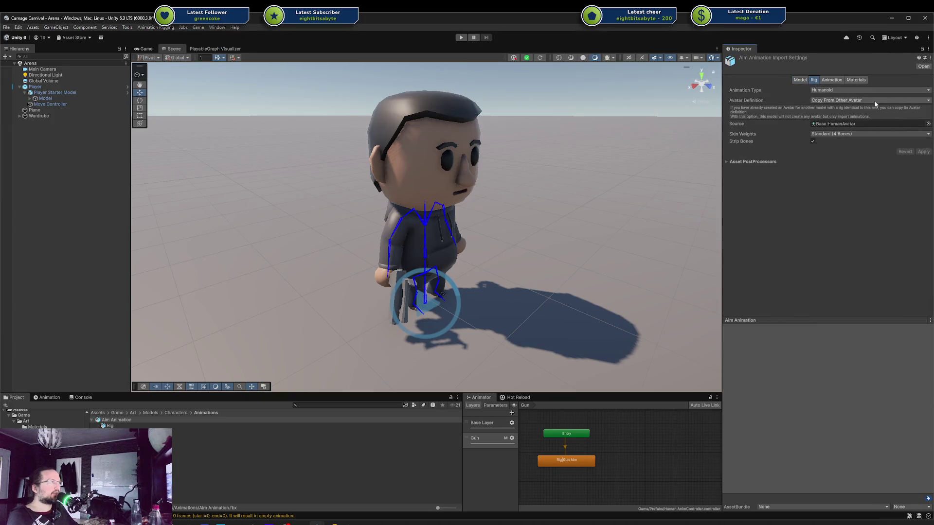
{"action": "left_click", "coordinate": [861, 101]}
{"action": "left_click", "coordinate": [848, 116]}
{"action": "left_click", "coordinate": [848, 100]}
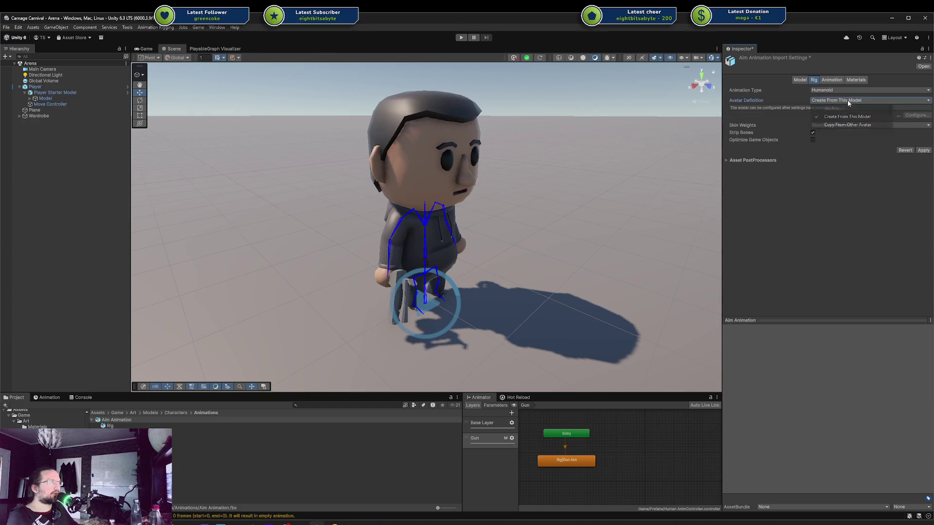
{"action": "left_click", "coordinate": [847, 125]}
{"action": "left_click", "coordinate": [928, 126]}
{"action": "left_click", "coordinate": [856, 146]}
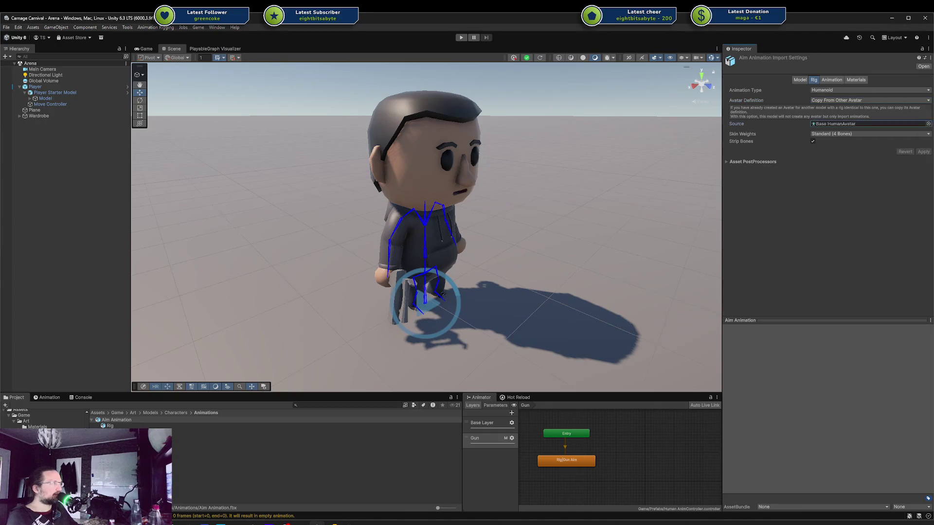
{"action": "left_click", "coordinate": [835, 80]}
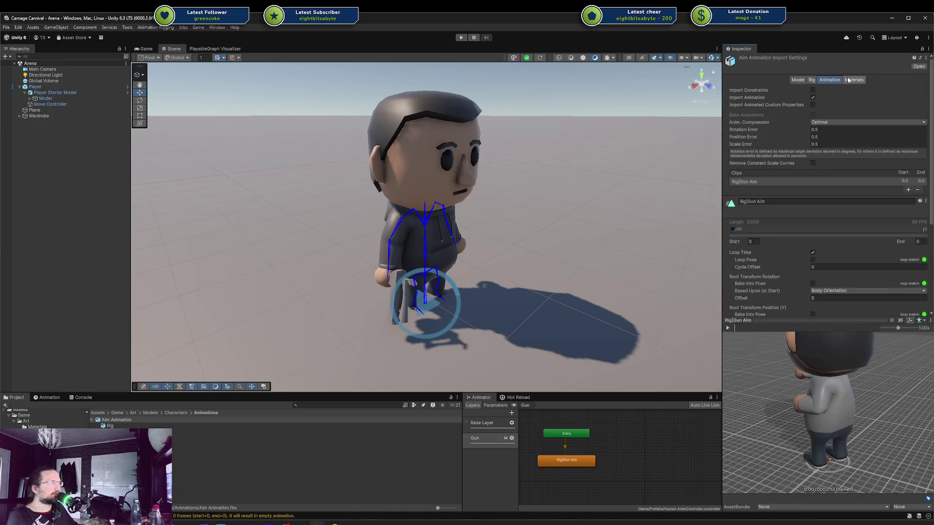
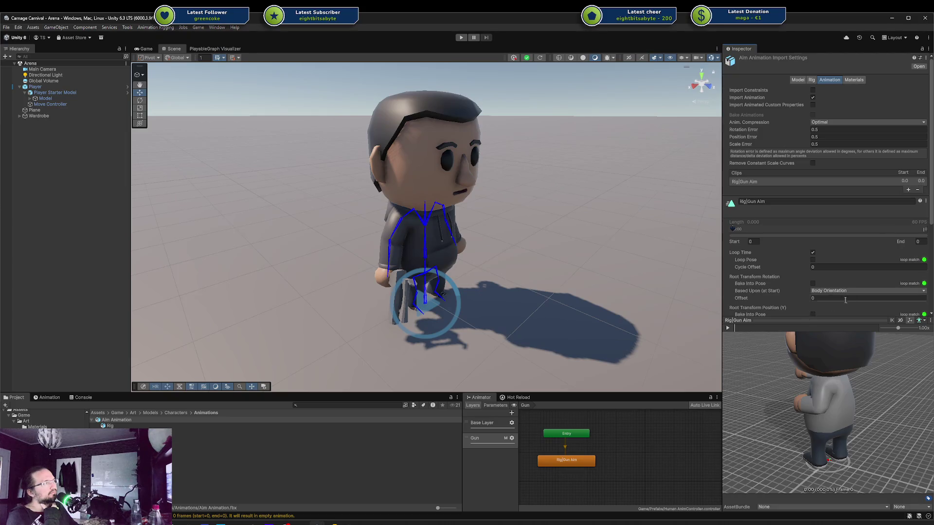
Confirm the Gun Aim clip is empty in Unity, then shift Blender's frame-1 keyframes later
{"action": "left_click", "coordinate": [921, 181]}
{"action": "left_click", "coordinate": [381, 524]}
{"action": "mouse_move", "coordinate": [132, 418]}
{"action": "left_mouse_down"}
{"action": "mouse_move", "coordinate": [151, 415]}
{"action": "mouse_move", "coordinate": [130, 416]}
{"action": "mouse_move", "coordinate": [145, 409]}
{"action": "left_mouse_up"}
Add a hold keyframe at frame 8 to the Gun Aim action, save, and export the FBX
{"action": "key", "text": "i"}
{"action": "key", "text": "ctrl+s"}
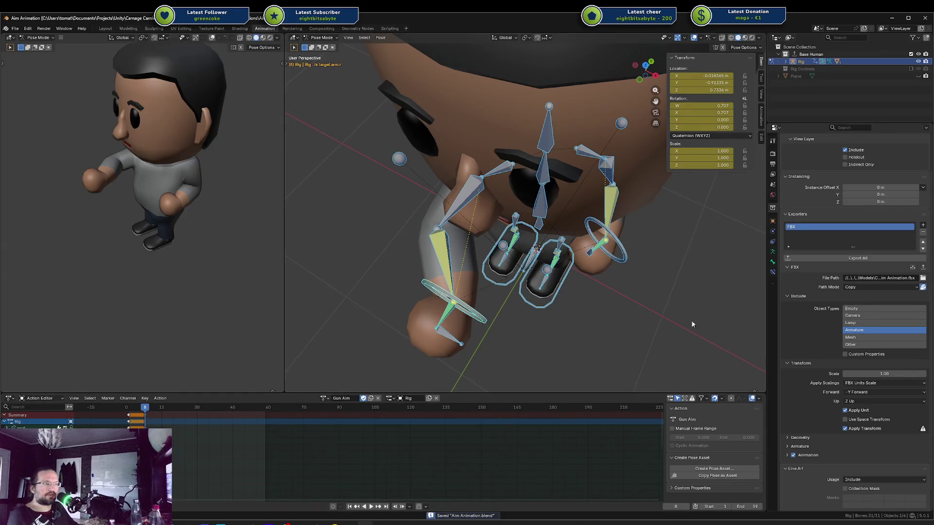
{"action": "left_click", "coordinate": [846, 257]}
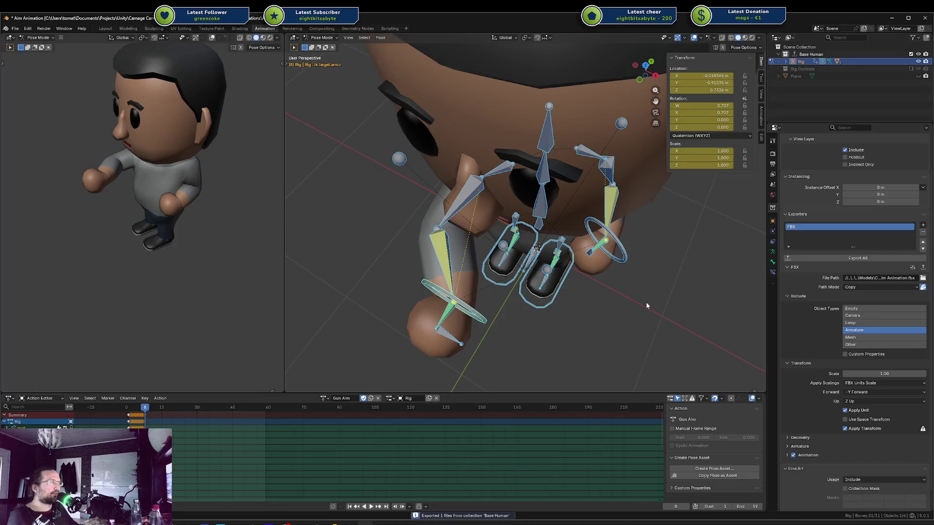
Reselect Aim Animation in Unity, re-export and save from Blender, then untick Import Animation
{"action": "key", "text": "alt+Tab"}
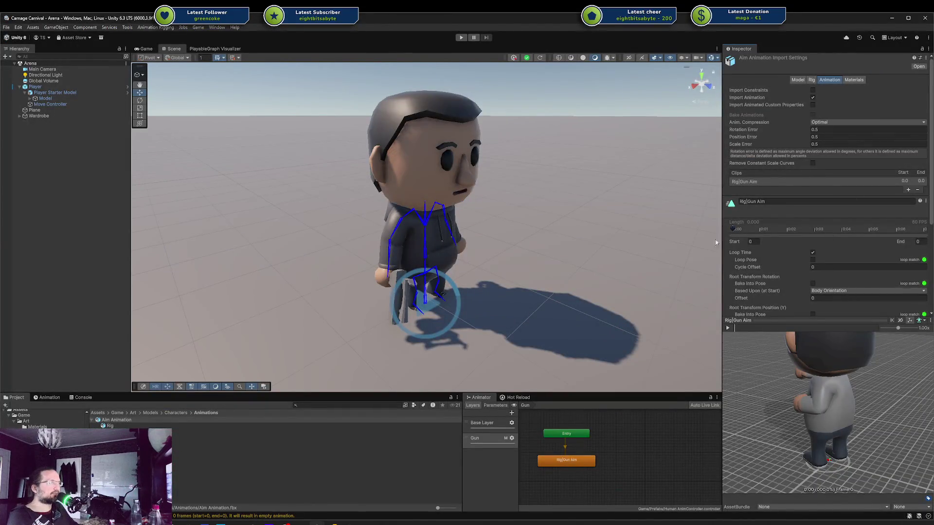
{"action": "left_click", "coordinate": [318, 458]}
{"action": "left_click", "coordinate": [183, 421]}
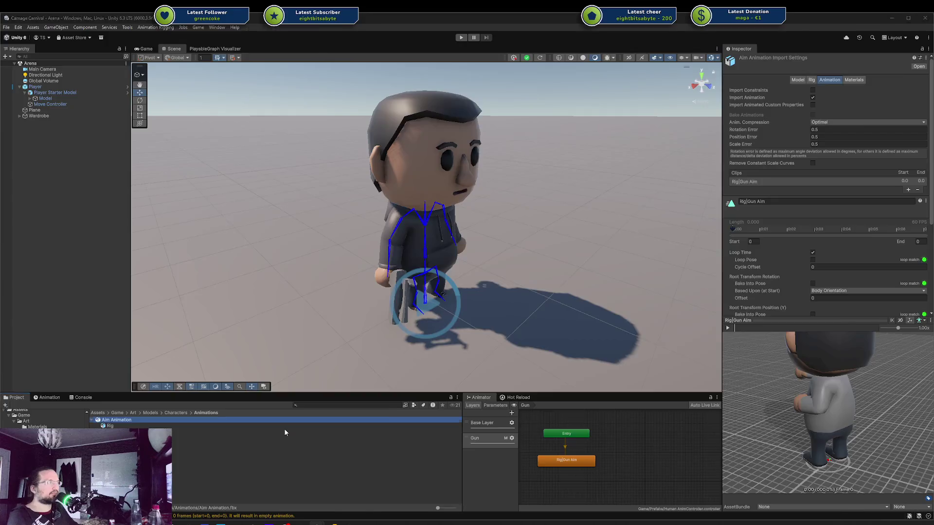
{"action": "key", "text": "alt+Tab"}
{"action": "left_click", "coordinate": [848, 259]}
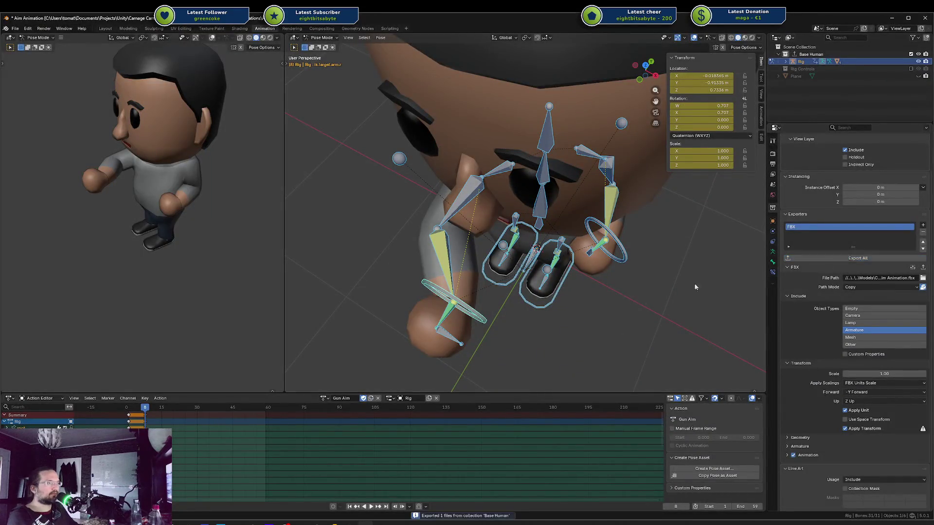
{"action": "key", "text": "ctrl+s"}
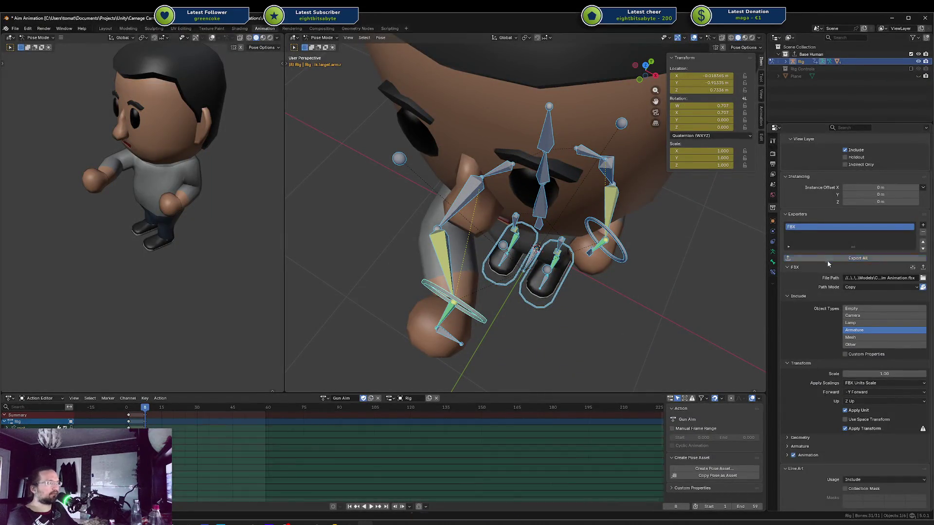
{"action": "key", "text": "alt+Tab"}
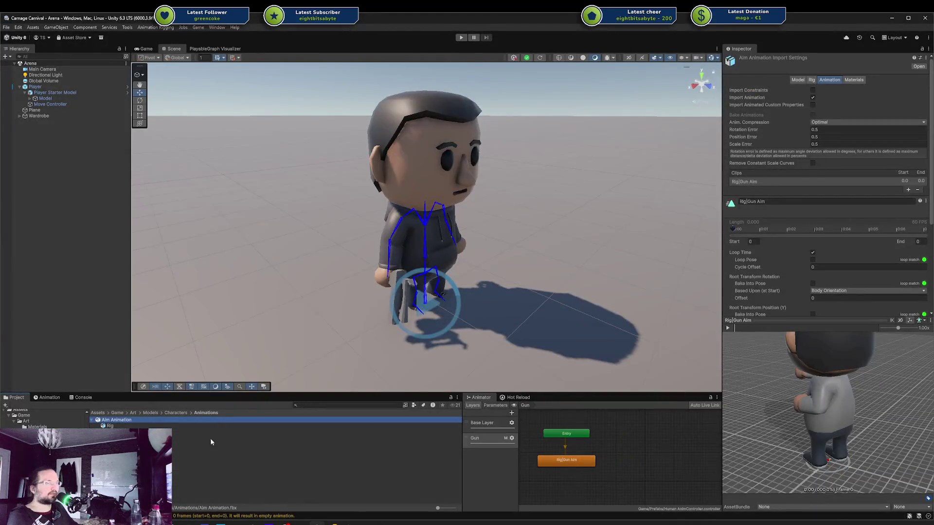
{"action": "left_click", "coordinate": [914, 190]}
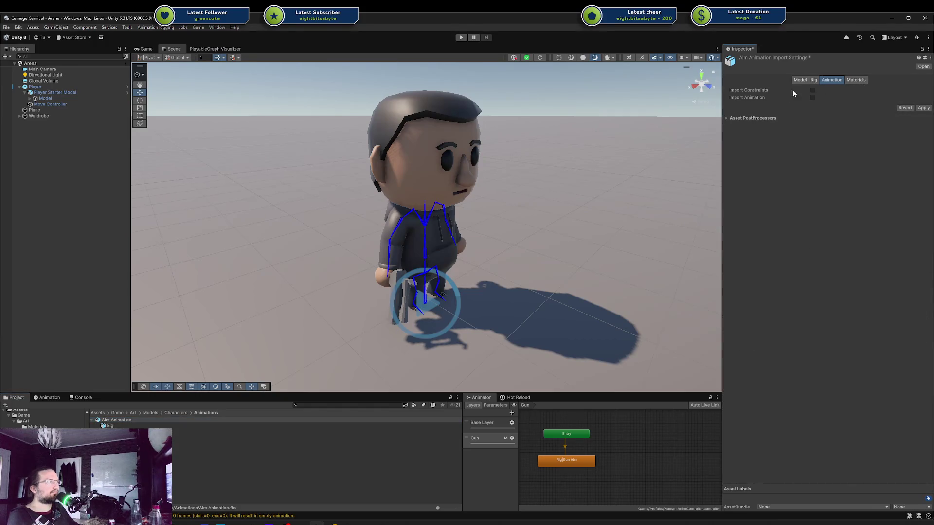
Re-enable Import Animation for Aim Animation and apply the import settings
{"action": "left_click", "coordinate": [812, 98]}
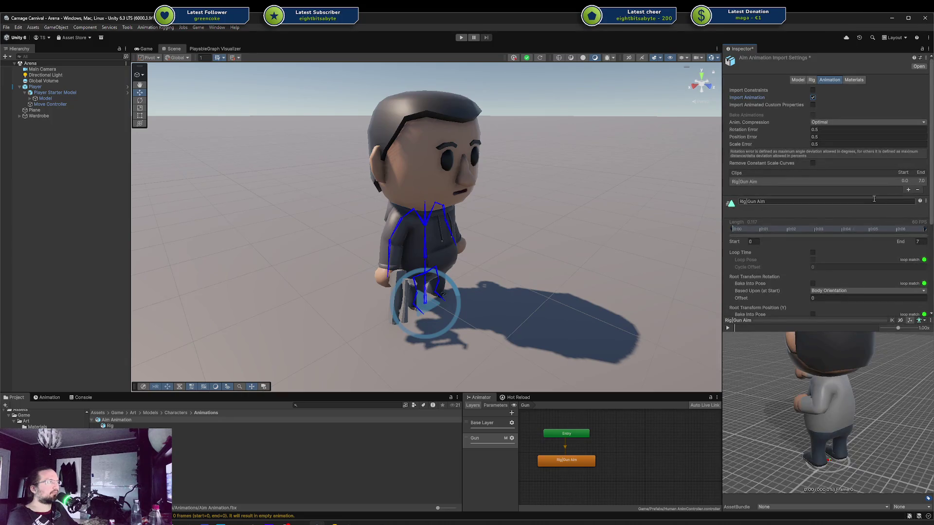
{"action": "scroll", "coordinate": [808, 263], "scroll_direction": "down", "scroll_amount": 3}
{"action": "scroll", "coordinate": [808, 259], "scroll_direction": "down", "scroll_amount": 2}
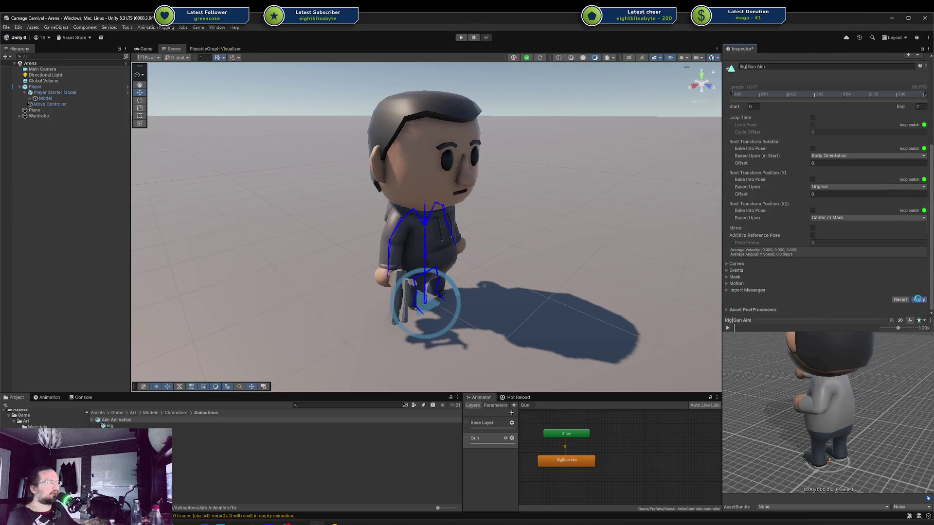
{"action": "left_click", "coordinate": [728, 328]}
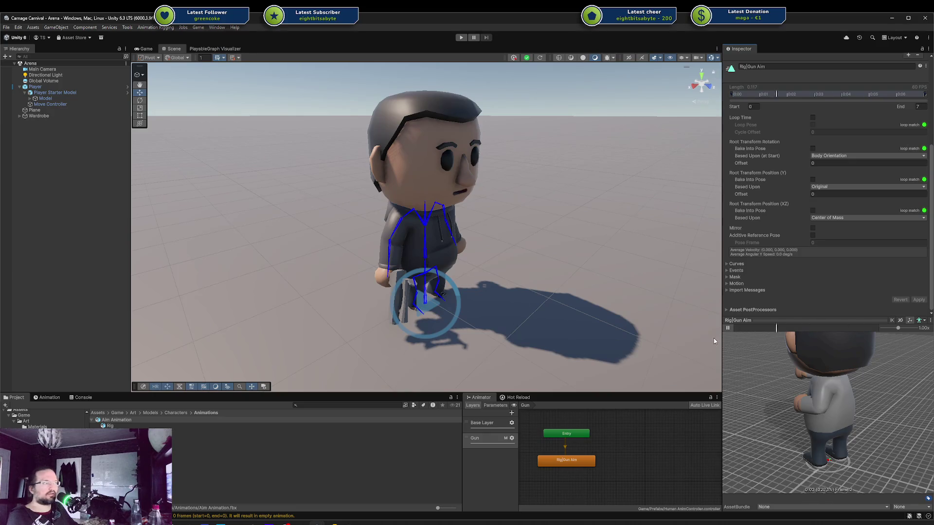
Preview the Rig|Gun Aim clip (frames 0–7), orbiting and zooming to show the whole character
{"action": "left_click", "coordinate": [131, 432]}
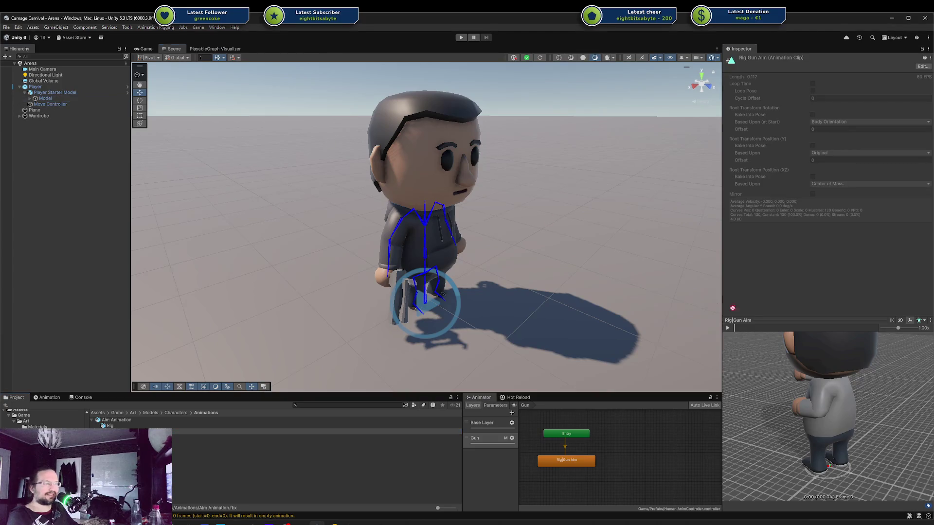
{"action": "left_click_drag", "start_coordinate": [814, 352], "coordinate": [808, 369]}
{"action": "scroll", "coordinate": [832, 372], "scroll_direction": "down", "scroll_amount": 5}
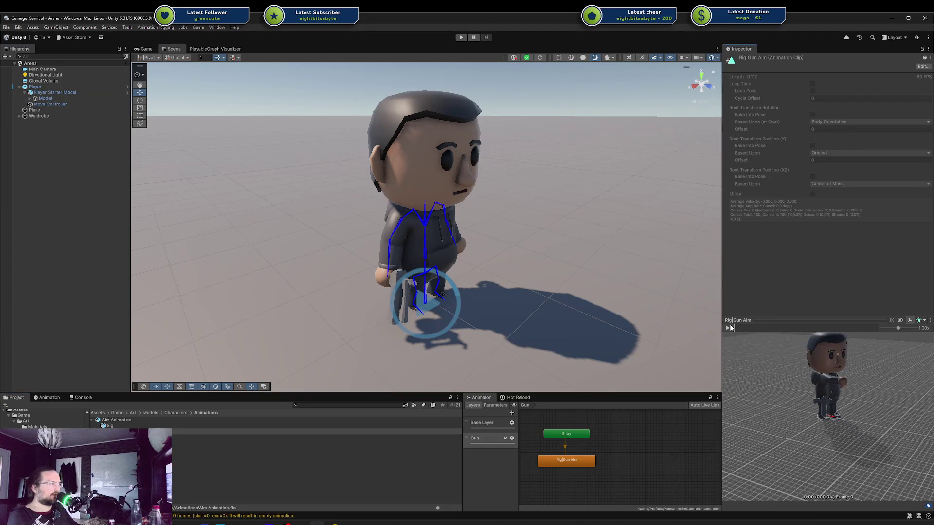